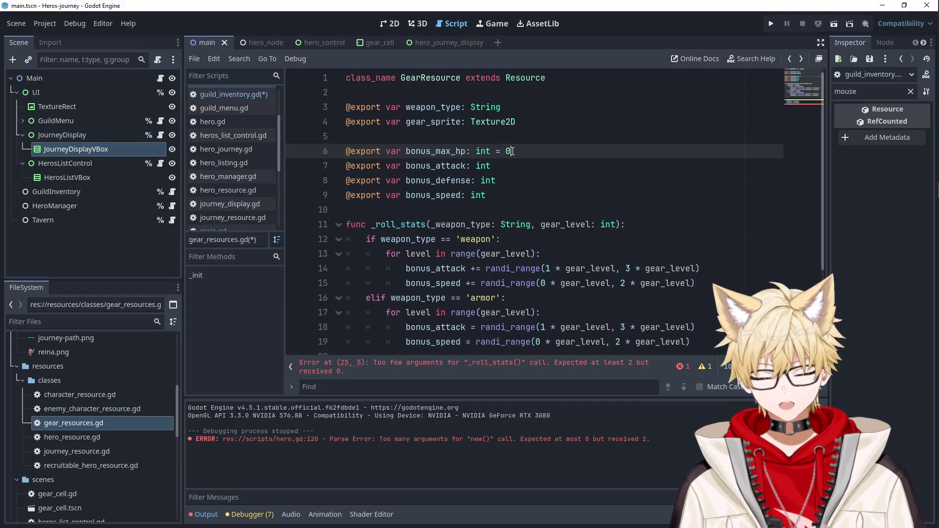
Give the bonus_attack, bonus_defense and bonus_speed declarations a default of 0
text(= 9)
key(BackSpace)
text(0)
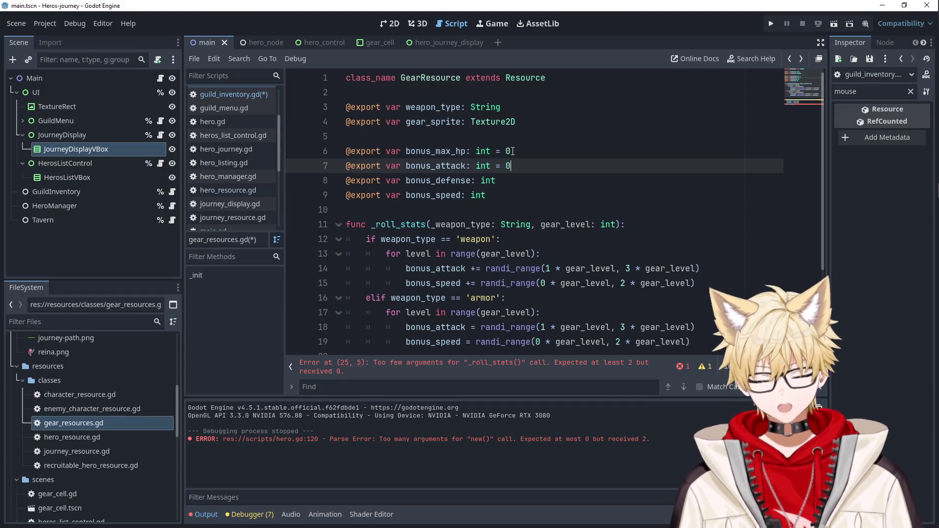
key(Down)
text(= 9)
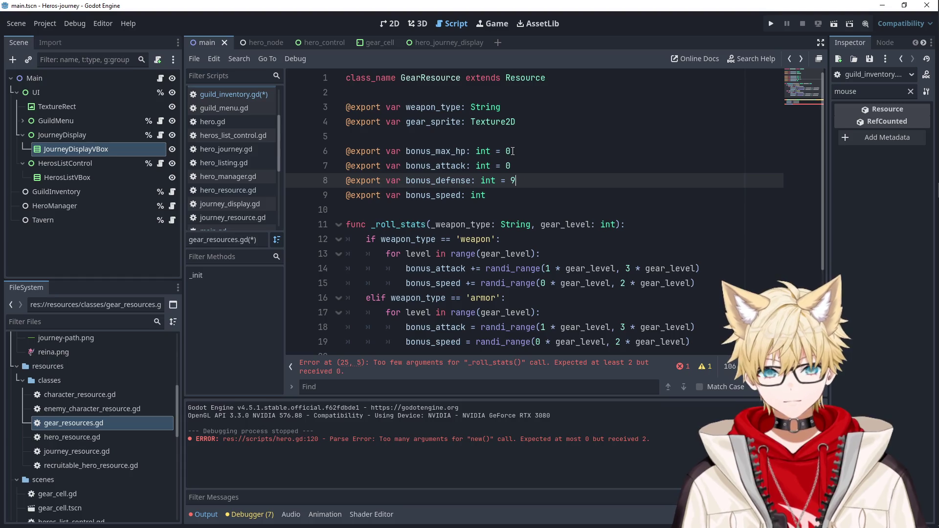
key(Down)
text(= 0)
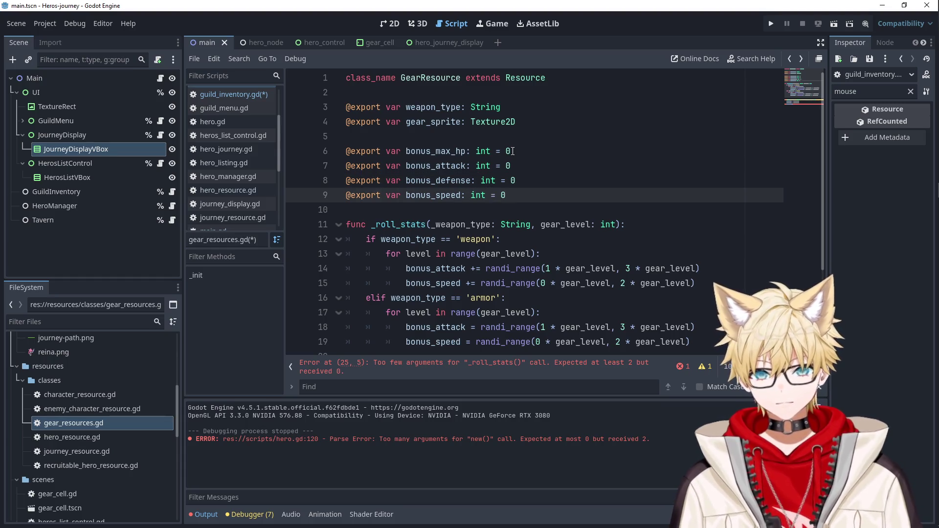
click(551, 166)
Change the armor branch's first line from bonus_attack to bonus_max_hp +=
scroll(551, 176, down, 3)
click(550, 186)
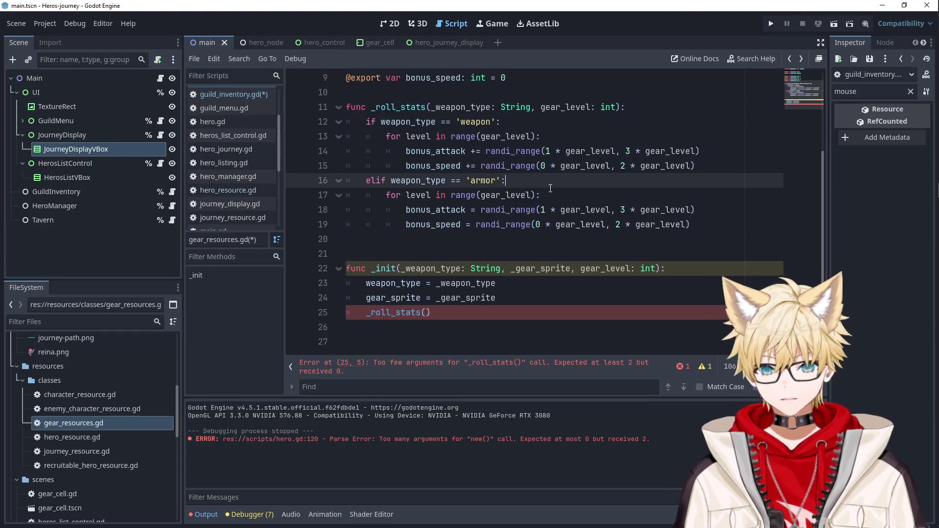
scroll(551, 188, up, 1)
double_click(446, 255)
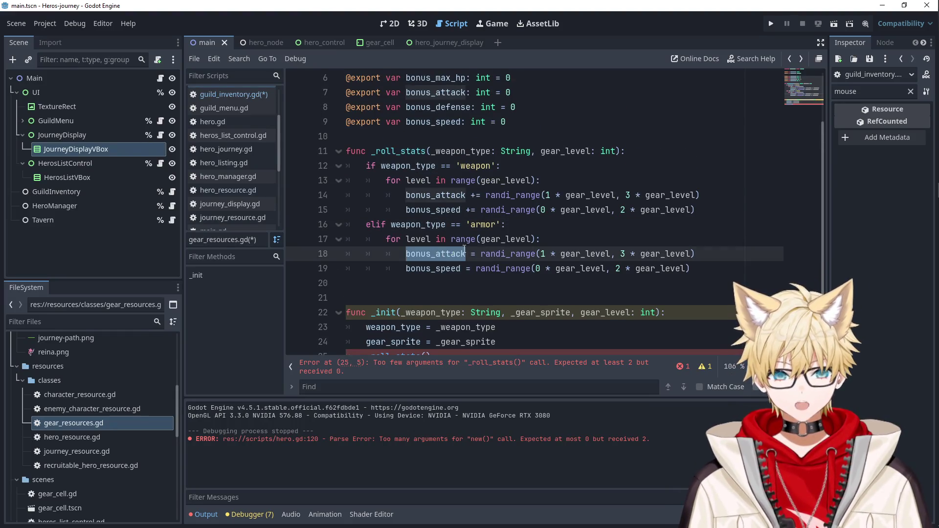
scroll(464, 250, up, 1)
double_click(442, 122)
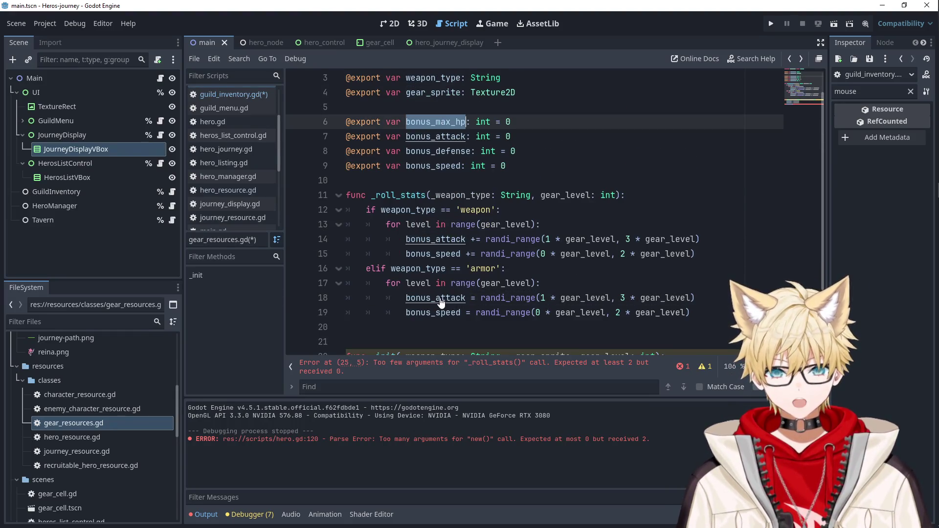
key(ctrl+c)
double_click(442, 300)
key(ctrl+v)
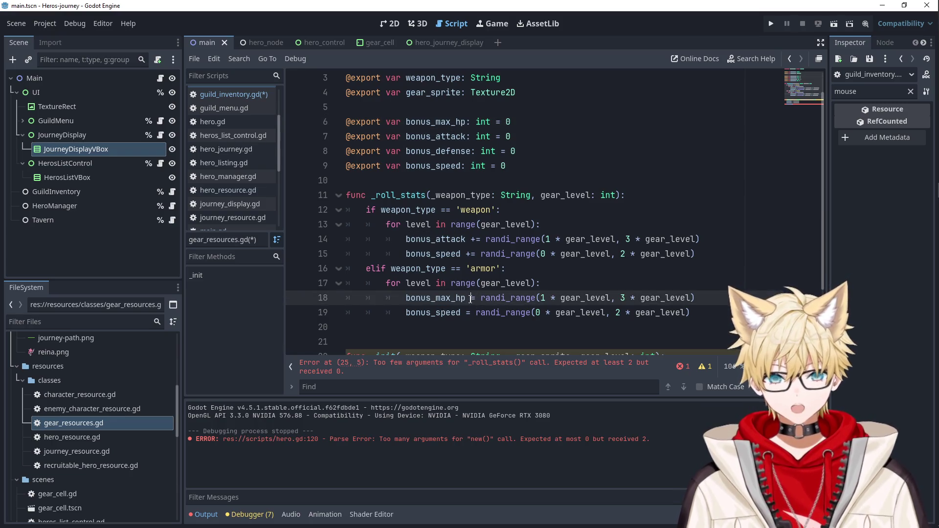
click(471, 300)
text(+)
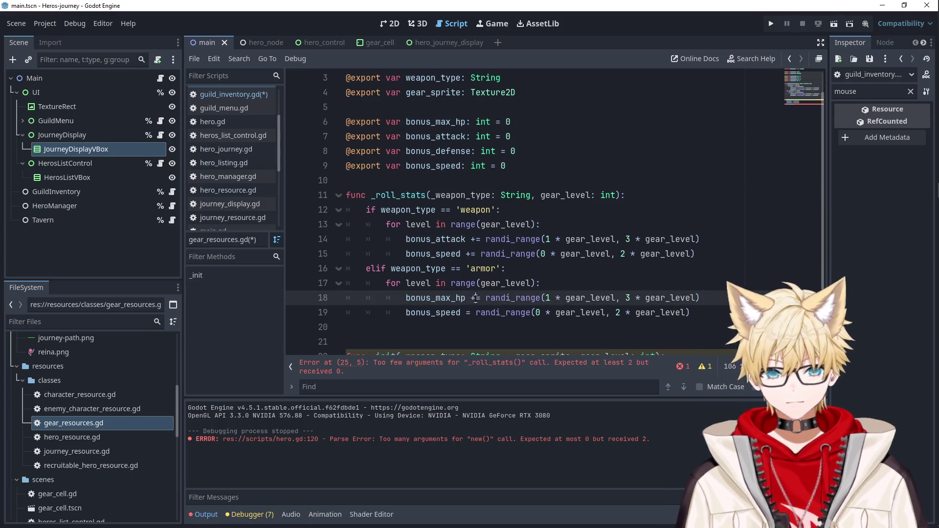
Turn the second armor line into bonus_defense += and the first into bonus_max_hp +=
drag(476, 298, 406, 298)
drag(465, 312, 407, 313)
key(ctrl+v)
double_click(442, 300)
text(bon)
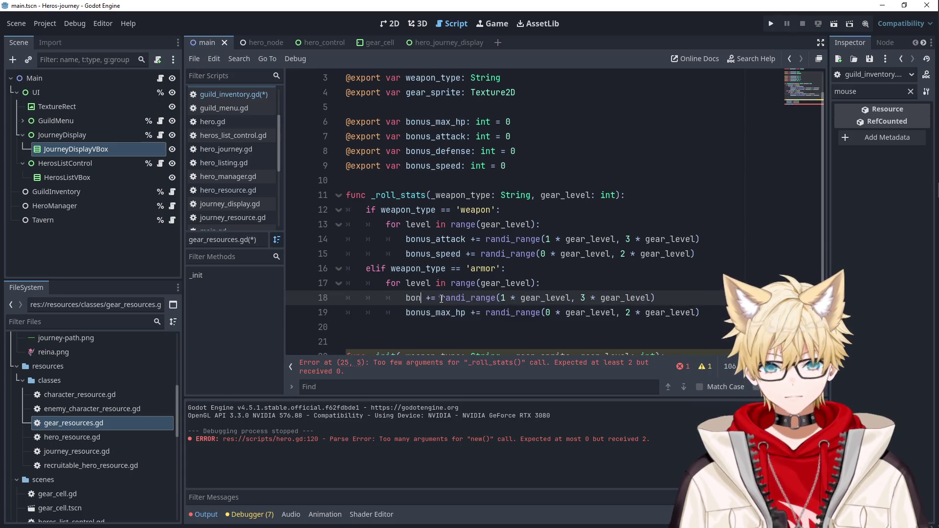
key(Down)
key(Return)
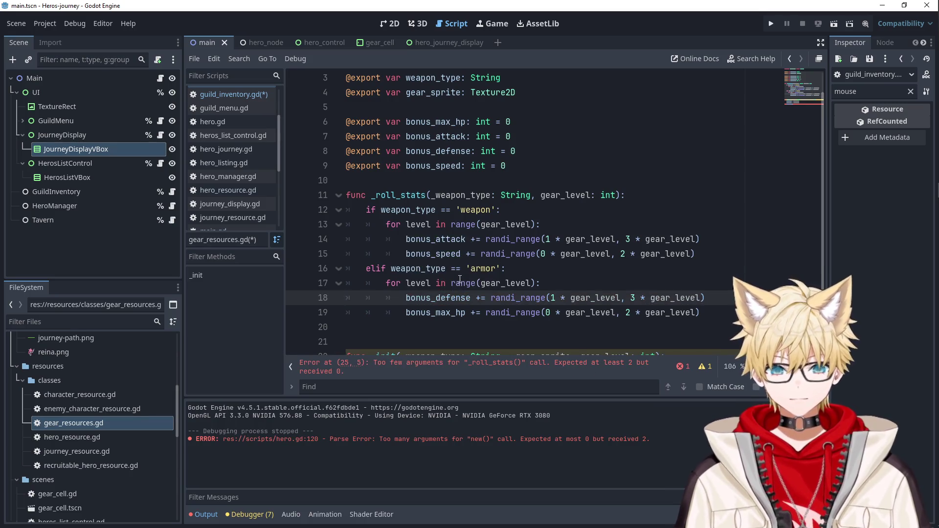
click(538, 267)
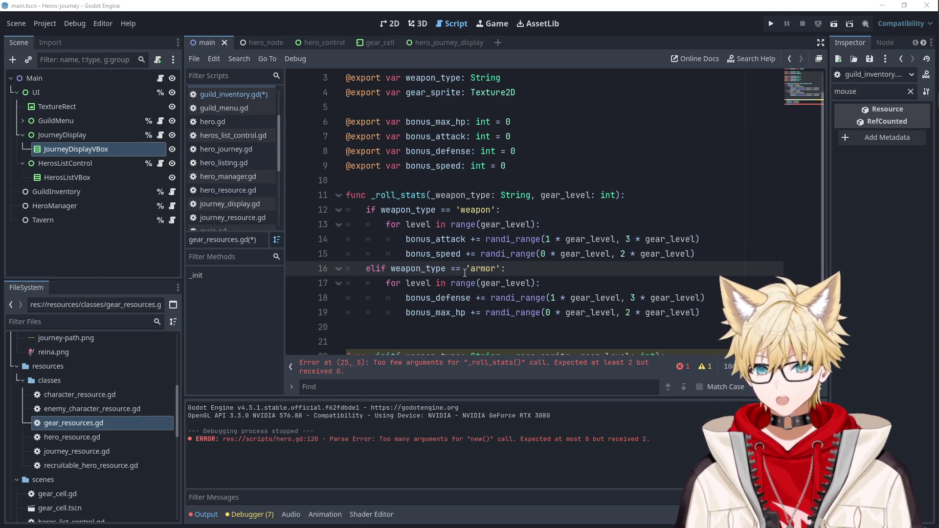
Delete all parameters from the _roll_stats function signature
scroll(457, 301, down, 2)
click(426, 313)
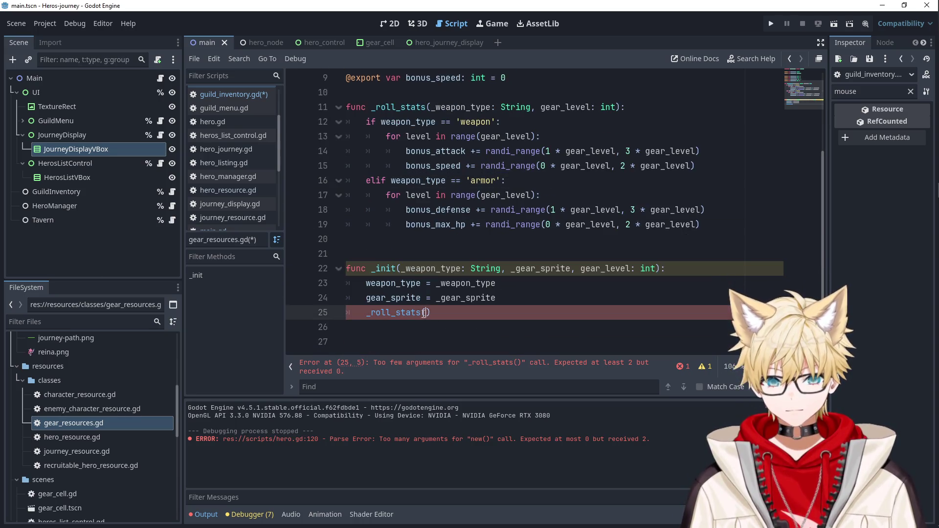
scroll(426, 313, up, 1)
drag(433, 150, 620, 152)
key(BackSpace)
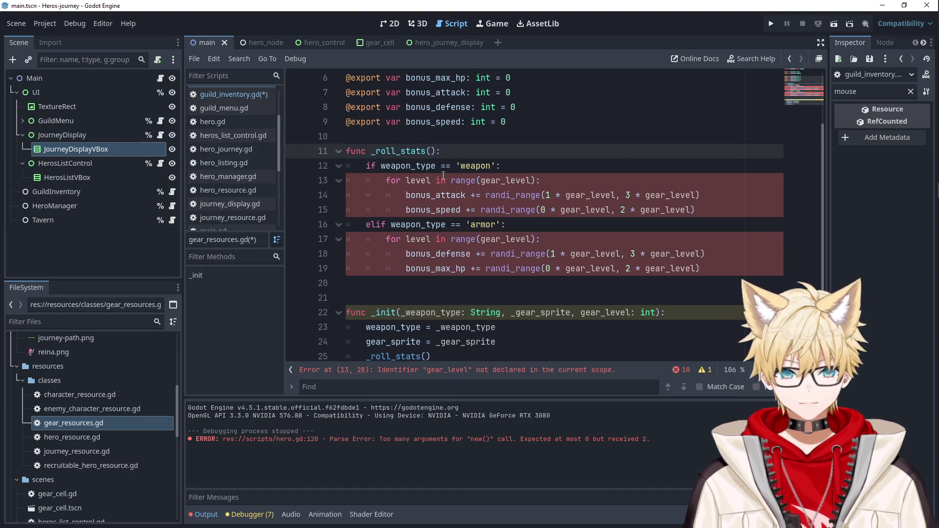
double_click(587, 198)
scroll(541, 205, up, 2)
click(455, 135)
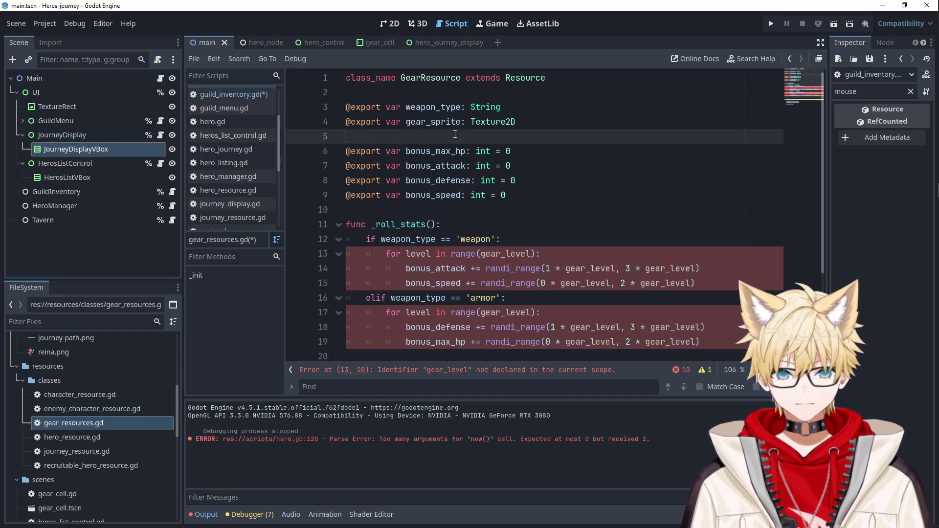
key(Return)
key(Up)
text(@export var)
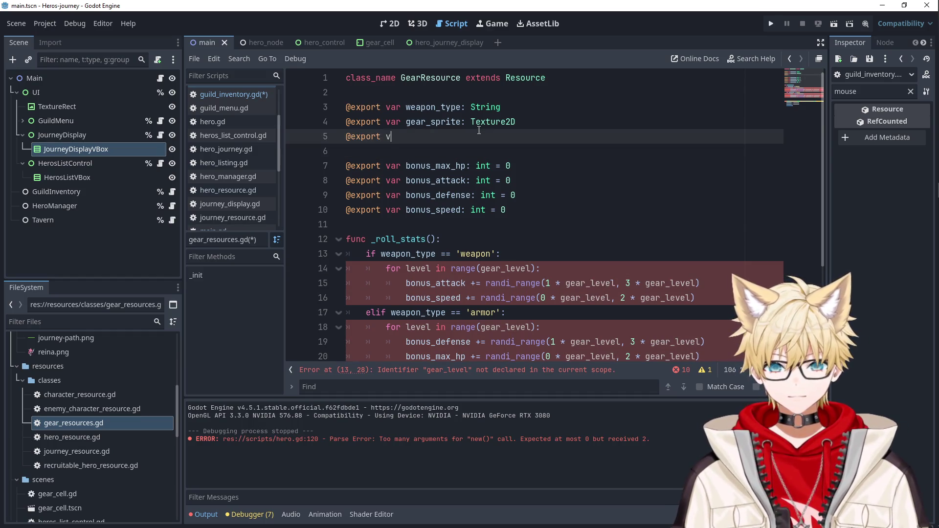
text( gear_level: in)
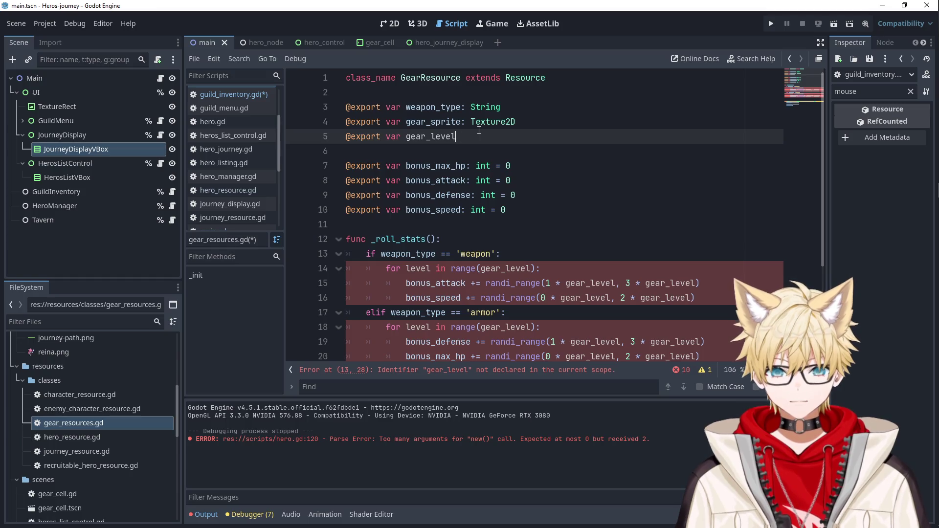
text(t)
click(374, 166)
shift+click(511, 210)
Add 'gear_level = _gear_level' to _init and rename its parameter to _gear_level
double_click(438, 136)
scroll(555, 245, down, 3)
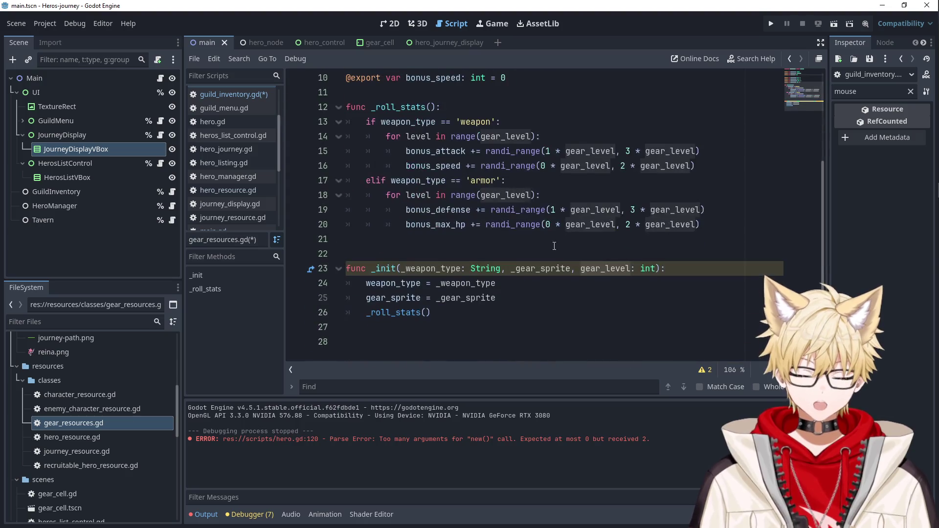
click(531, 294)
key(Return)
text(gear_level = _gear_level)
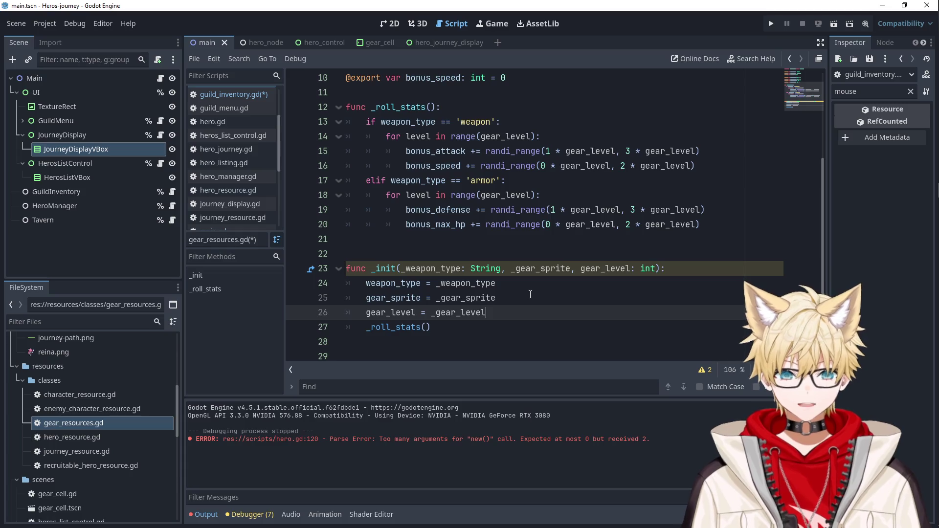
click(576, 269)
text(_)
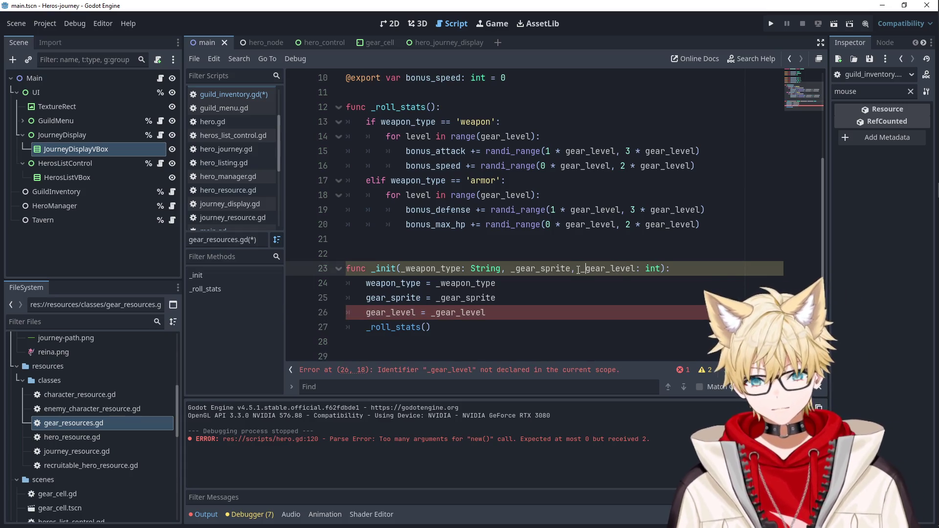
key(Down)
key(Down)
Save the edited scripts with Ctrl+S
key(ctrl+s)
scroll(462, 247, up, 2)
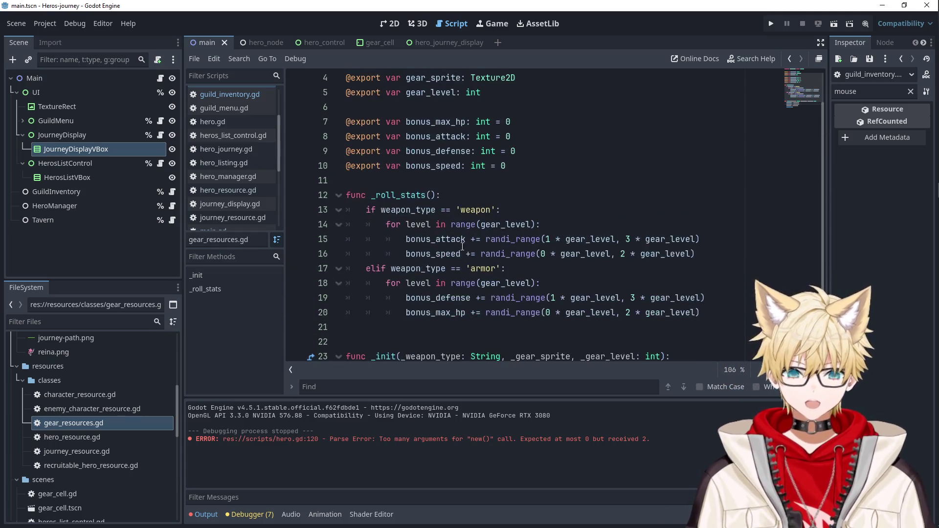
mouse_move(485, 282)
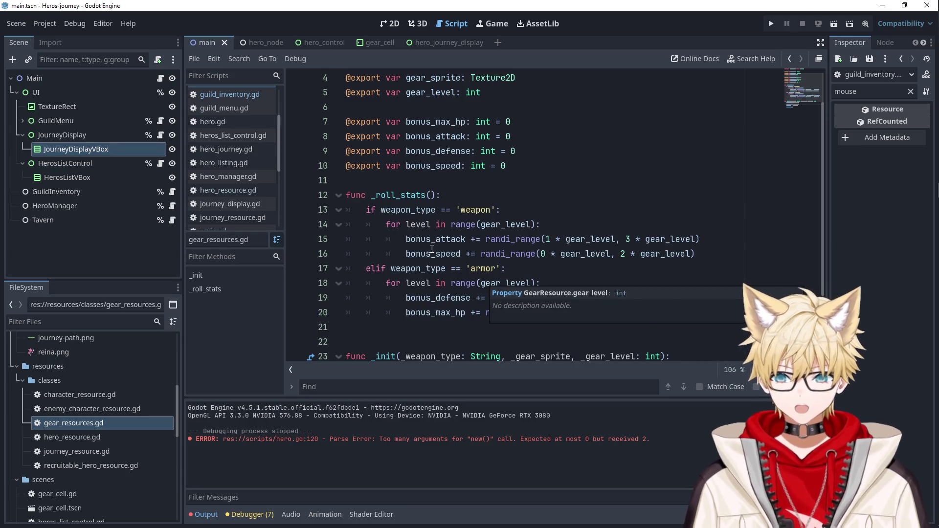
click(523, 196)
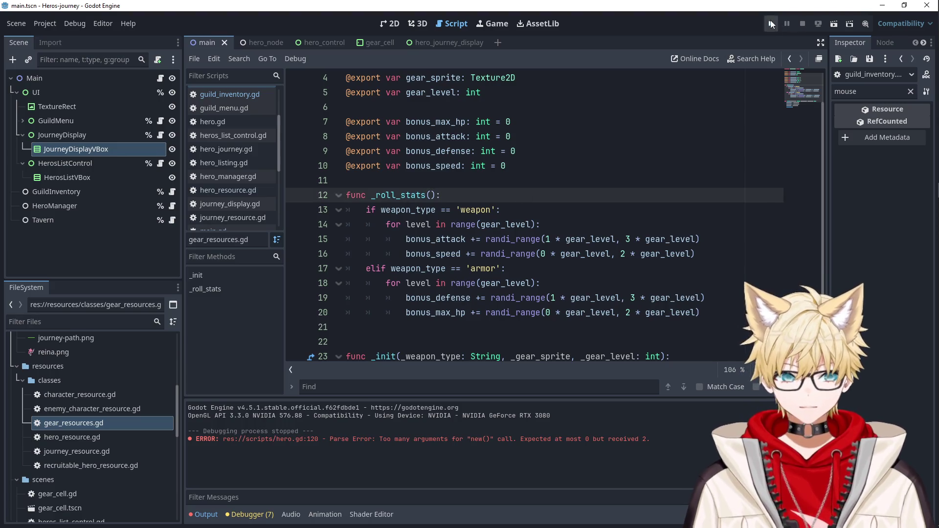
Run the project, then make _spawn_enemy create an EnemyCharacterResource instead of CharacterResource
click(772, 23)
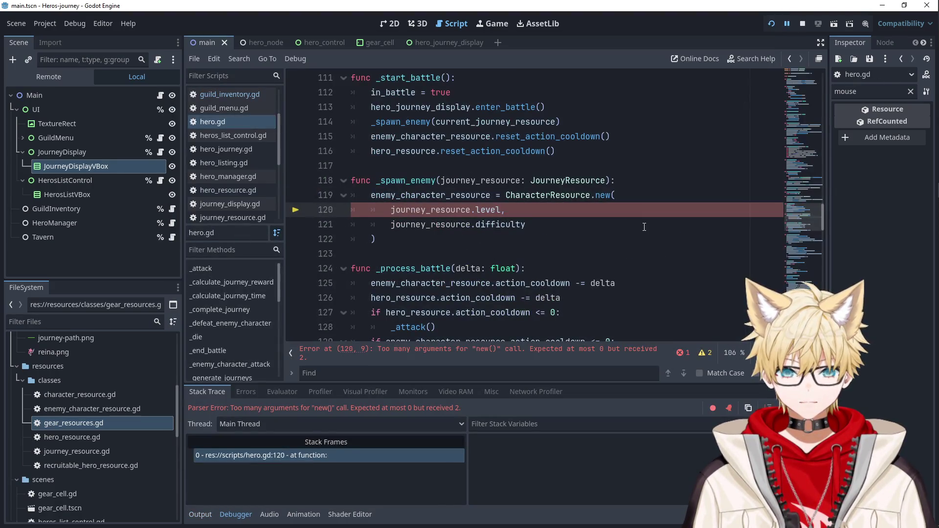
click(492, 209)
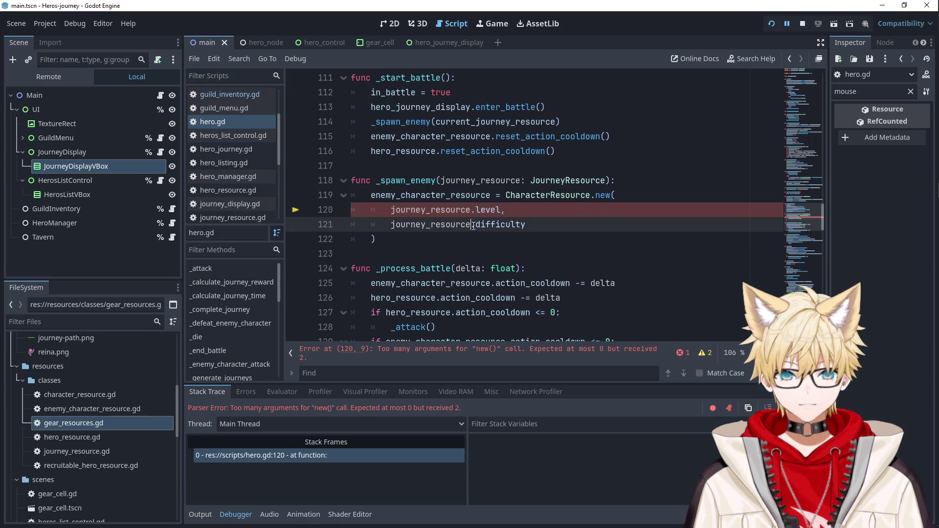
double_click(544, 195)
text(Enemy)
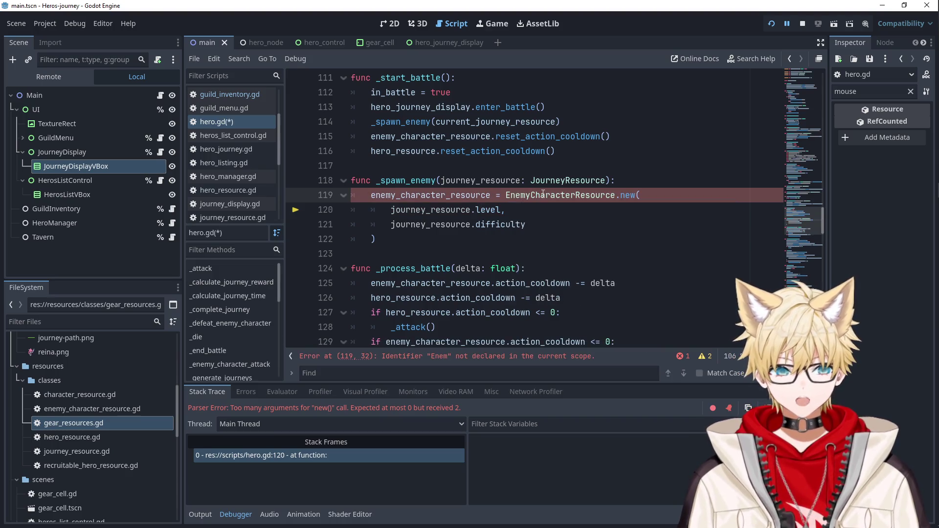
click(525, 207)
Type the enemy variable as EnemyCharacterResource and save the scene and scripts
scroll(556, 208, up, 20)
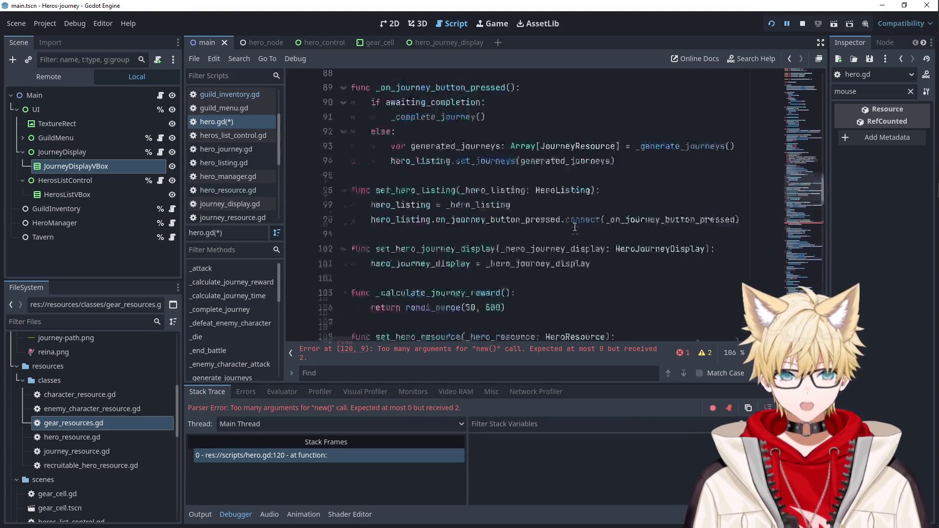
scroll(556, 221, up, 9)
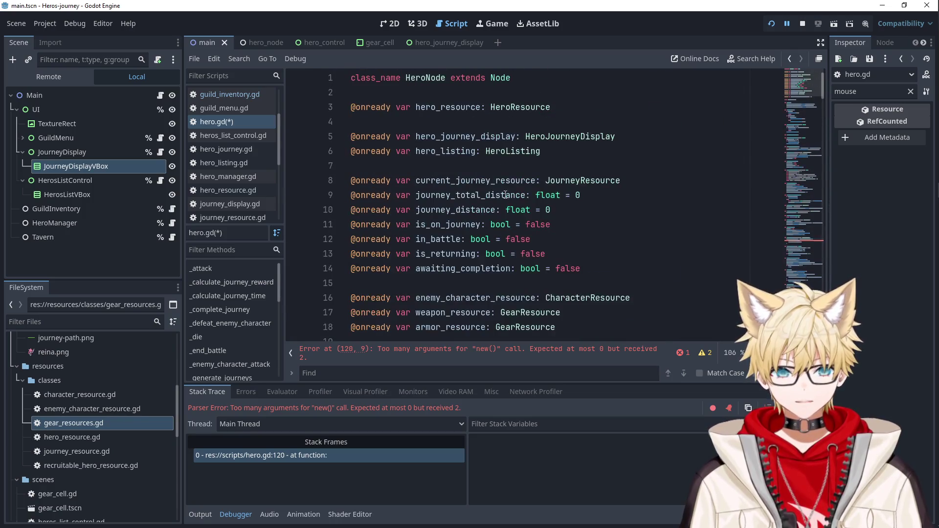
scroll(552, 197, down, 1)
double_click(587, 254)
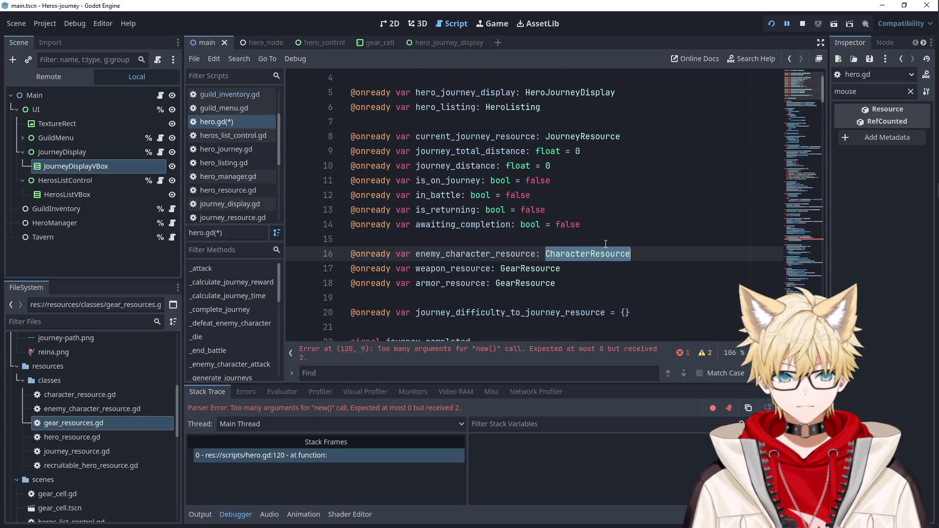
key(ctrl+v)
click(624, 232)
key(ctrl+s)
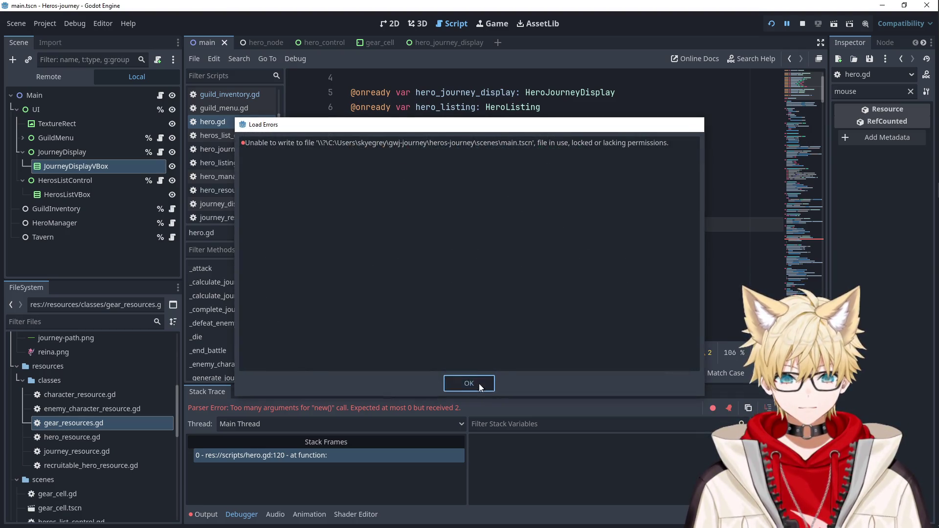
Dismiss the file write error, stop the debug session, and open the EnemyCharacterResource script
click(486, 378)
click(803, 23)
ctrl+click(596, 255)
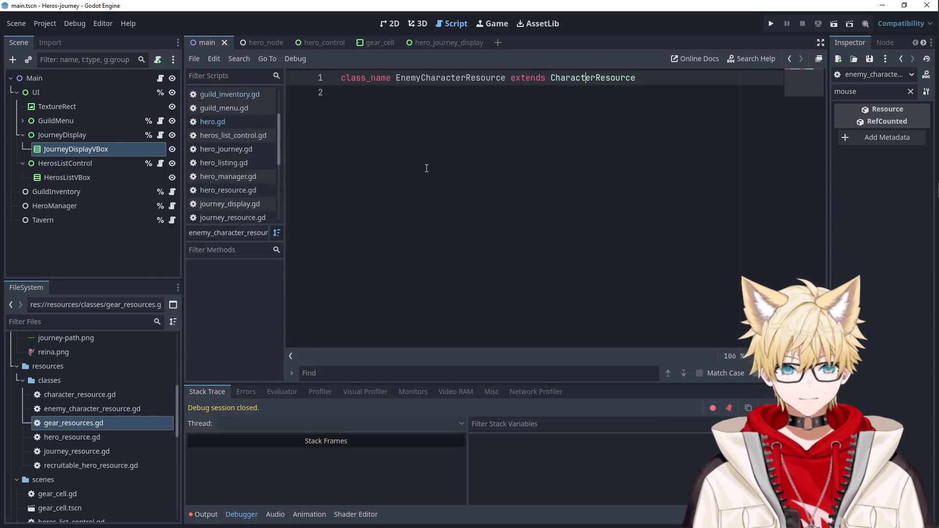
Add func _init() and paste in the two arguments from hero.gd's enemy constructor call
click(426, 168)
key(Return)
text(fu)
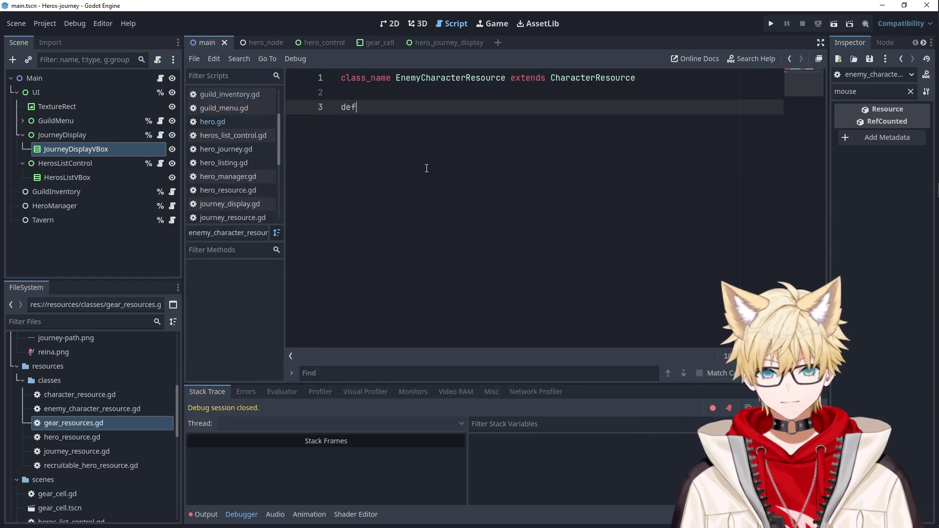
text(nc _init():)
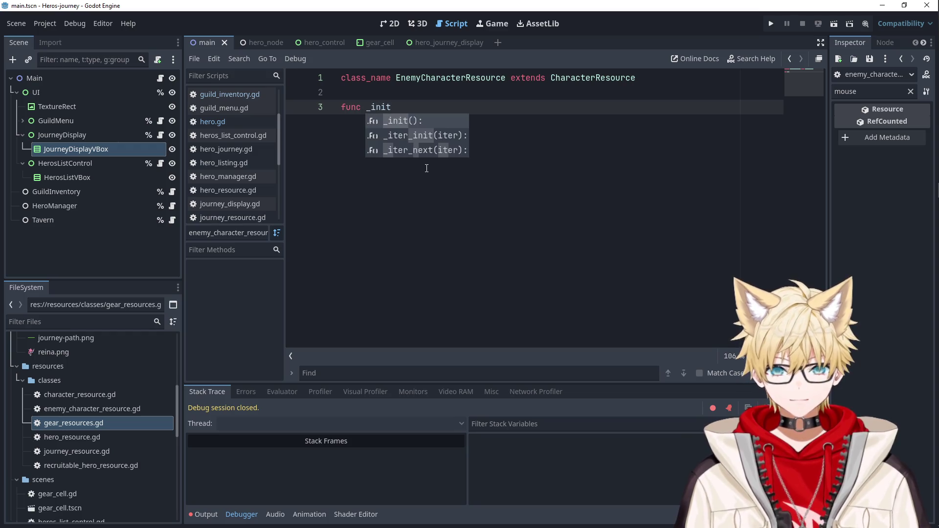
click(790, 59)
scroll(539, 296, down, 20)
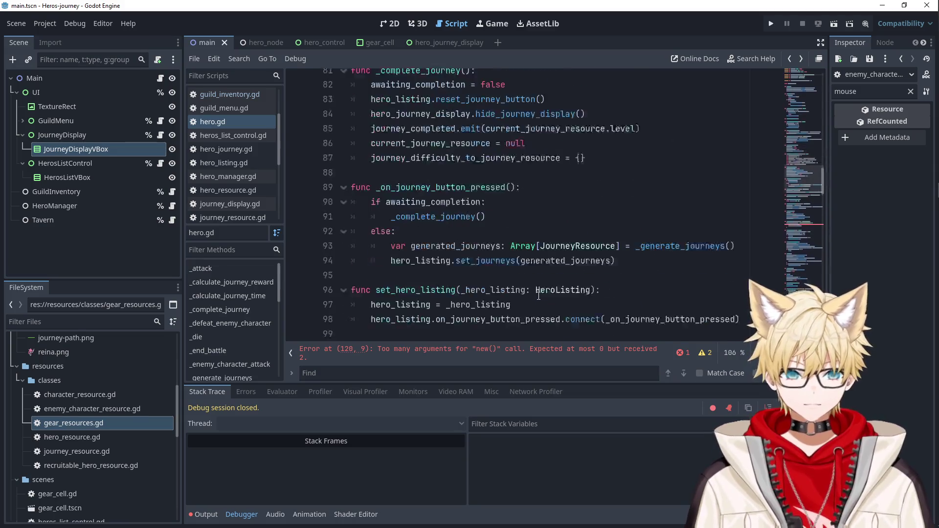
scroll(537, 296, down, 2)
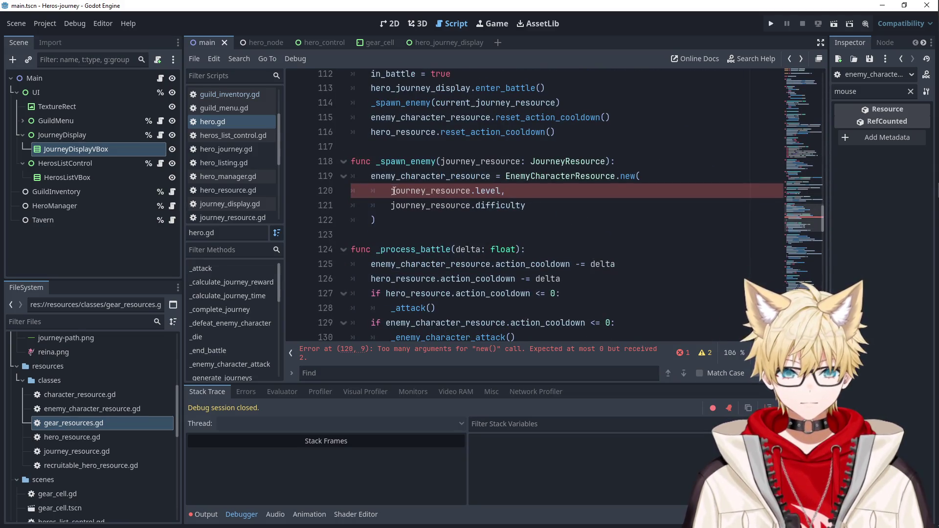
drag(393, 191, 526, 205)
key(ctrl+c)
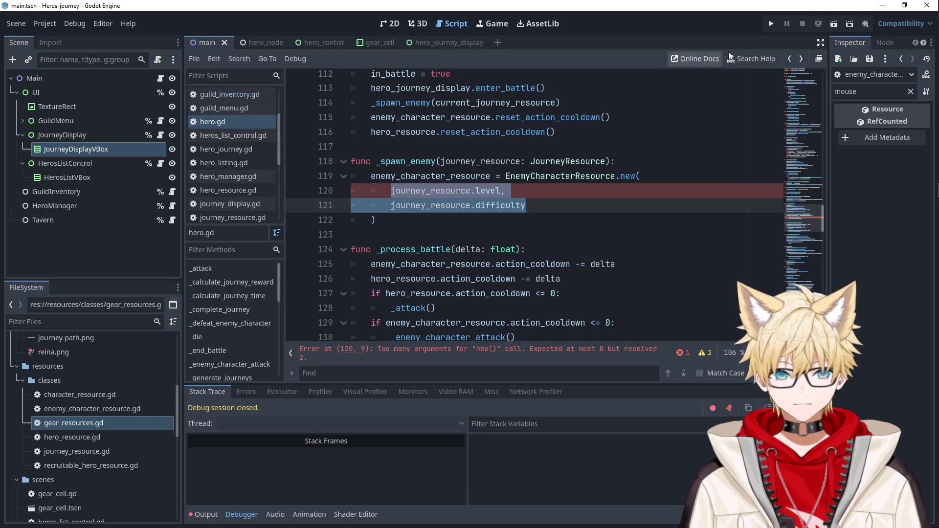
click(802, 58)
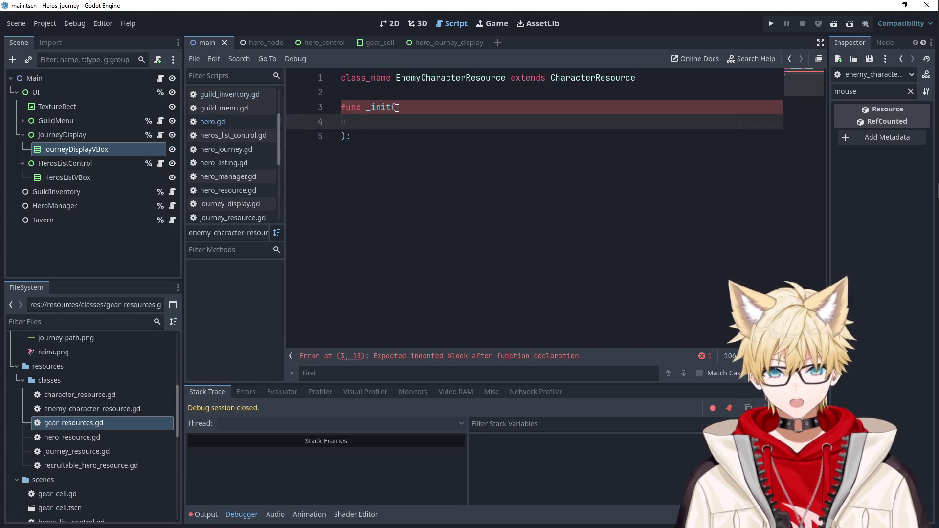
key(ctrl+v)
Rewrite the pasted arguments as parameters _level: int and _difficulty
key(Home)
key(BackSpace)
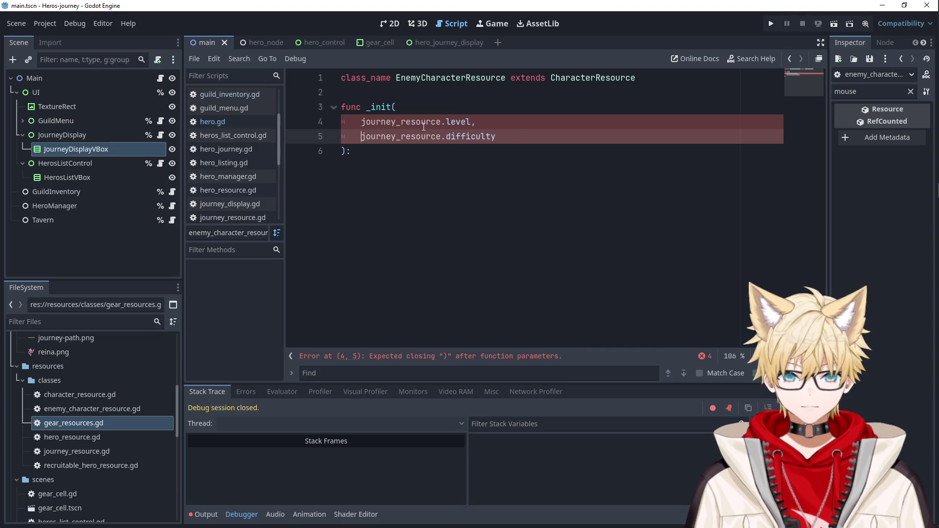
mouse_move(447, 122)
mouse_down()
mouse_move(343, 136)
mouse_move(361, 122)
mouse_up()
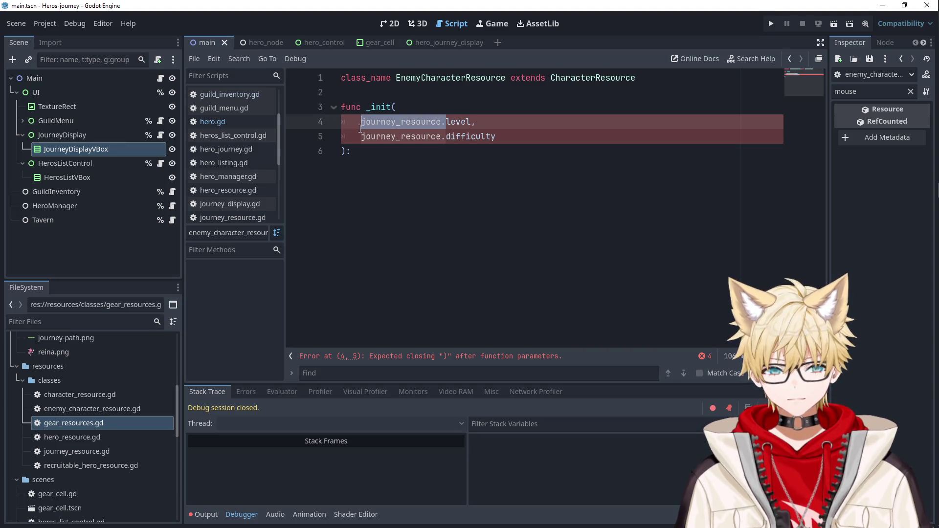
text(_)
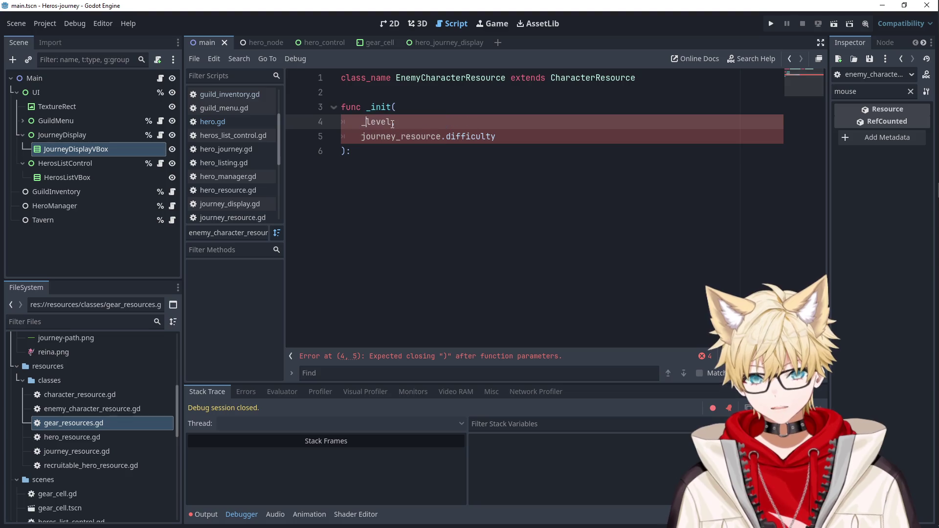
click(392, 122)
text(int,)
key(Escape)
double_click(469, 137)
shift+click(360, 140)
text(_c)
key(BackSpace)
text(difficulty: )
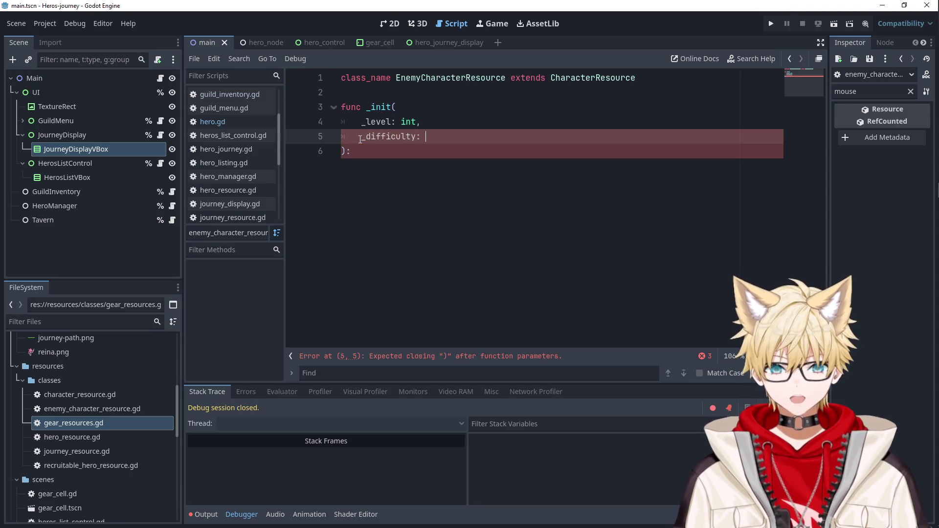
text(string)
Type _difficulty as String, make the constructor body super(), and launch the game
click(369, 149)
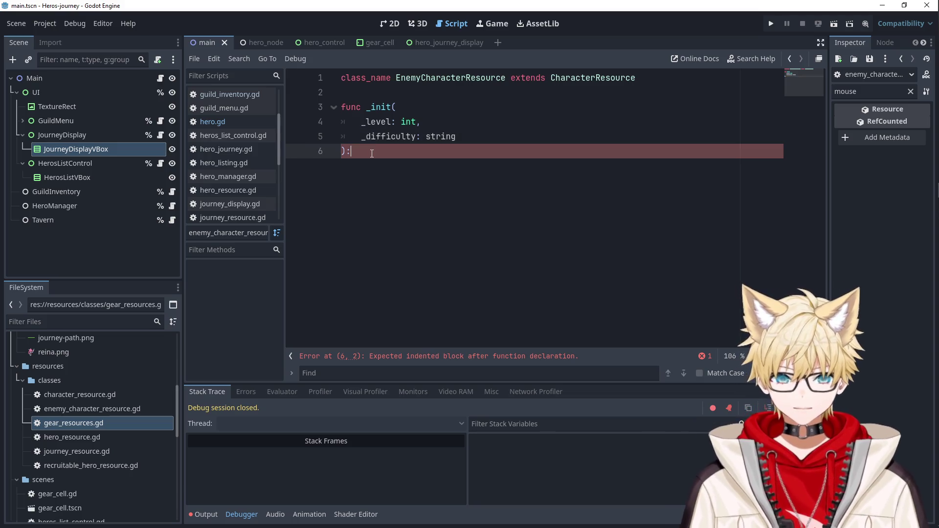
key(Return)
text(pass)
click(376, 153)
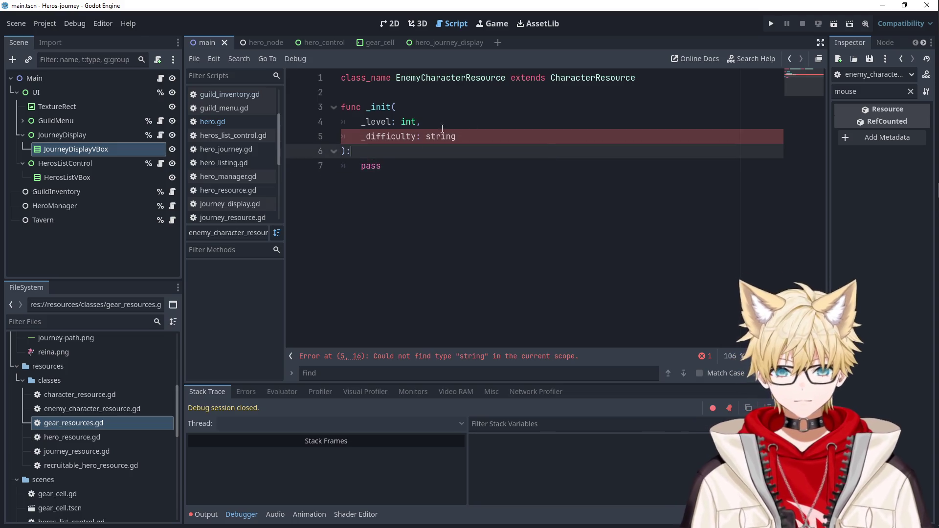
double_click(442, 136)
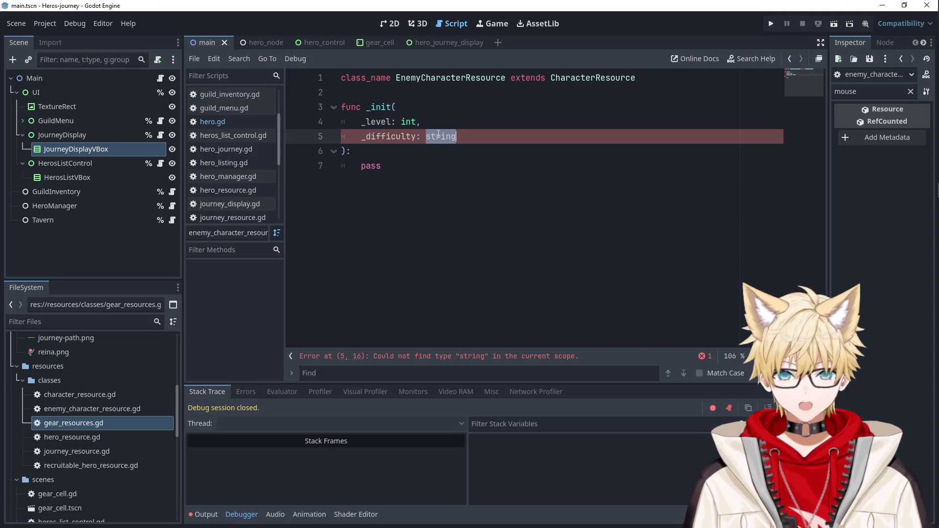
text(String)
click(377, 167)
double_click(371, 167)
text(super())
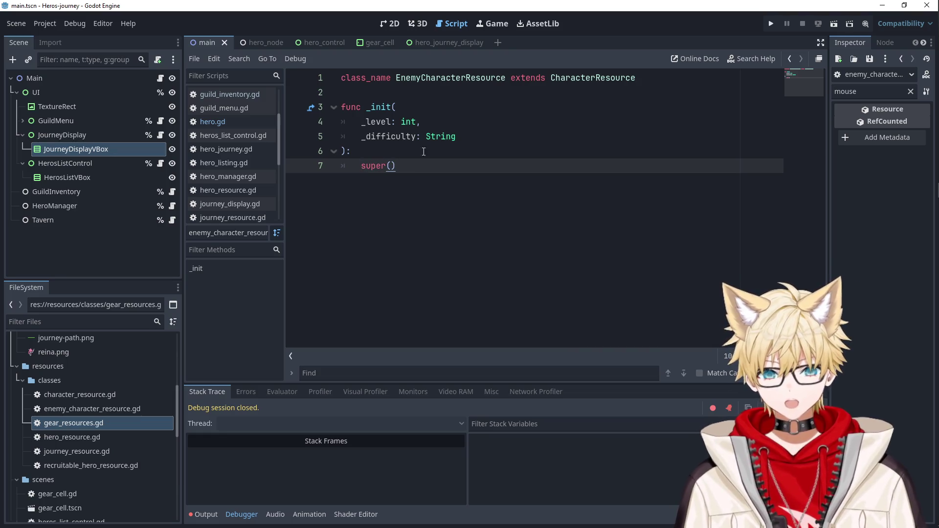
click(772, 23)
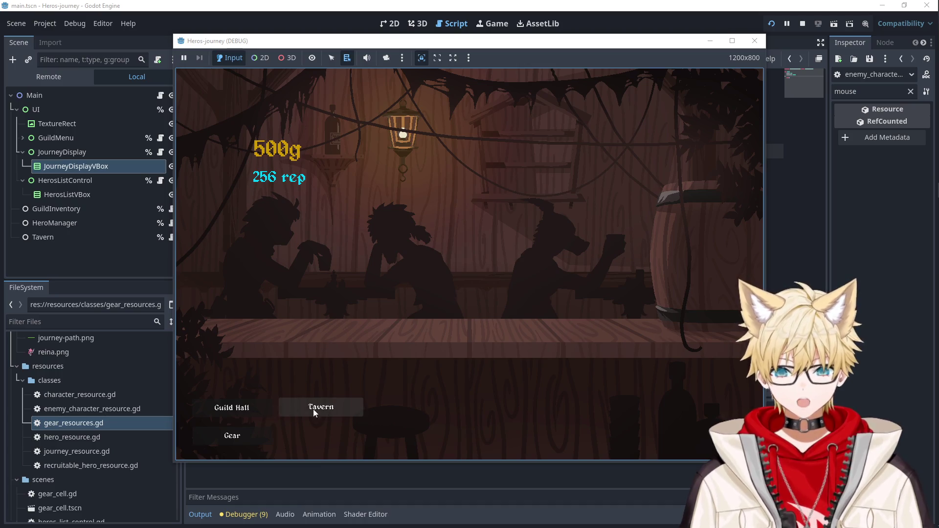
Recruit the first hero from the Tavern and open the Gear inventory
click(313, 409)
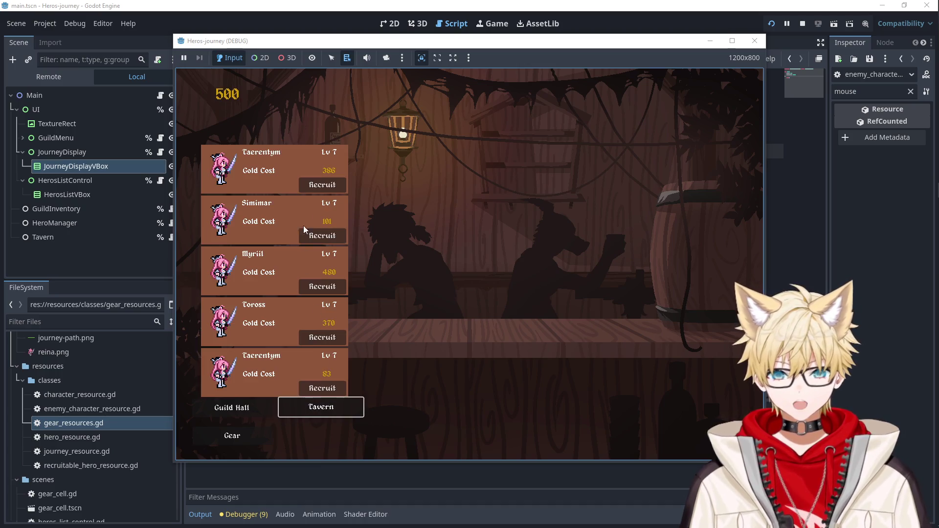
click(322, 186)
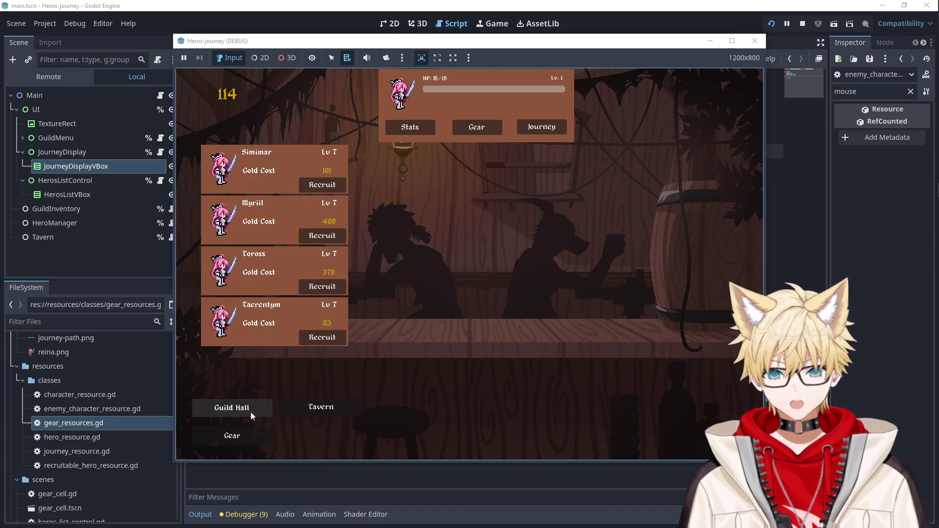
click(233, 436)
Equip the armor on the hero, confirm Max HP 16 and Defense 6, and close the game
mouse_move(214, 195)
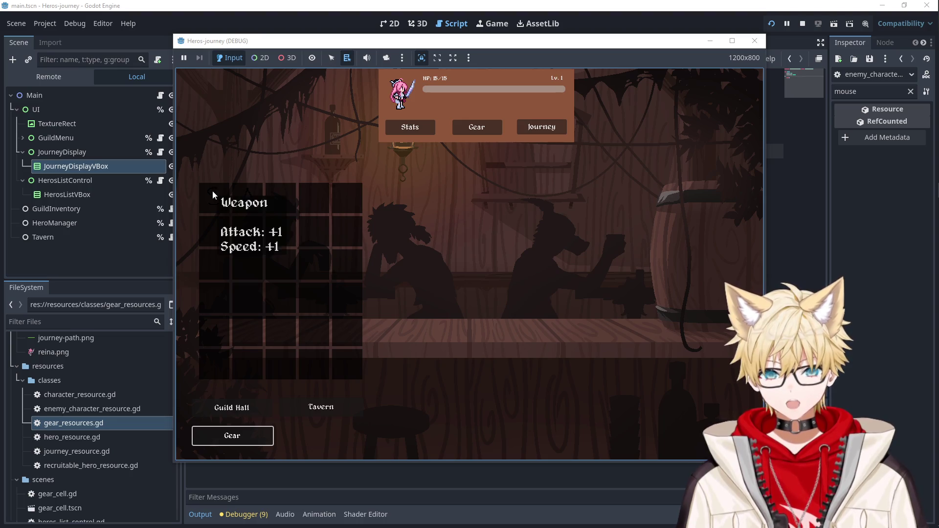
mouse_move(248, 199)
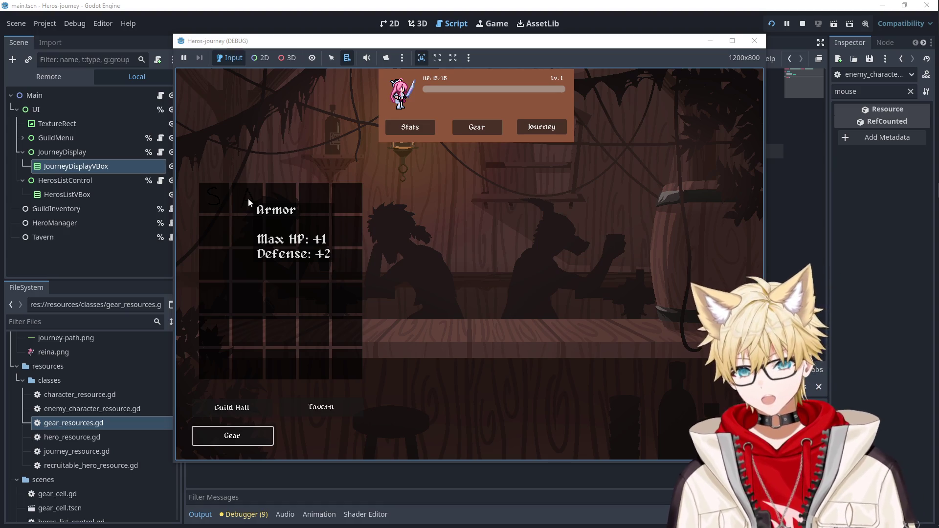
click(480, 129)
click(410, 128)
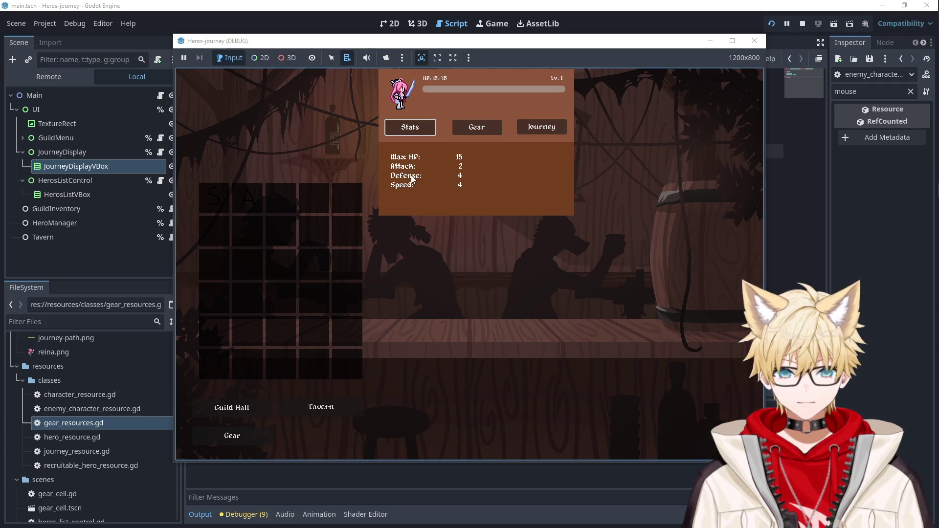
click(472, 131)
mouse_move(251, 204)
mouse_down()
mouse_move(327, 180)
mouse_move(418, 188)
mouse_up()
click(410, 128)
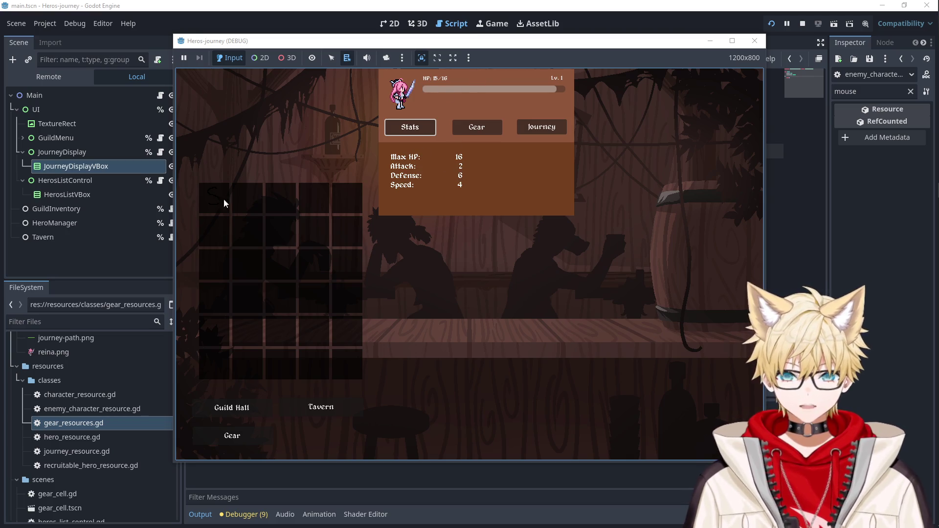
click(755, 40)
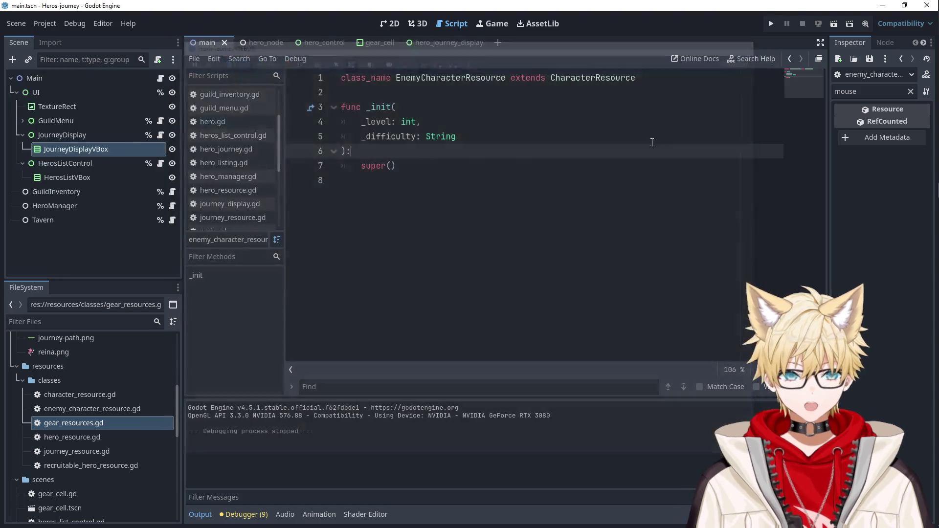
Replace super() in _init with a loop over range(_level) calling level_up()
drag(396, 166, 362, 166)
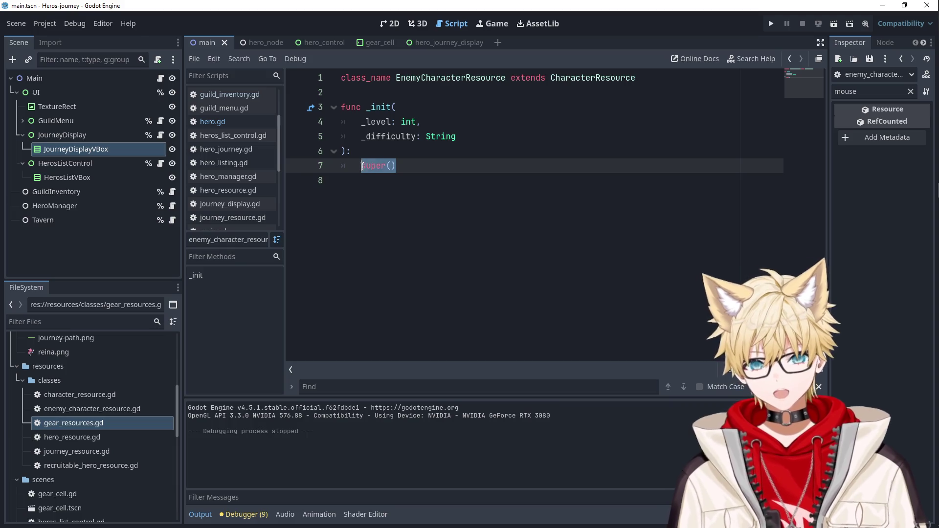
text(for )
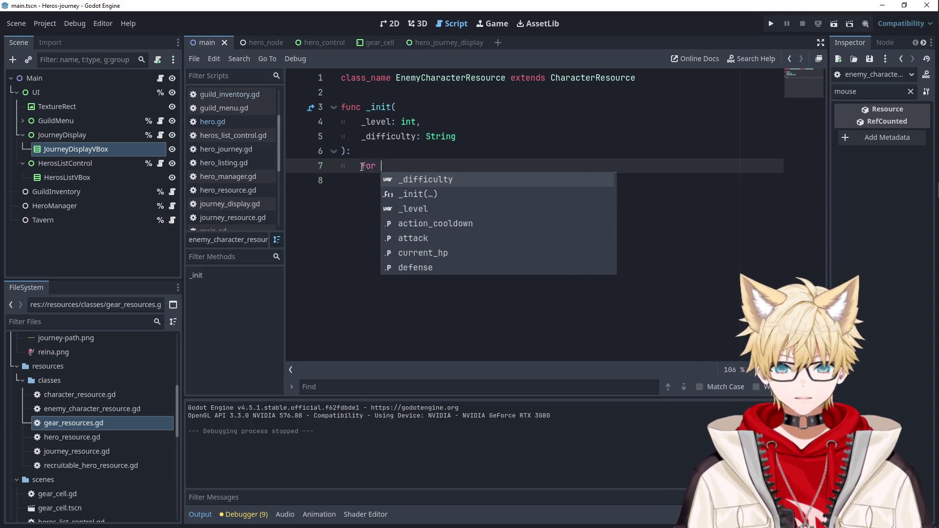
text(level in range)
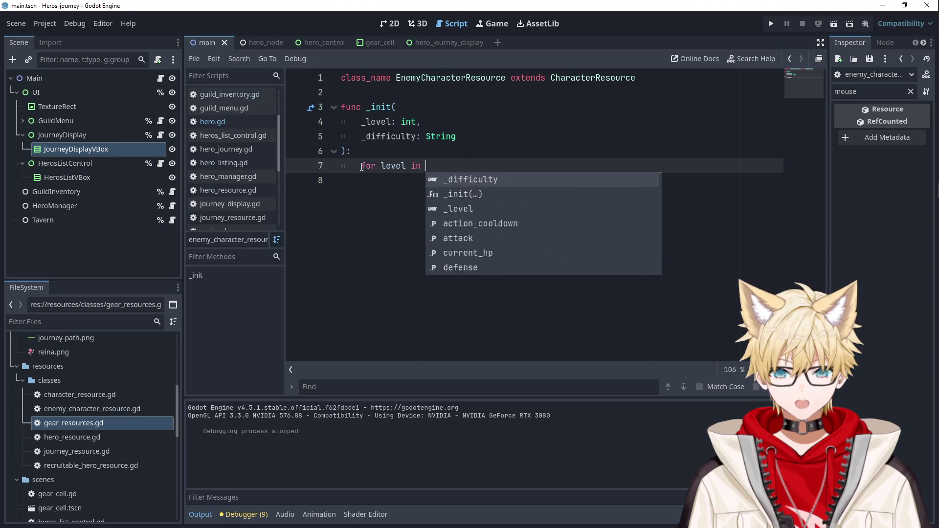
text((_level):)
key(Return)
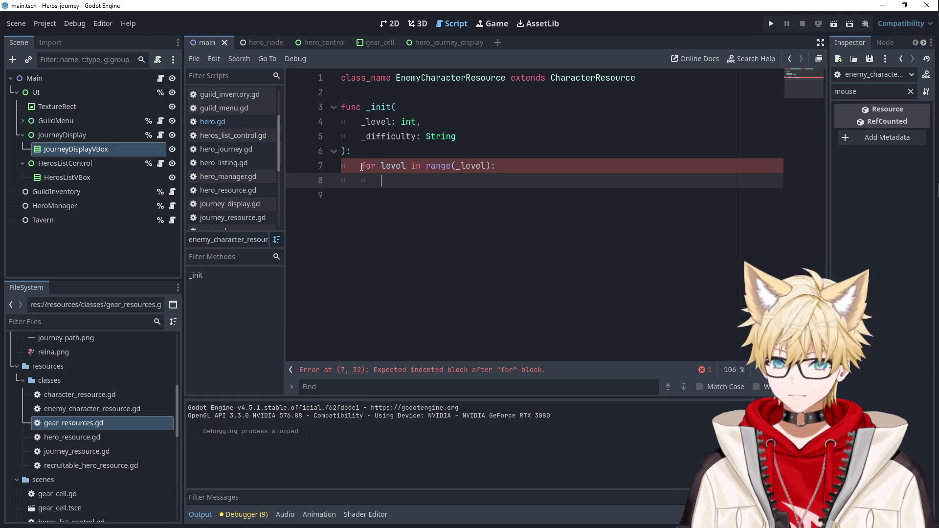
text(level_up())
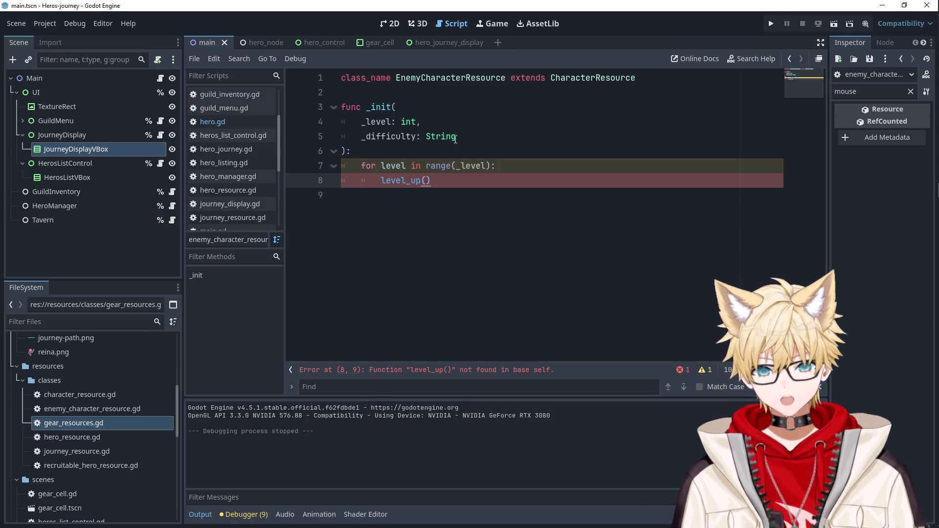
Add a placeholder func level_up() with a pass body
click(404, 214)
key(Return)
text(func level_up():)
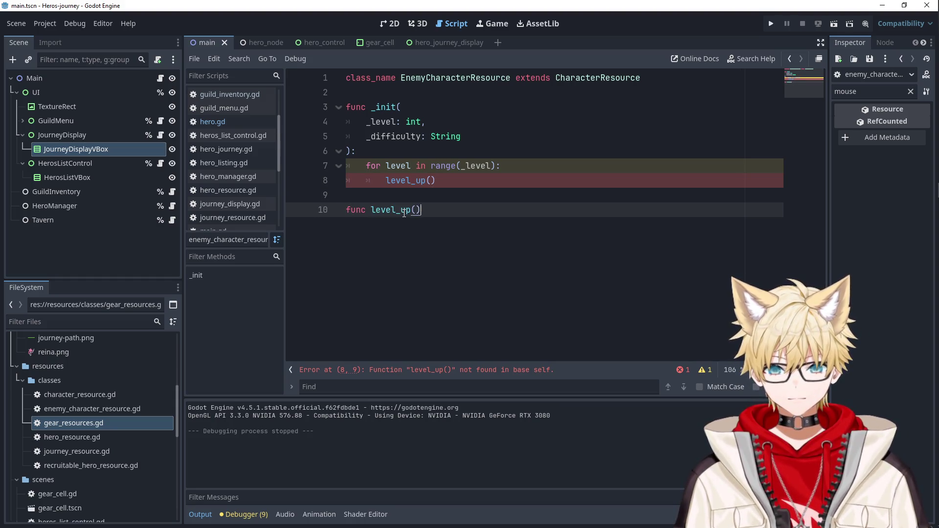
key(Return)
text(pass)
ctrl+click(557, 87)
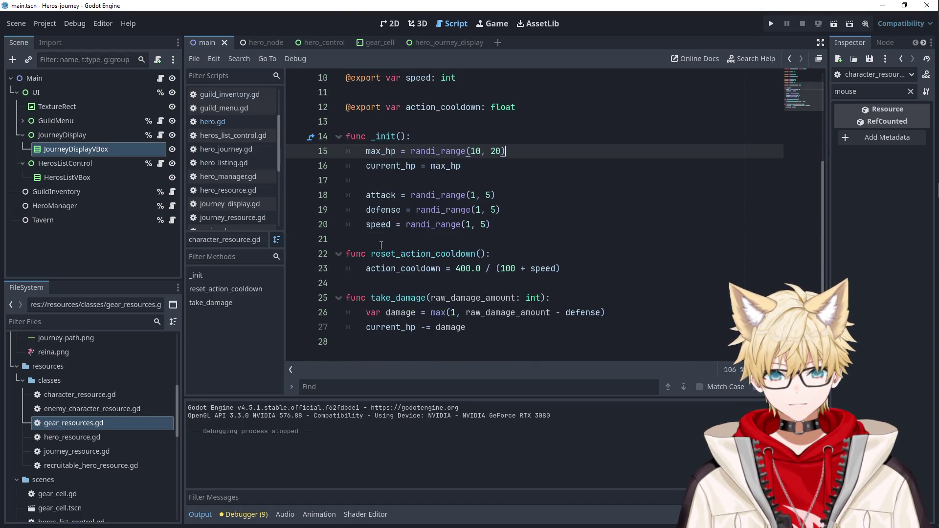
drag(515, 243, 465, 149)
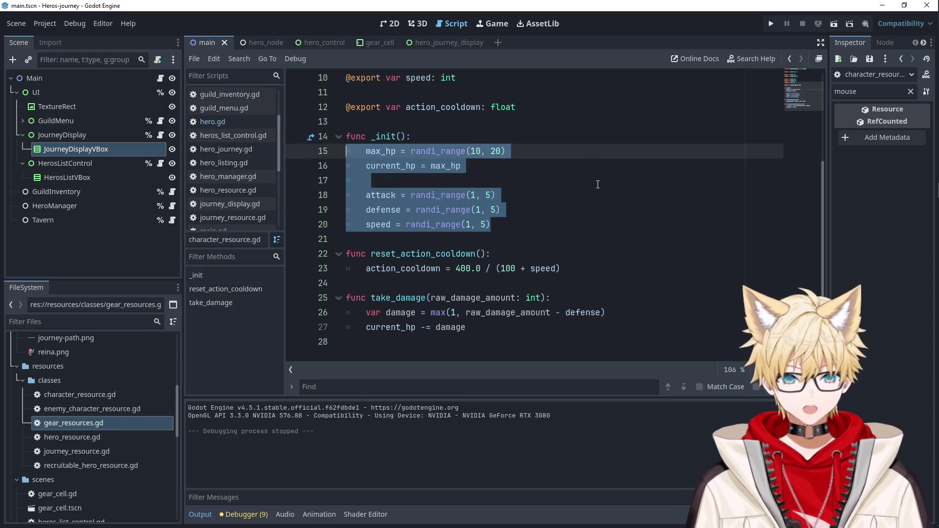
key(alt+Left)
key(alt+Left)
click(464, 193)
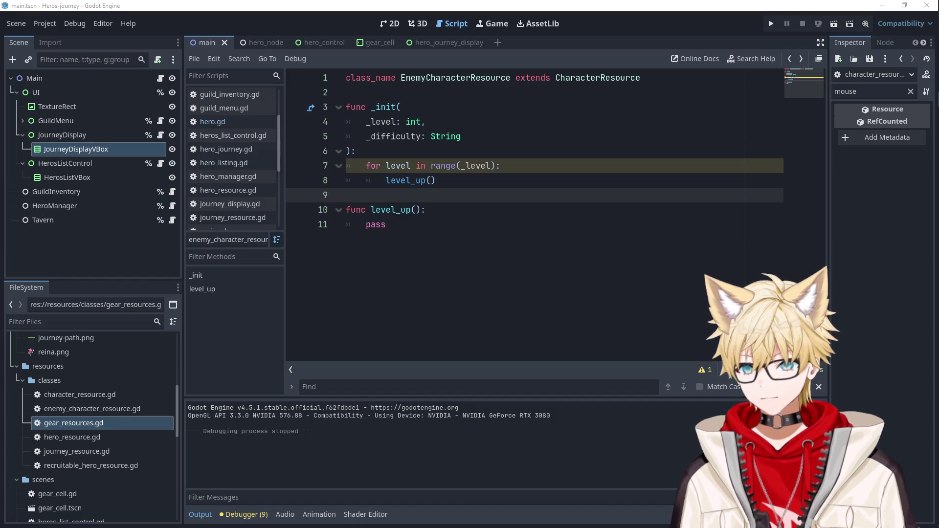
click(435, 231)
key(shift+Home)
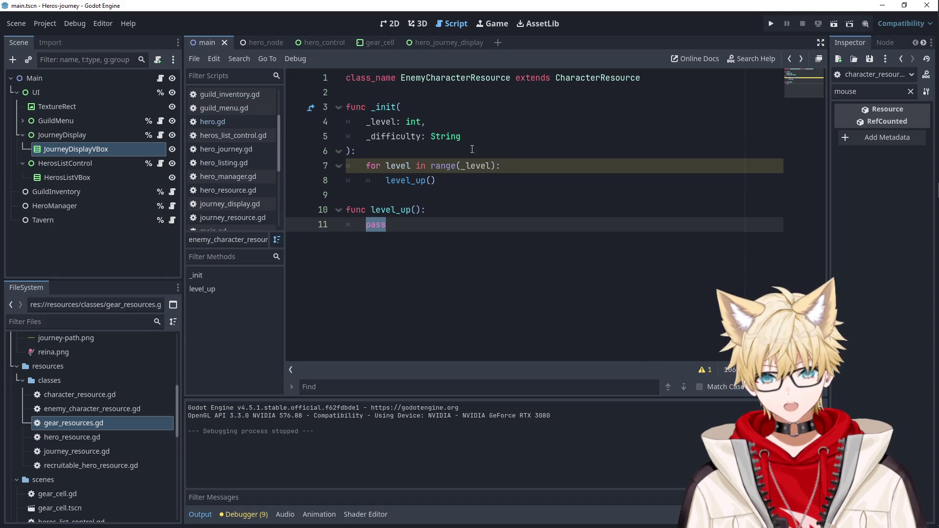
click(472, 149)
key(Return)
click(372, 96)
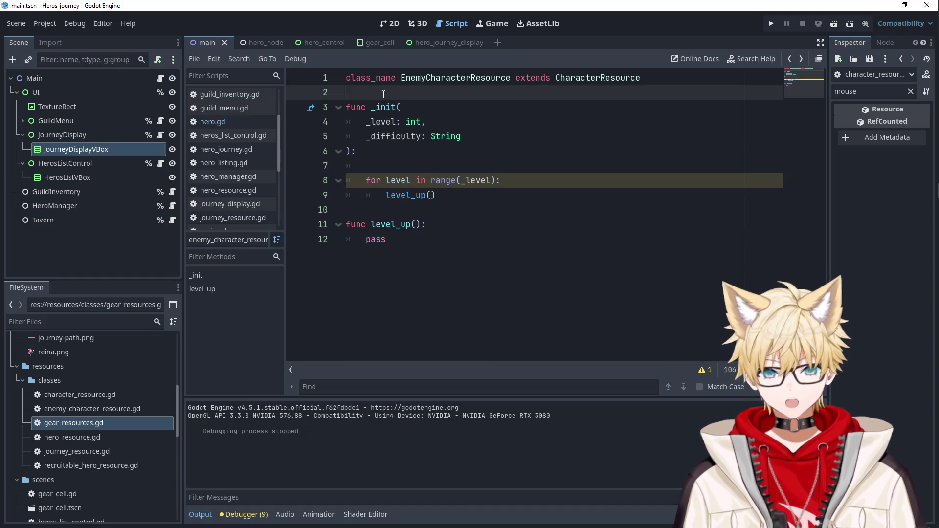
key(Return)
key(Return)
key(Up)
text(@export var d)
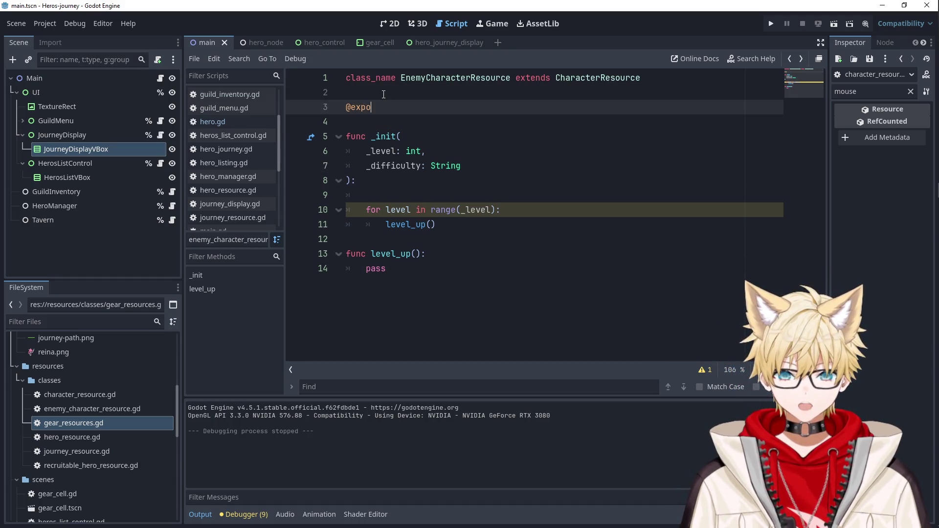
text(ifficulty: S)
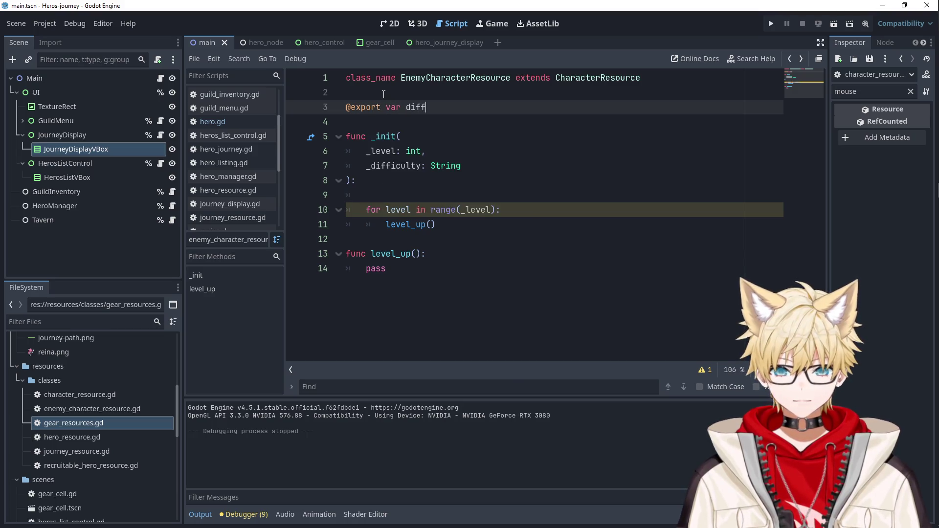
text(tring)
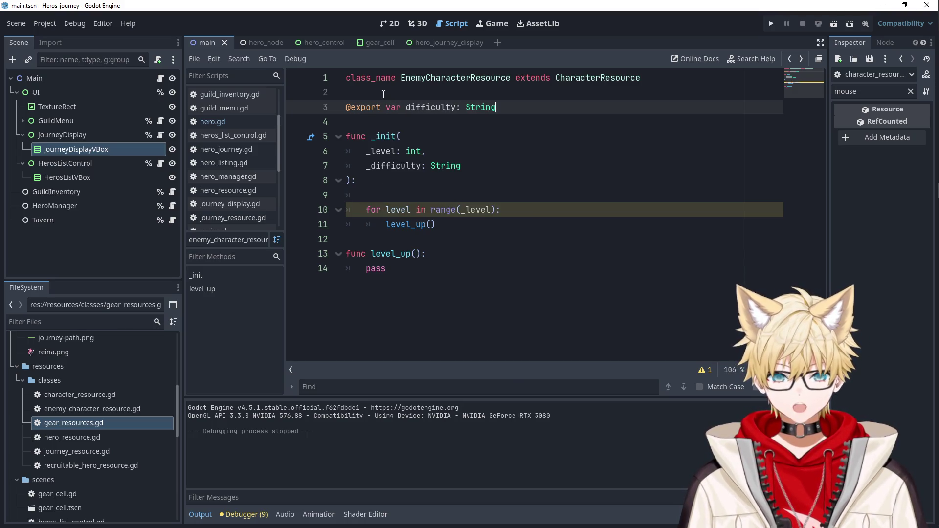
key(Escape)
Start an exported difficulty_to_level_bounds dictionary with an 'Easy': key
double_click(391, 166)
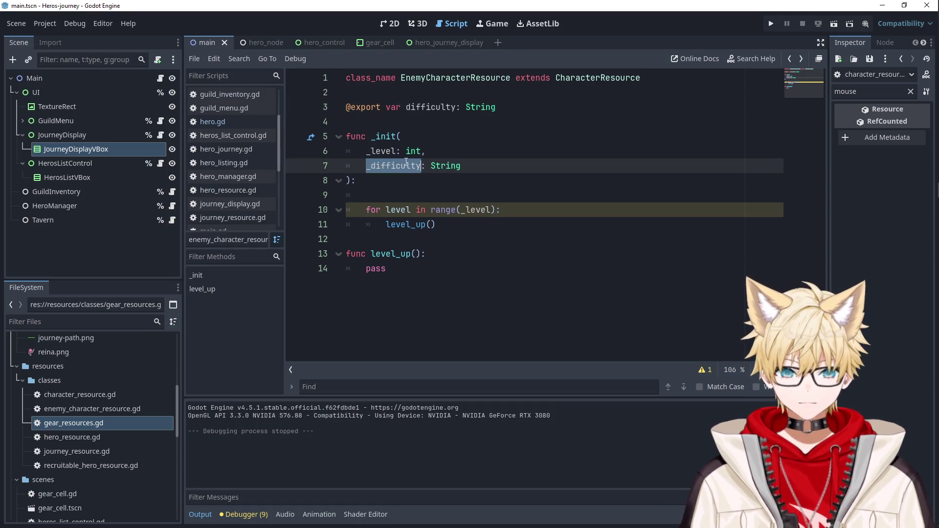
drag(391, 268, 362, 271)
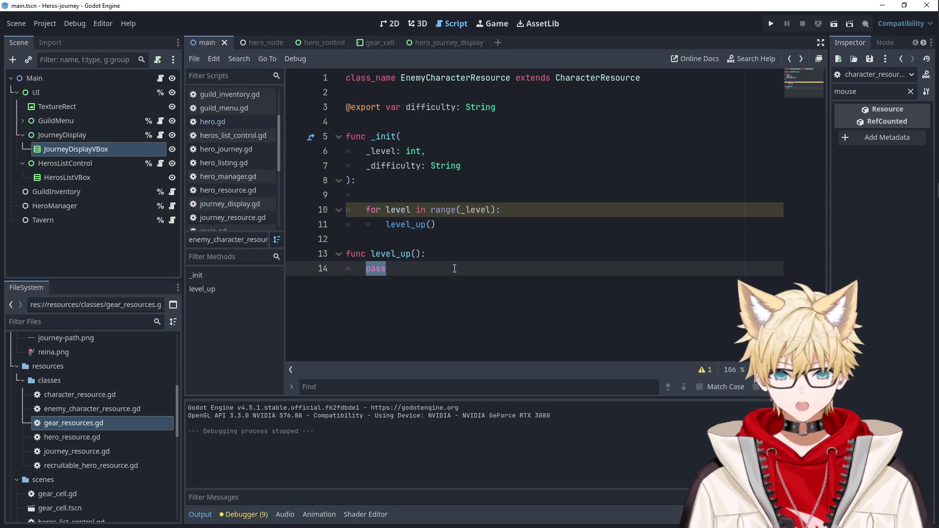
click(526, 109)
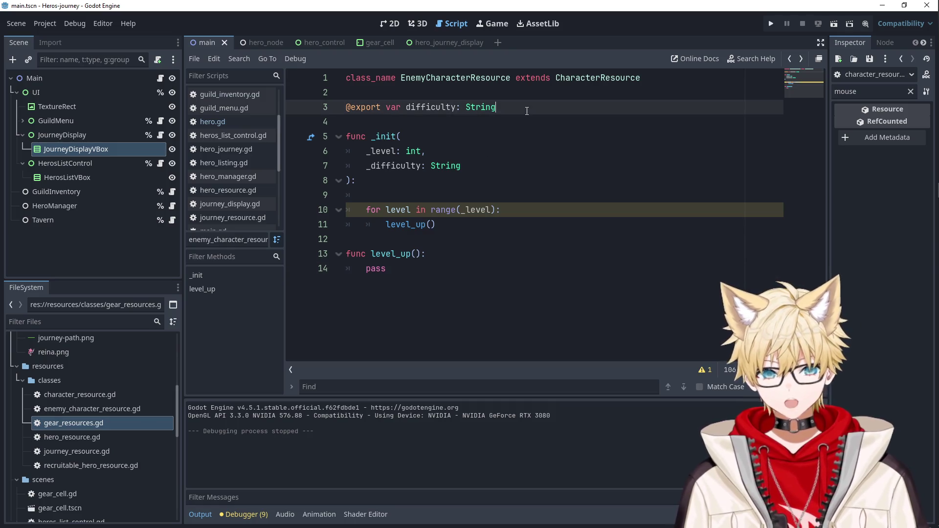
key(Return)
key(Return)
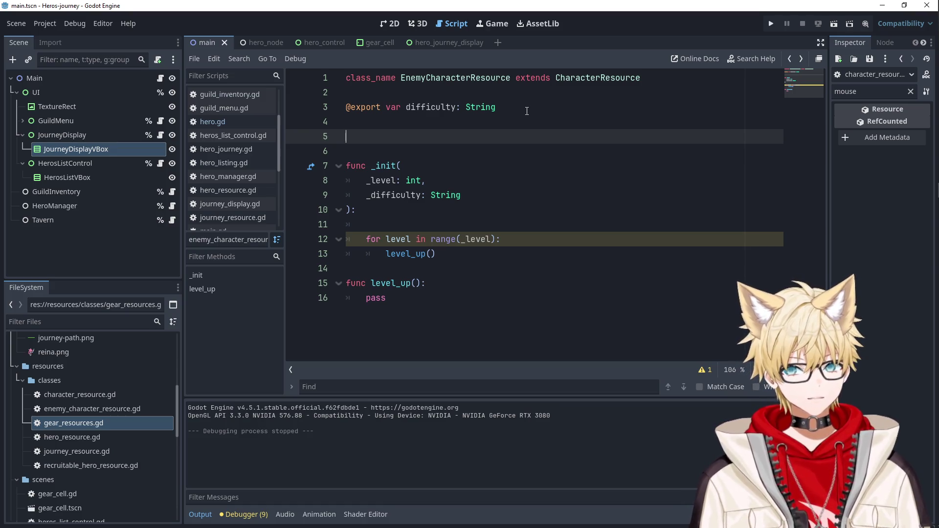
text(@expor)
key(BackSpace)
key(BackSpace)
key(BackSpace)
text(port var difficulty_to_)
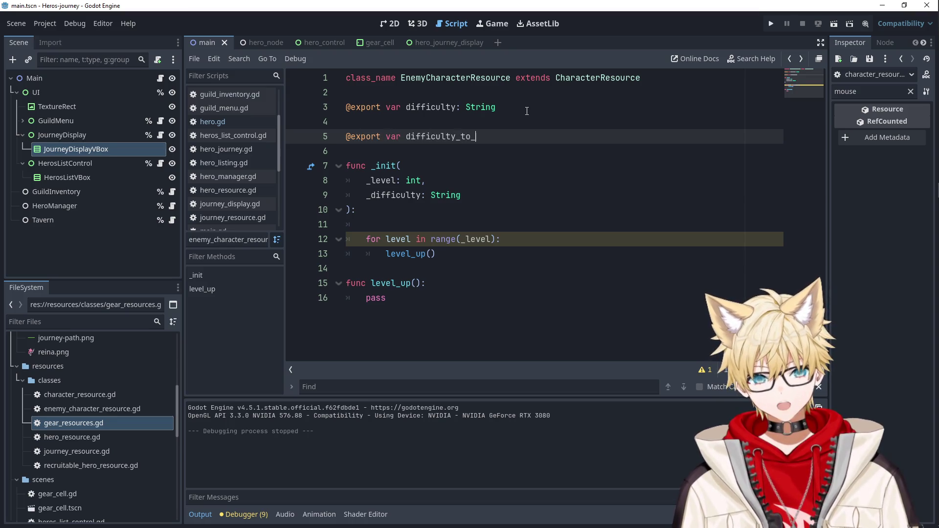
text(level_bounds)
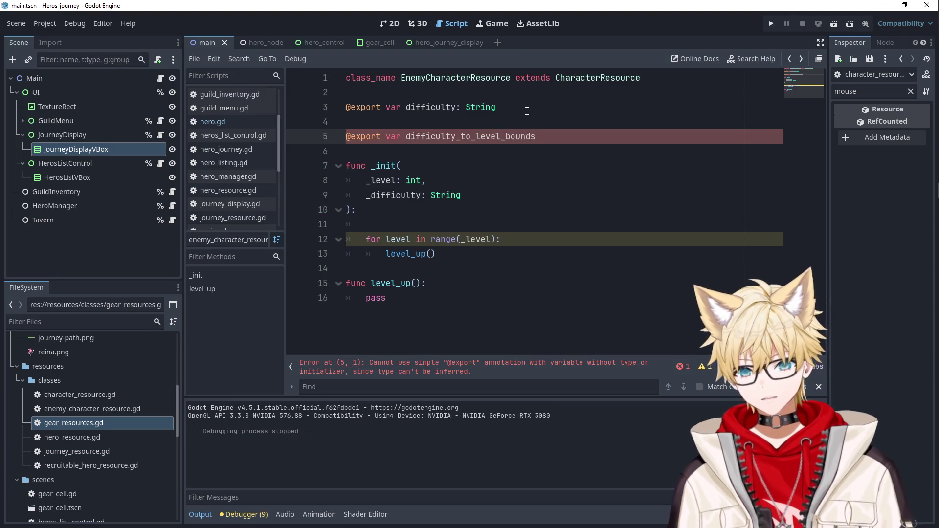
text( = {)
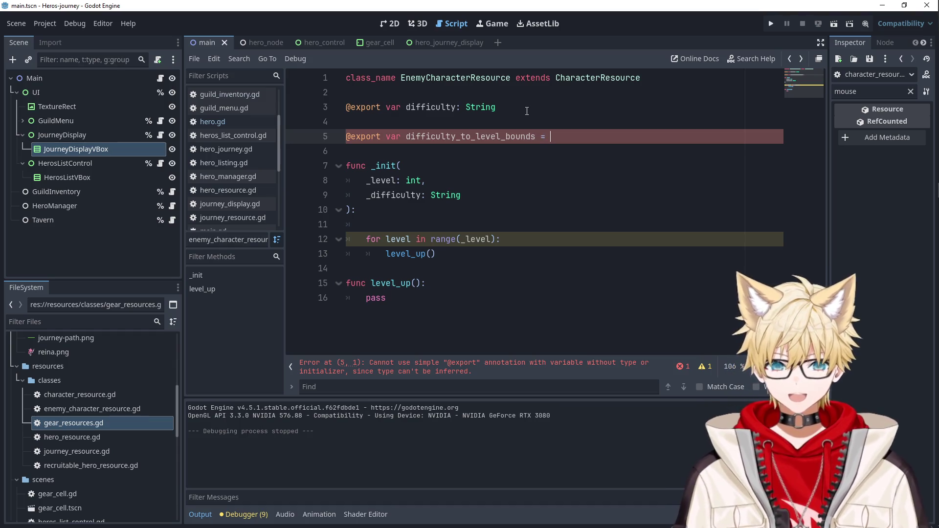
key(Return)
text('Easy':)
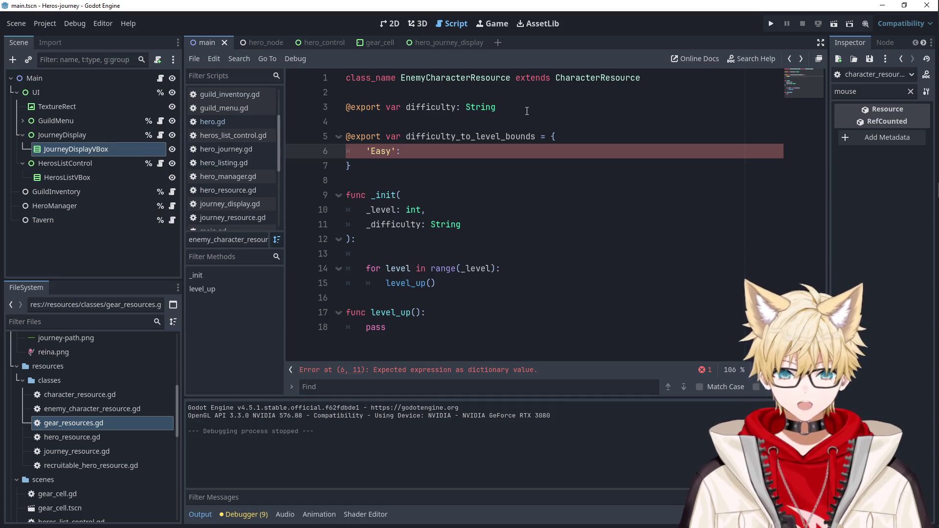
Browse back and forth between the hero, CharacterResource and enemy resource scripts
click(789, 59)
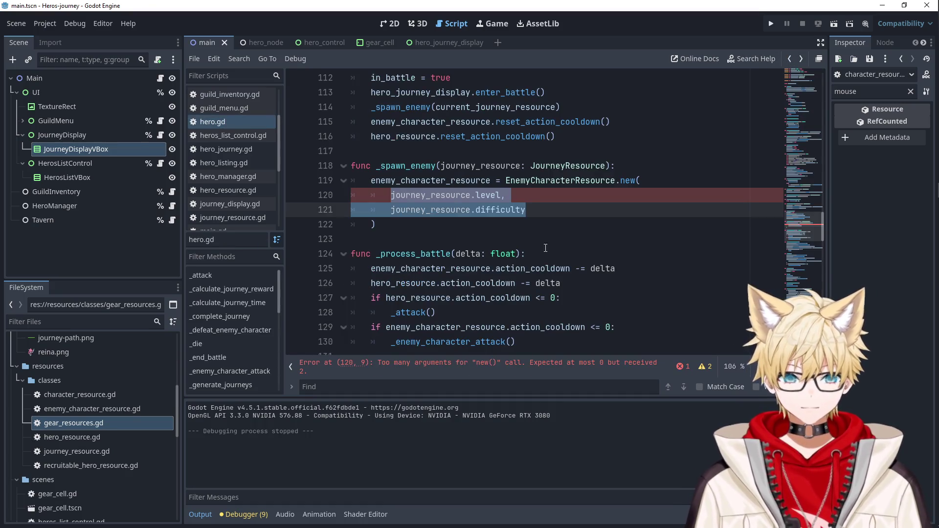
click(803, 59)
ctrl+click(601, 77)
scroll(469, 201, down, 3)
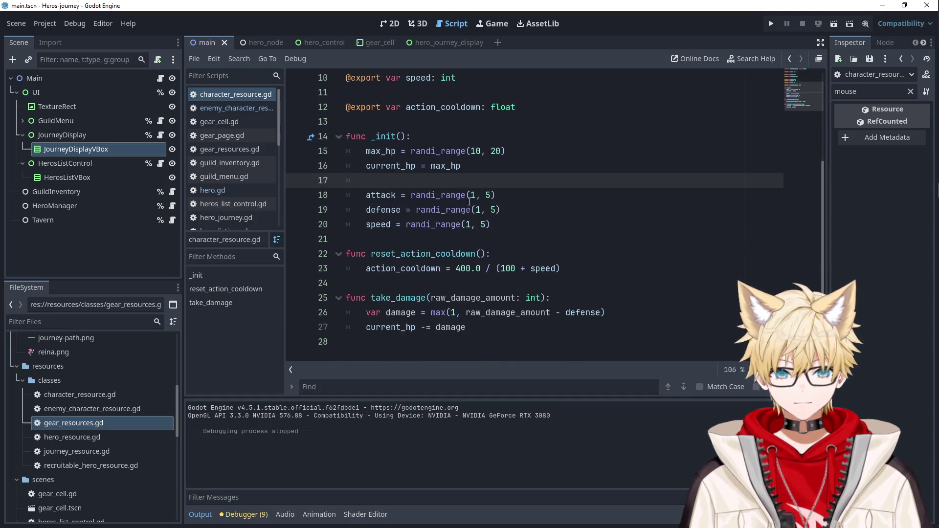
click(789, 59)
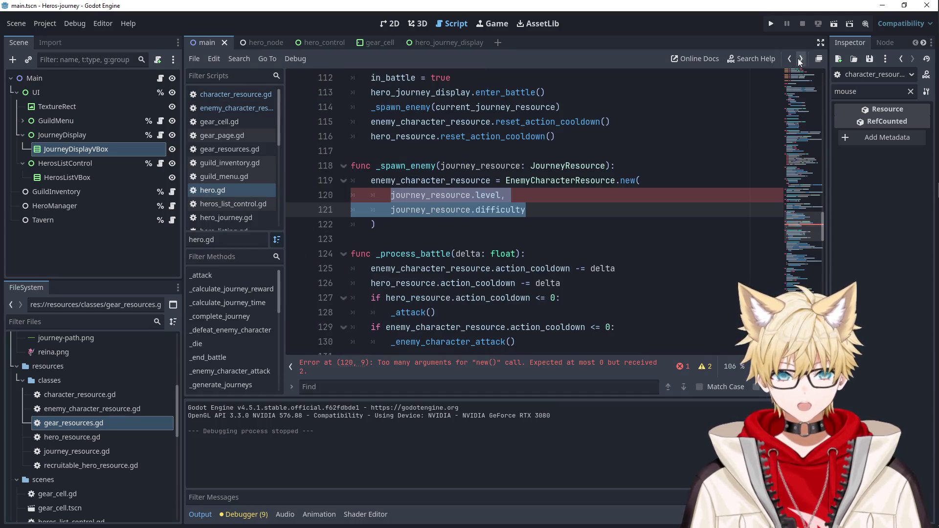
click(801, 59)
Give the 'Easy' key bounds (1, 3) and wrap them as a Tuple
click(448, 152)
text((1, 3)
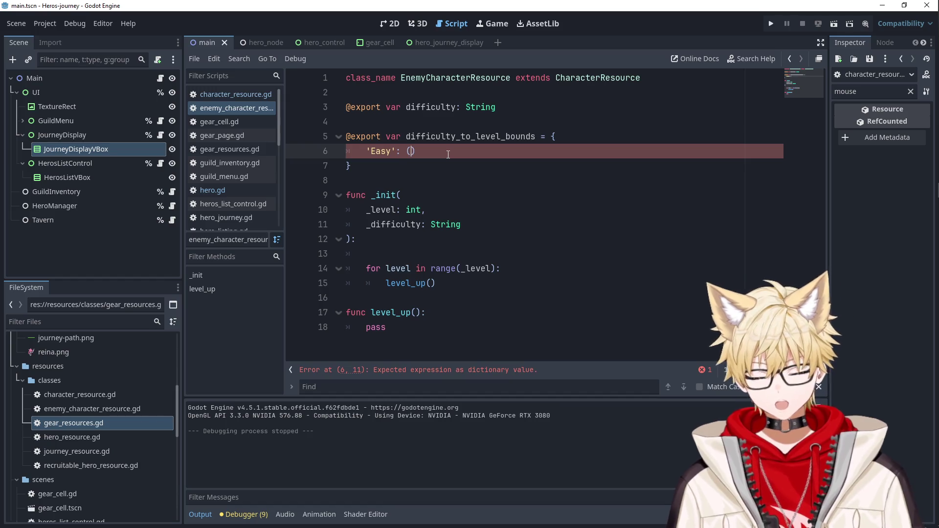
text(),)
key(Return)
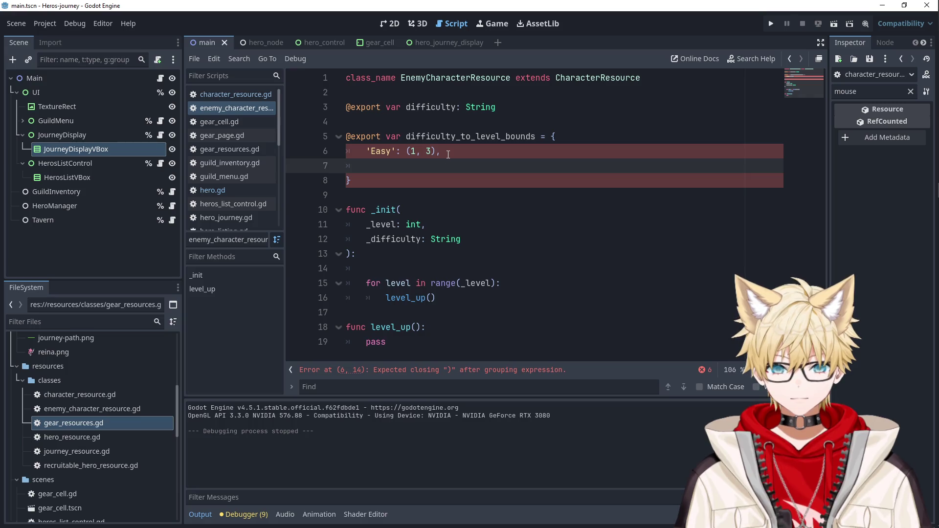
click(419, 153)
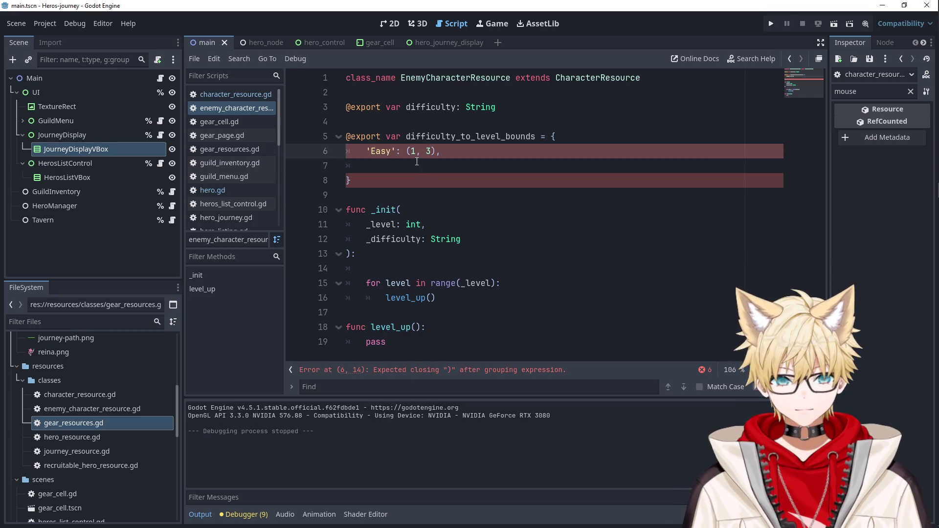
text(tul;)
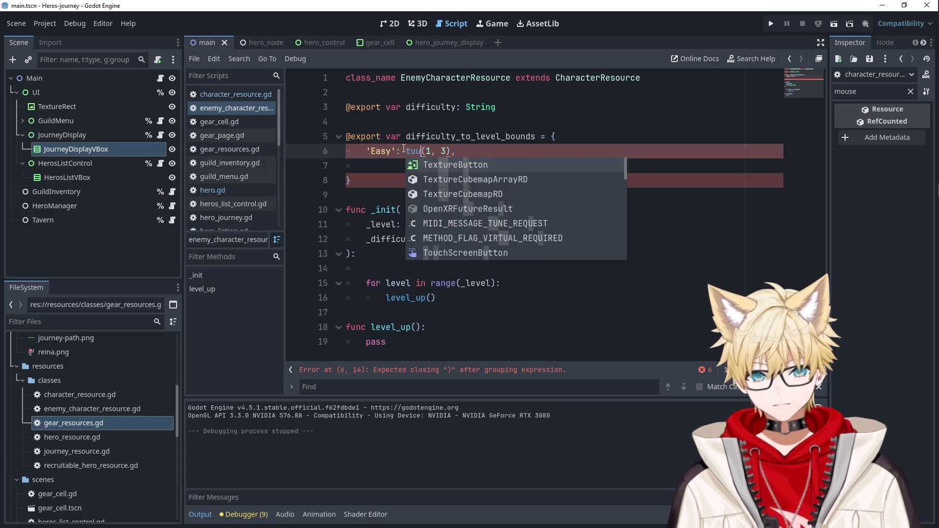
key(BackSpace)
key(BackSpace)
text(ple)
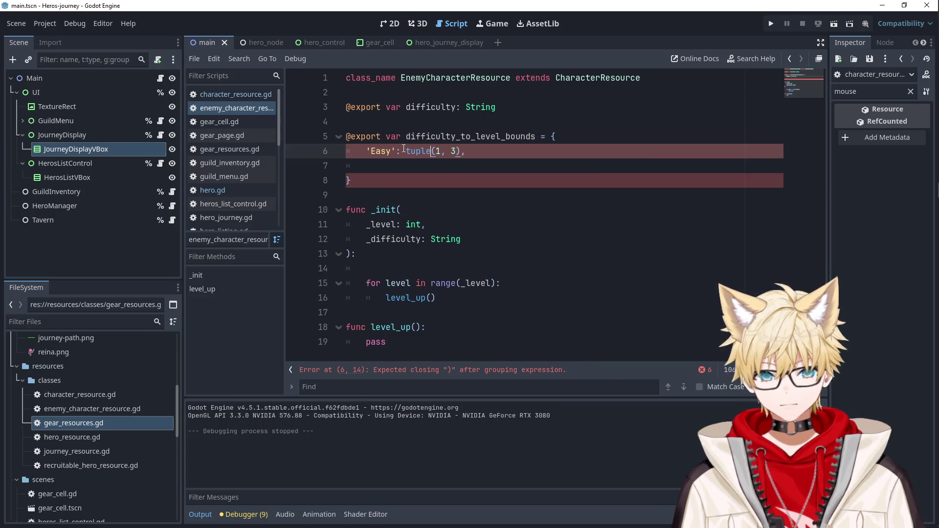
click(383, 178)
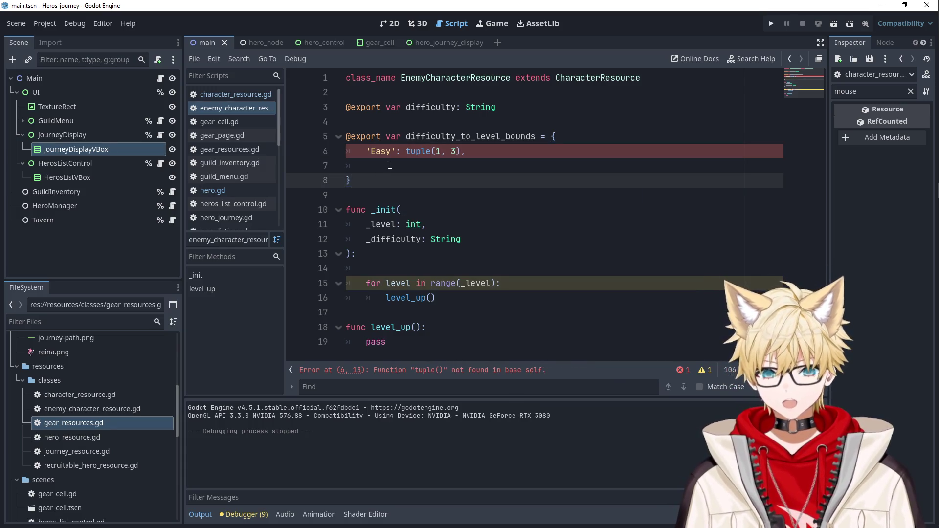
double_click(422, 152)
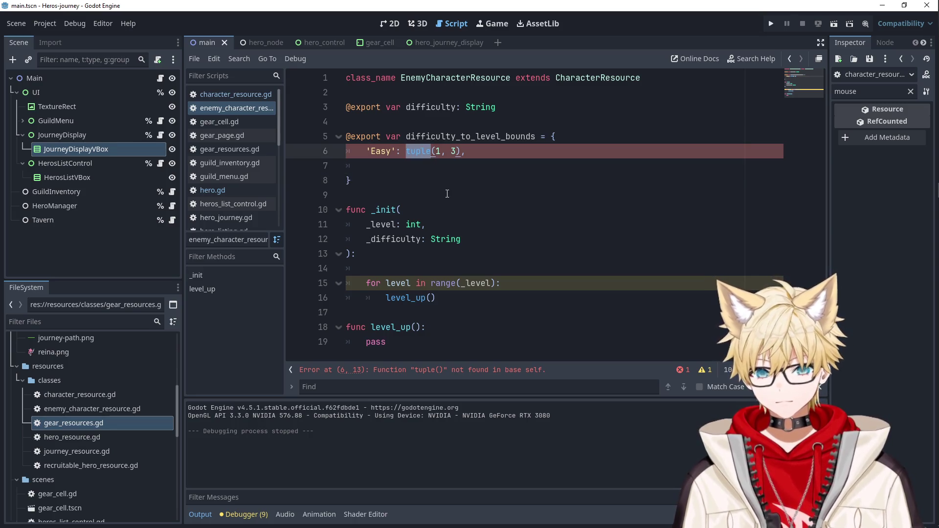
text(Tuple)
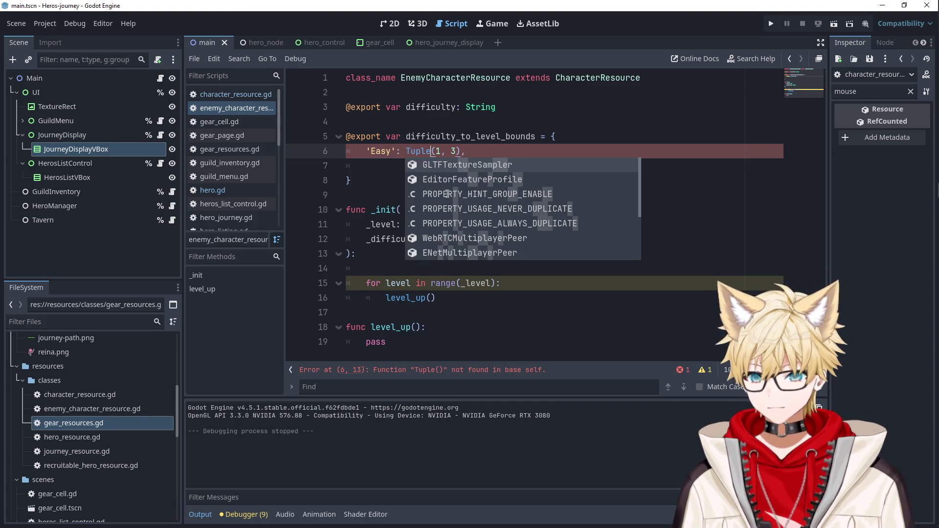
Try Tuple and Pair type lines above the dictionary, then remove them
click(456, 125)
key(Return)
key(Return)
key(Up)
text(Tuple)
key(Down)
key(Down)
key(Down)
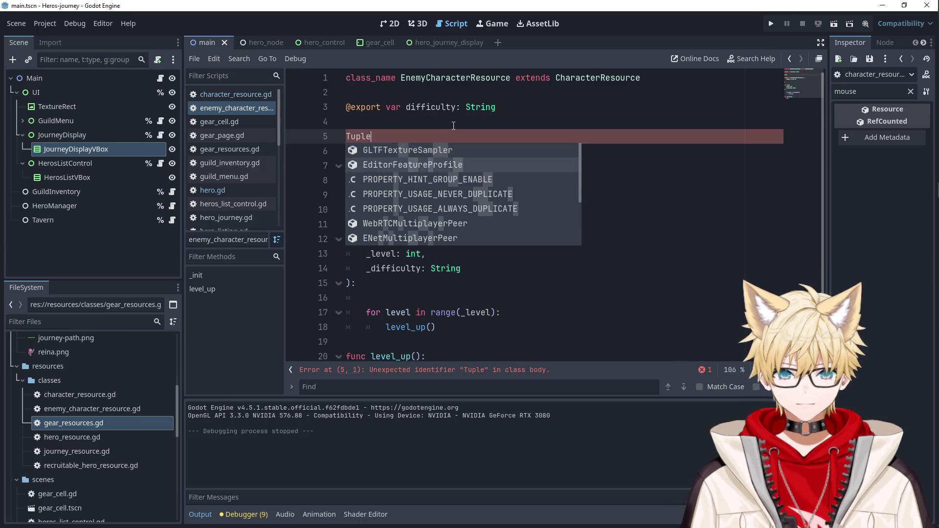
key(BackSpace)
key(BackSpace)
key(BackSpace)
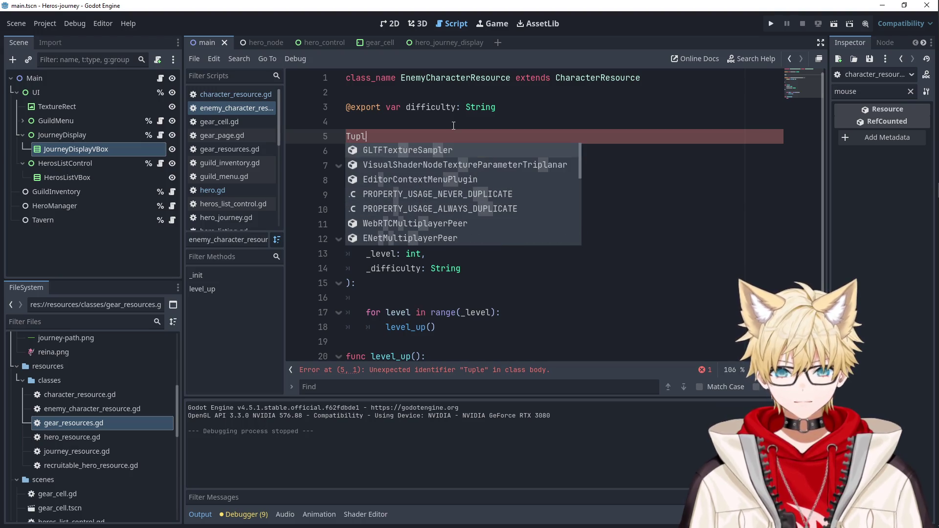
text(Pair)
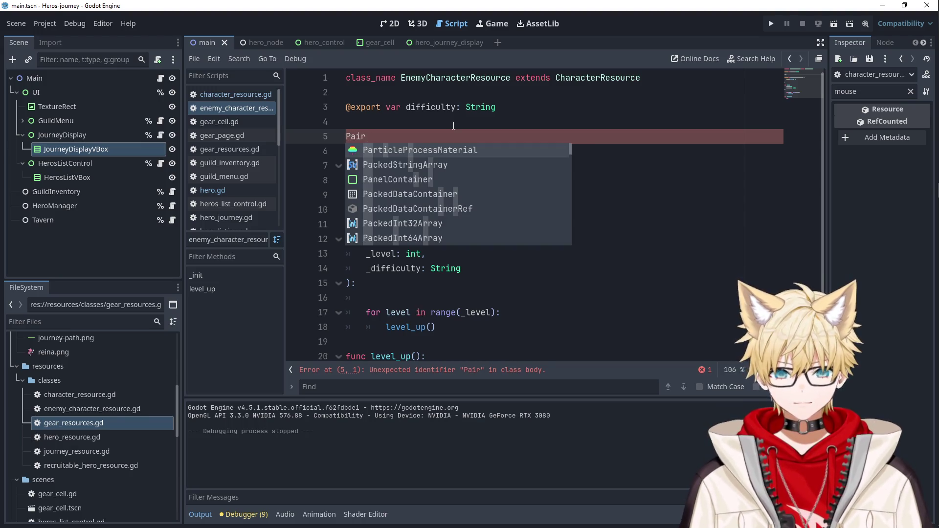
key(Down)
key(Down)
key(Down)
key(Down)
key(Down)
key(Down)
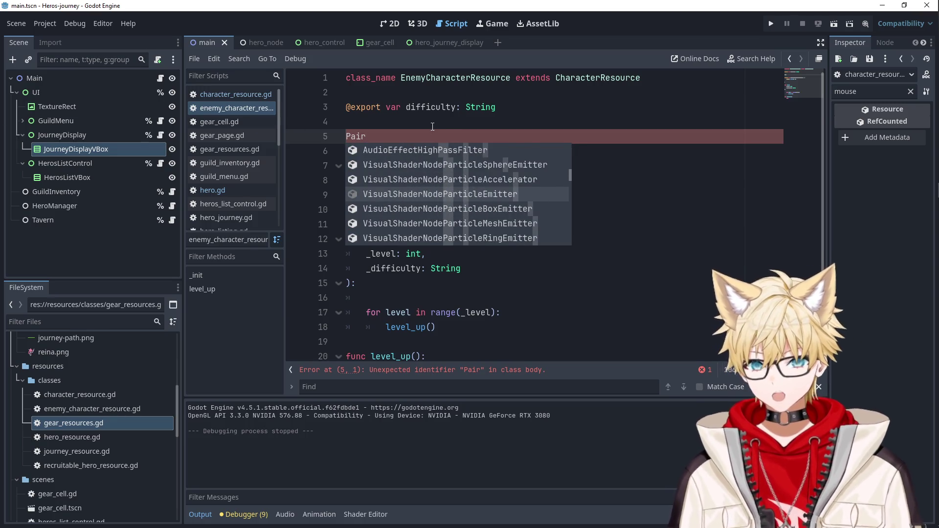
key(Escape)
key(BackSpace)
key(BackSpace)
key(BackSpace)
Rewrite the Easy bounds as the list [1, 3] and begin a second key
key(BackSpace)
key(BackSpace)
key(BackSpace)
text([)
key(BackSpace)
text(])
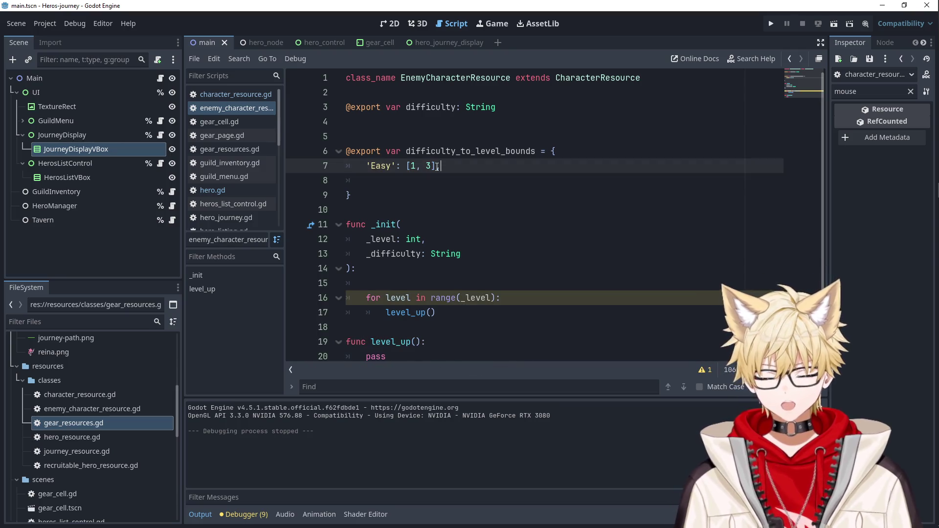
key(Return)
text(')
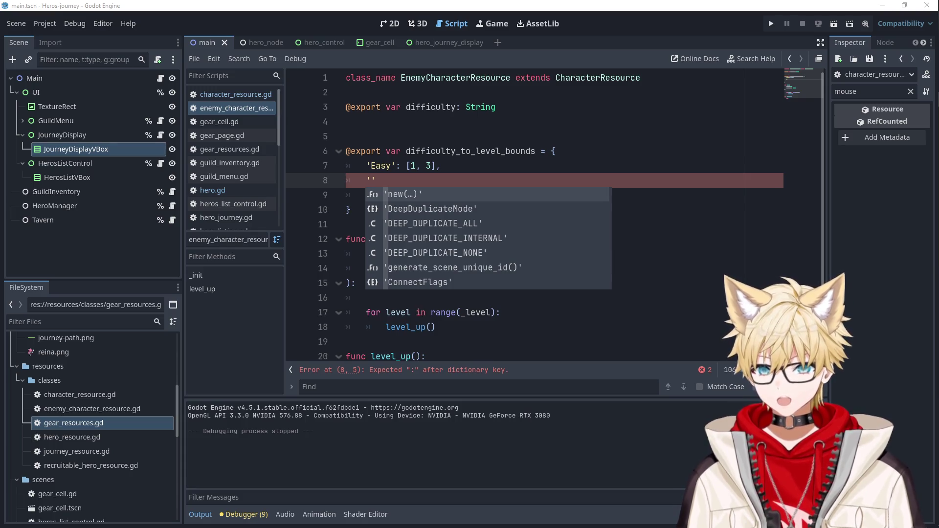
Add 'Normal': [1, 5] and 'Hard': [2, 7] entries below Easy
click(370, 180)
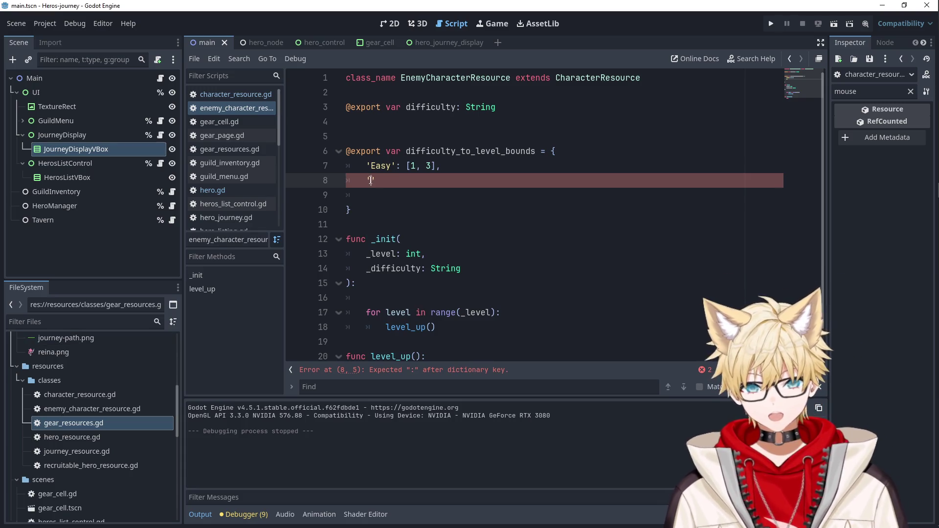
text(Normal': )
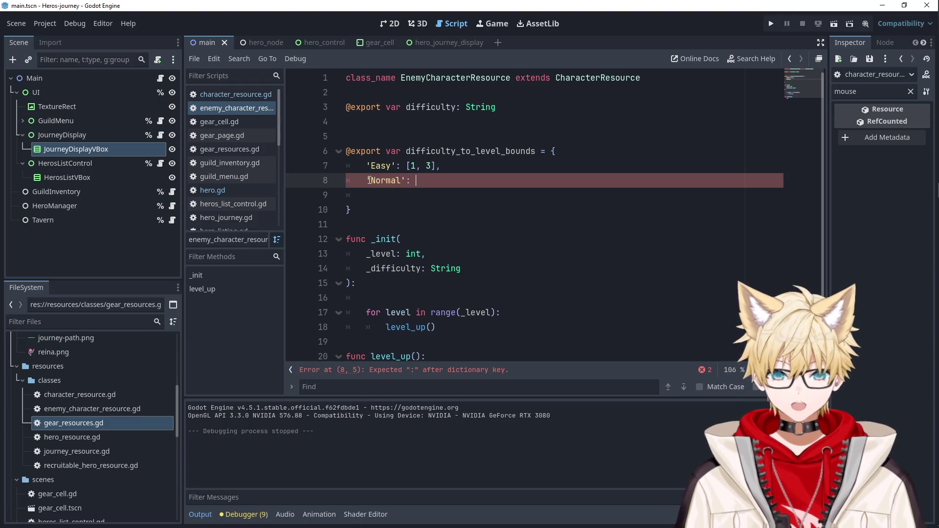
text([)
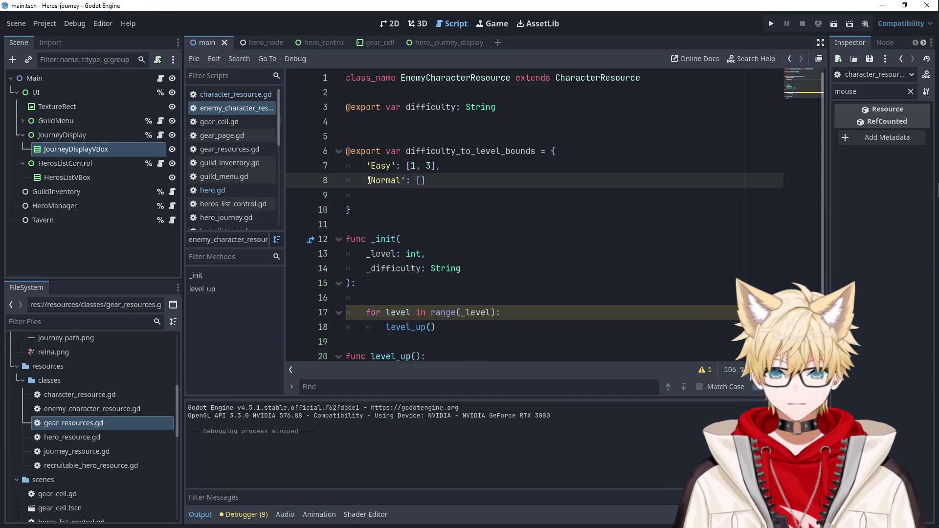
text(1, 5],)
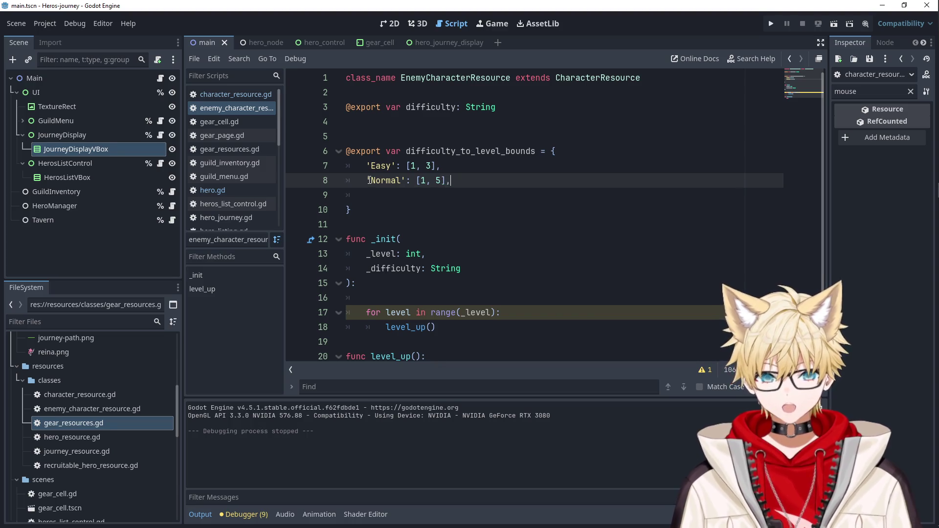
key(Return)
text('Hard': [2, )
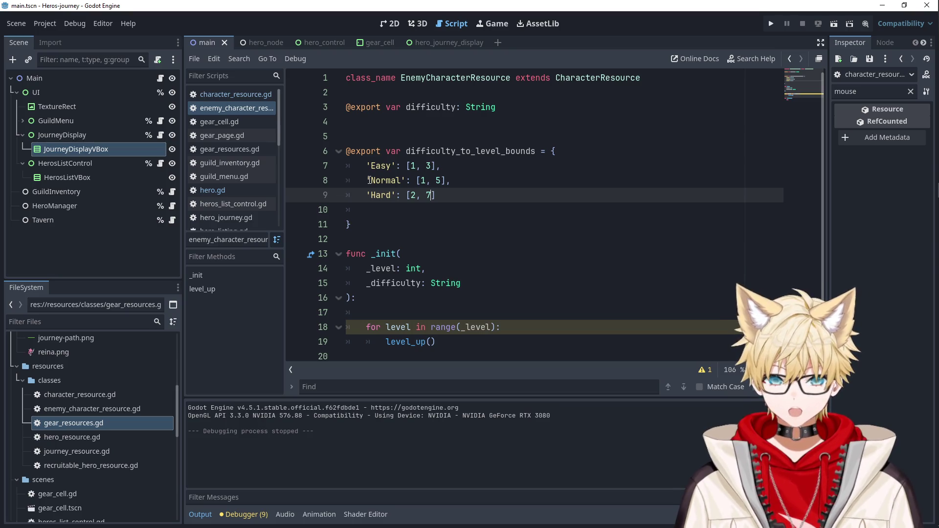
text(7)
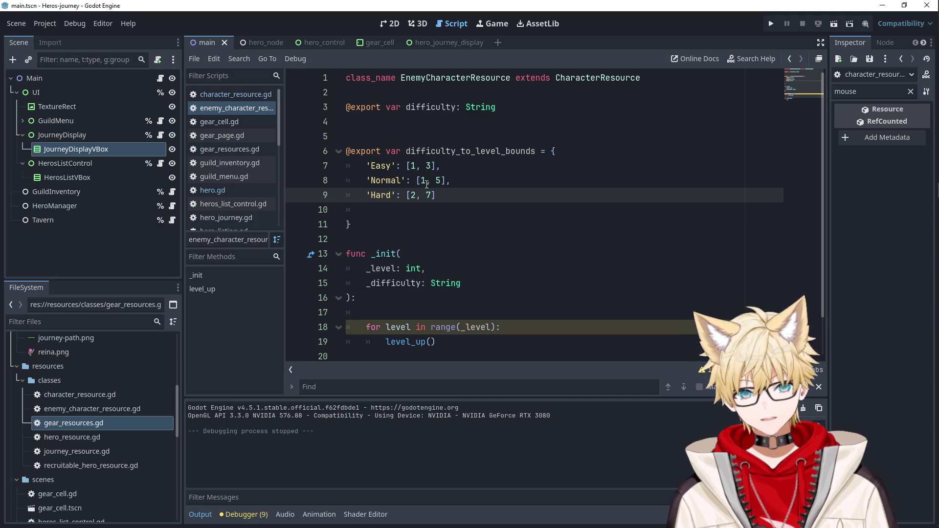
Change Normal's upper bound from 5 to 4, then select the whole dictionary block
click(431, 167)
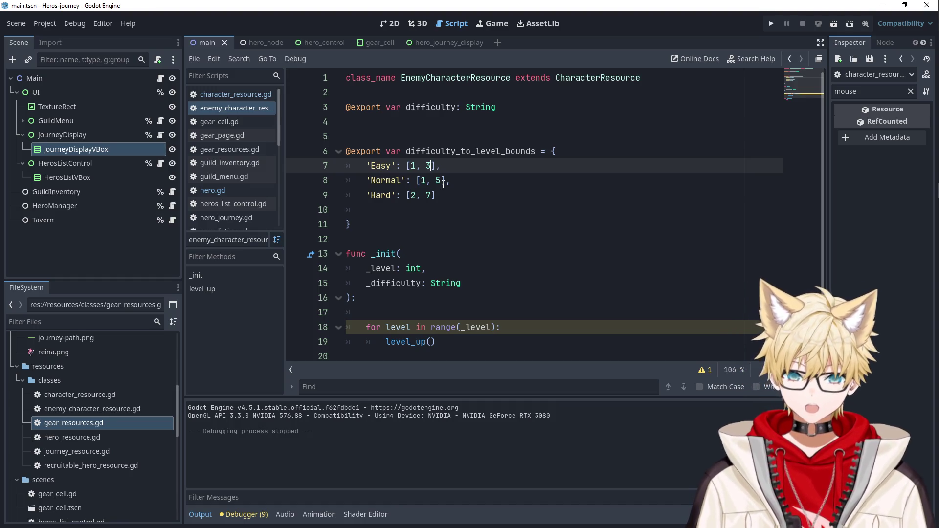
click(426, 180)
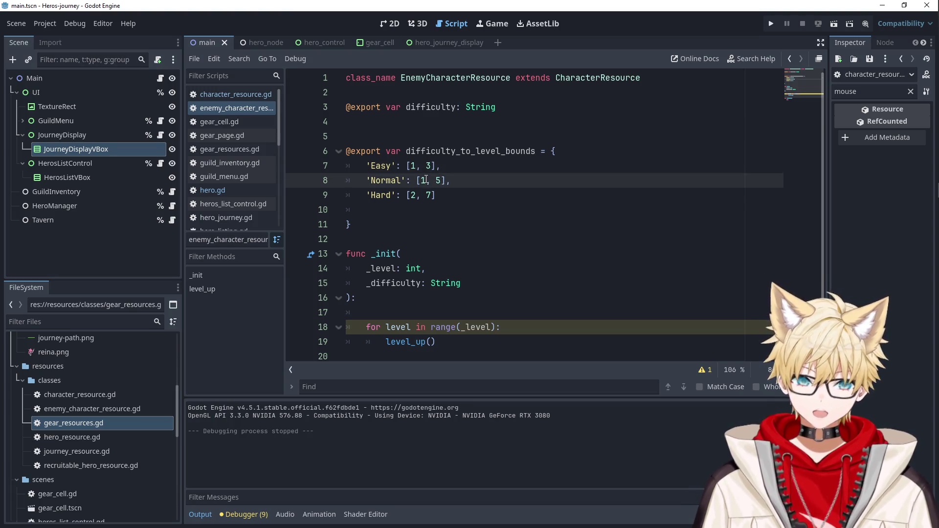
click(436, 181)
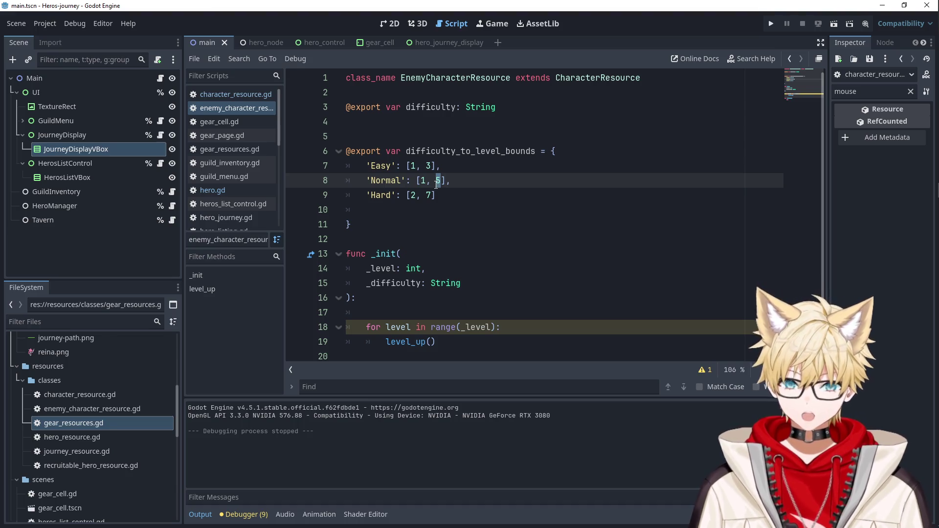
key(Delete)
text(4)
double_click(413, 195)
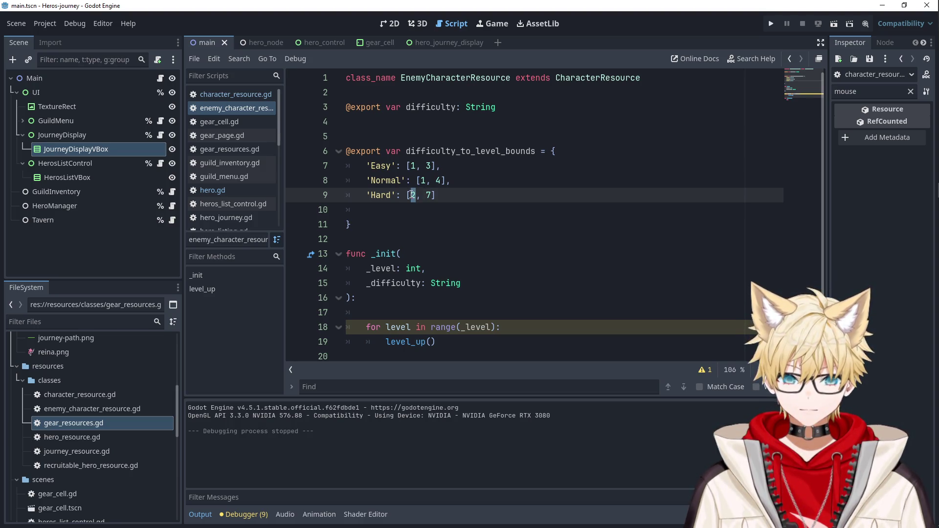
click(413, 207)
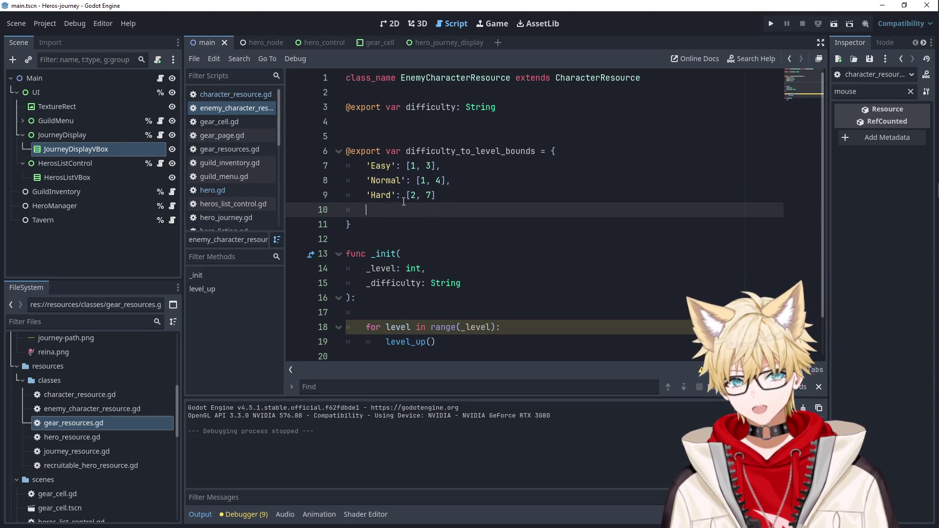
drag(374, 220, 327, 158)
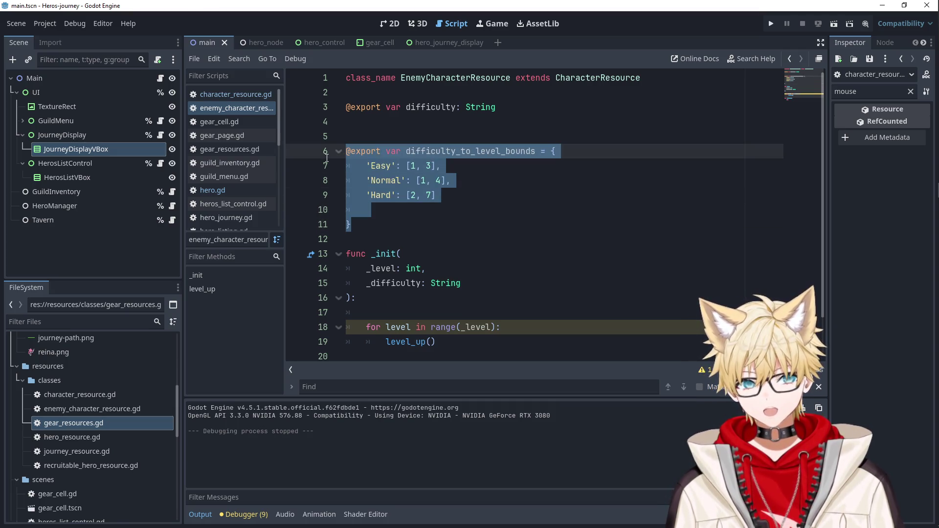
Delete the selected dictionary lines and blank lines, then step through the edit history
key(BackSpace)
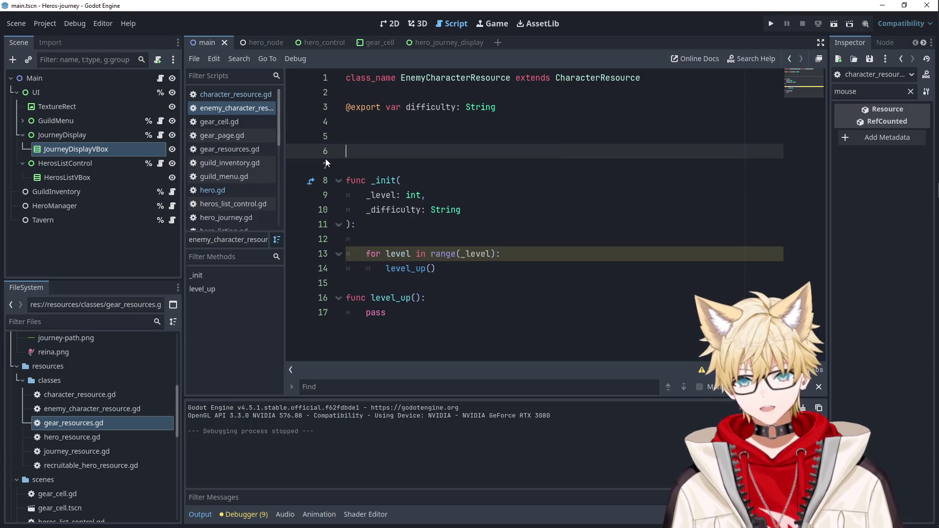
key(BackSpace)
key(BackSpace)
key(BackSpace)
click(429, 264)
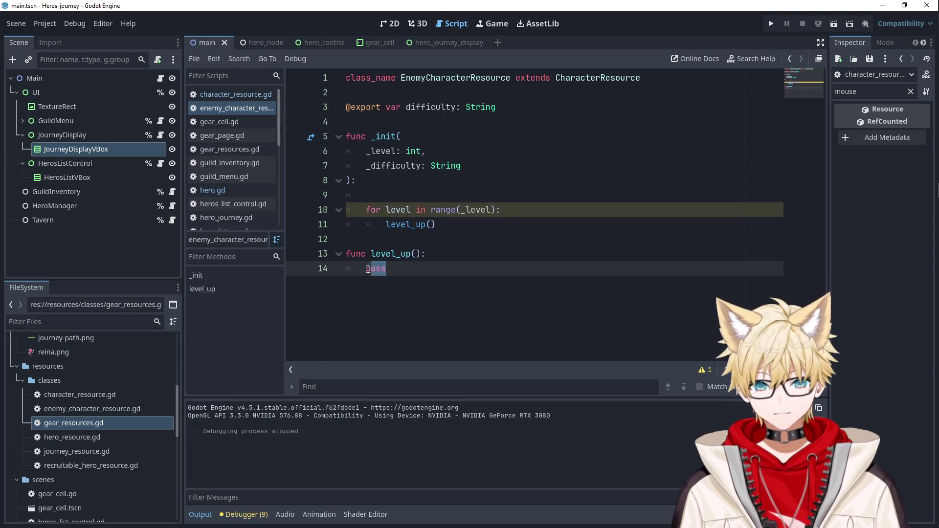
click(790, 59)
click(801, 59)
click(789, 61)
click(802, 60)
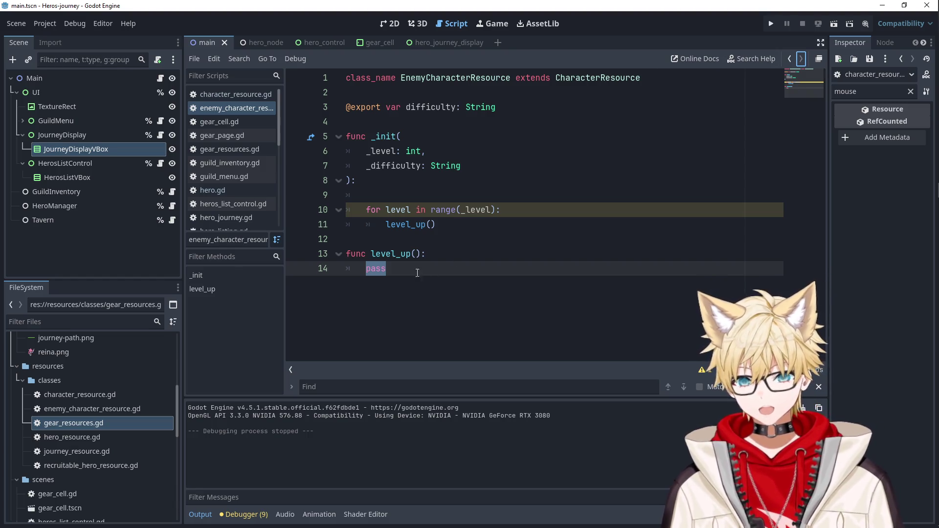
mouse_move(411, 227)
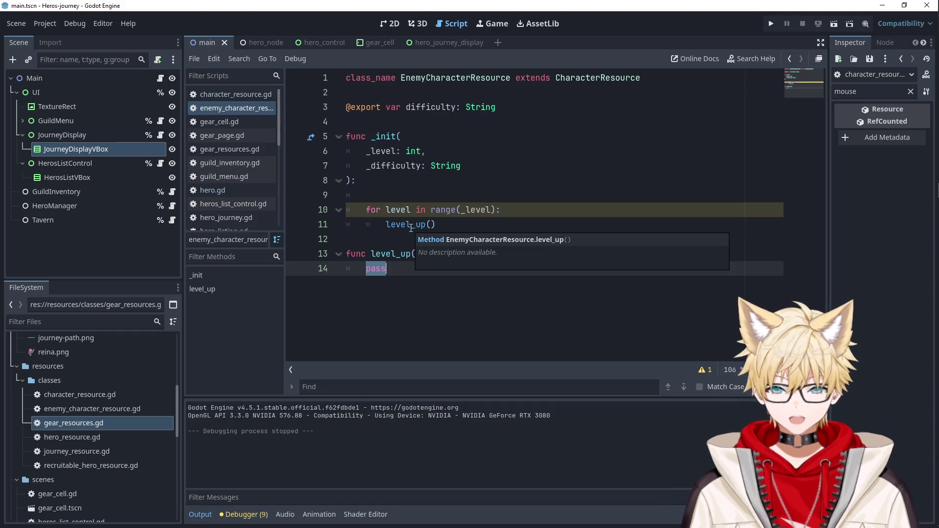
Open character_resource.gd and review the randomized attack range in _init
ctrl+click(600, 80)
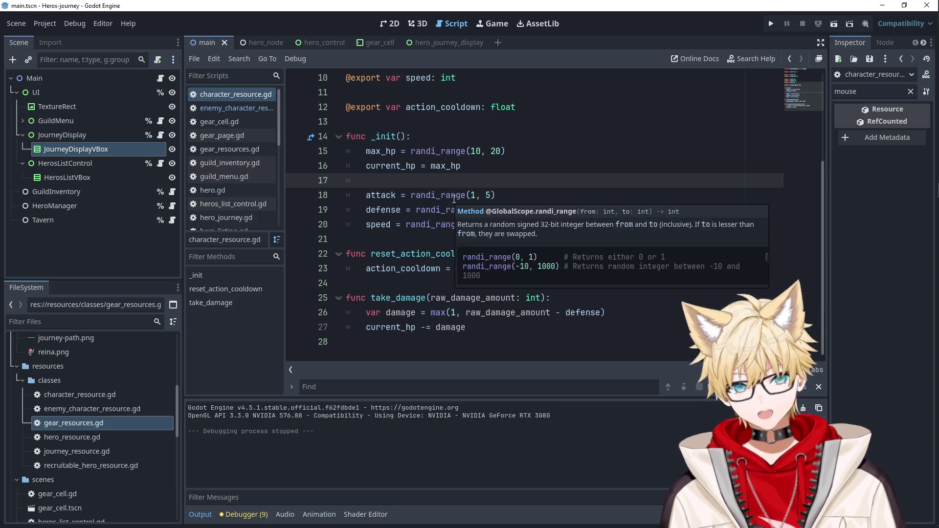
click(395, 194)
click(473, 195)
scroll(494, 141, up, 3)
scroll(495, 140, down, 3)
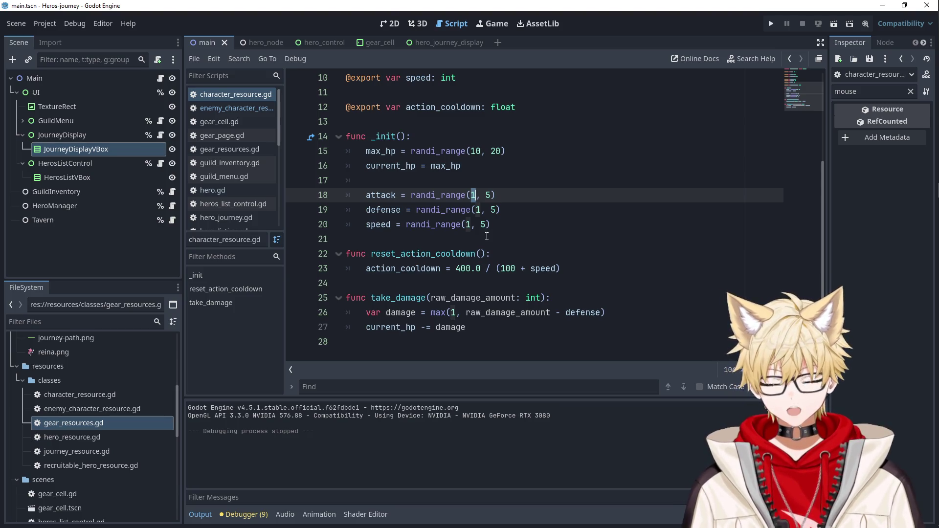
Glance at the enemy's level_up stub, then open hero_resource.gd from the FileSystem dock
click(789, 60)
double_click(368, 269)
key(Right)
click(803, 58)
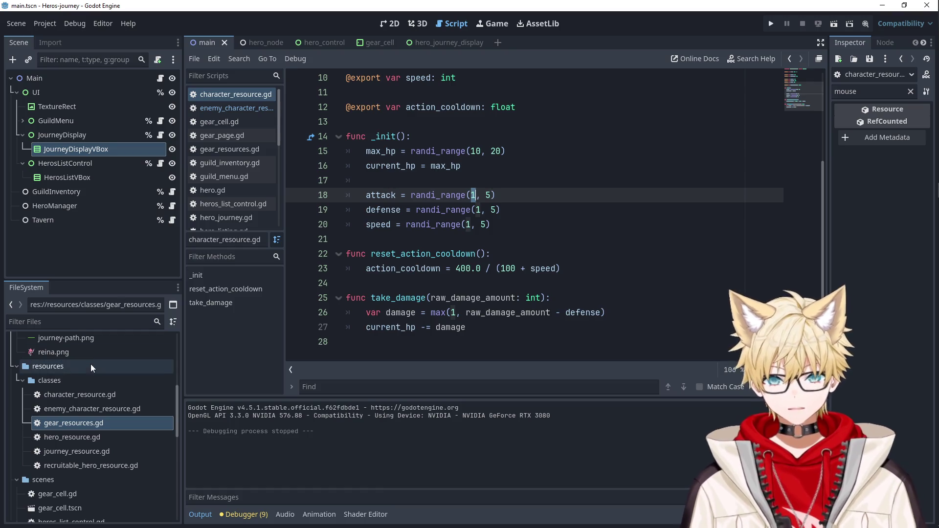
click(74, 395)
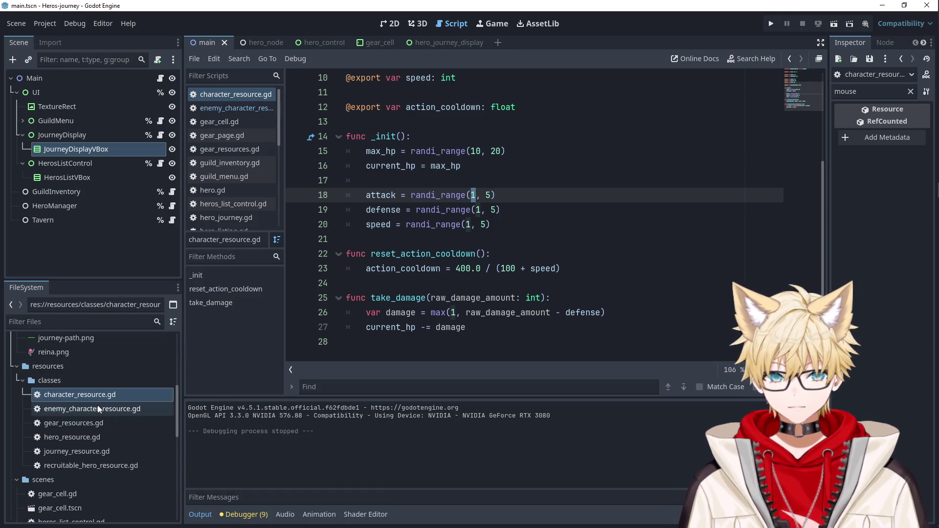
double_click(69, 439)
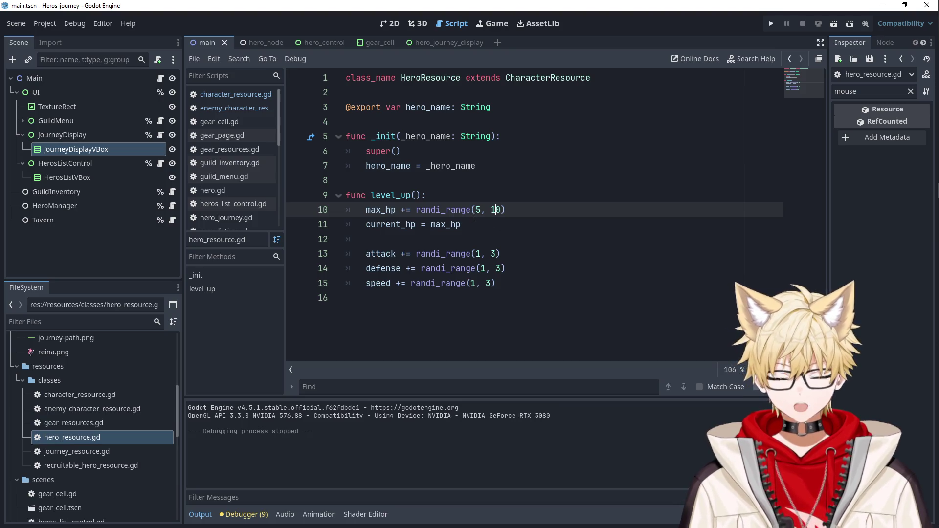
Cut the whole level_up function out of hero_resource.gd
mouse_move(470, 211)
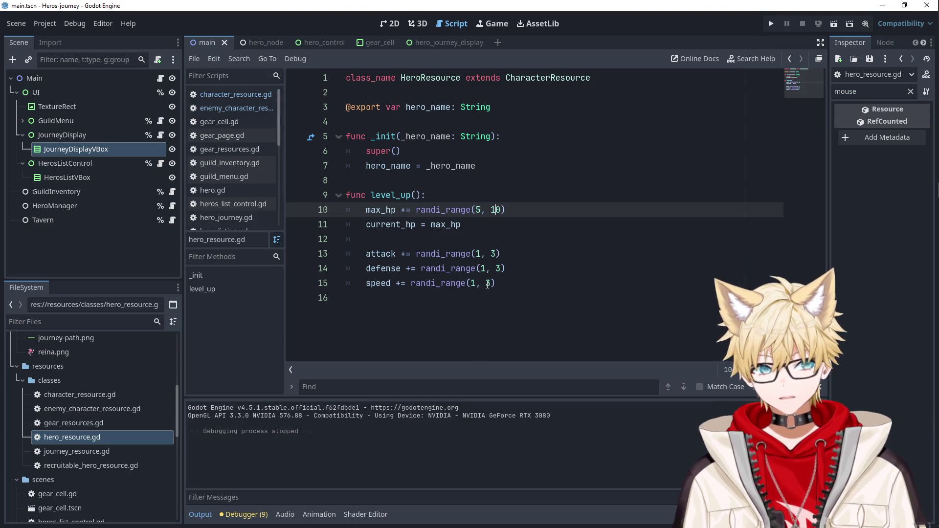
mouse_move(519, 283)
mouse_down()
mouse_move(352, 241)
mouse_move(304, 217)
mouse_up()
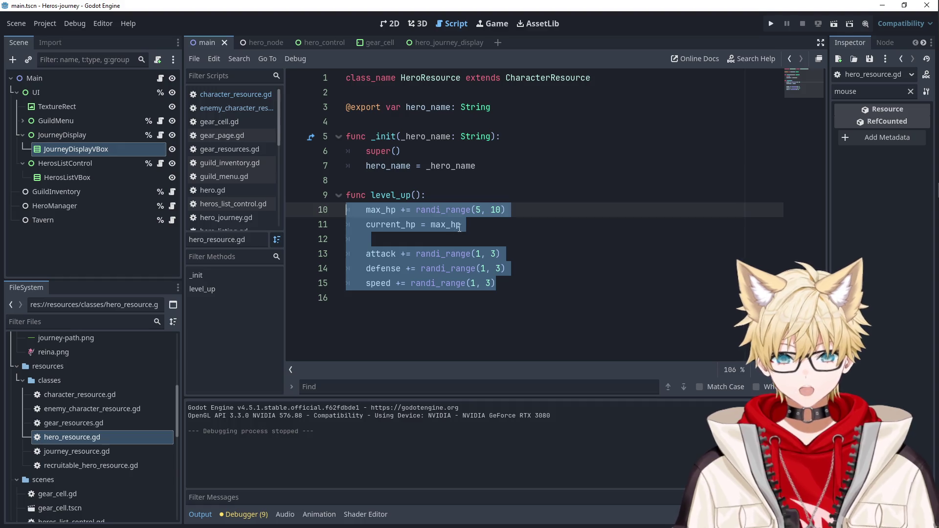
drag(533, 284, 295, 206)
key(ctrl+x)
Paste level_up below _init in character_resource.gd and save
click(461, 167)
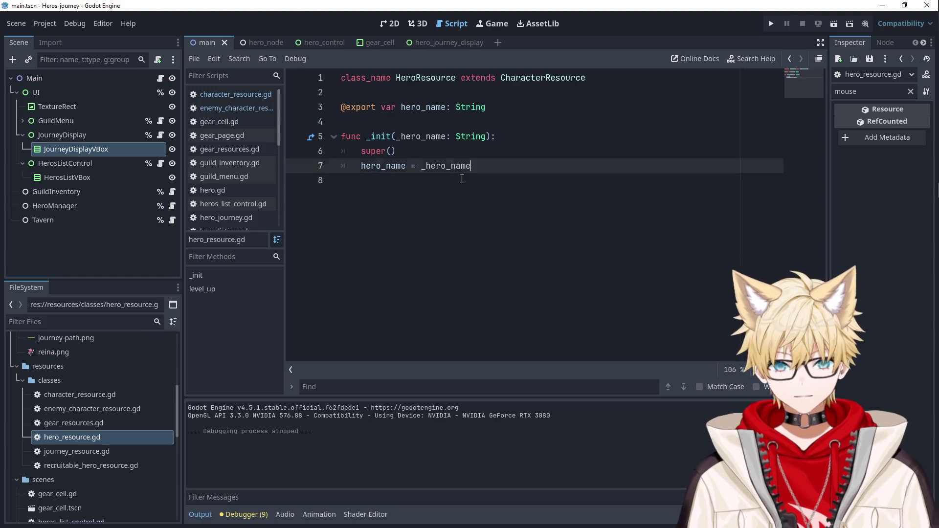
ctrl+click(530, 79)
click(398, 228)
key(Down)
key(Return)
key(ctrl+v)
scroll(397, 232, down, 3)
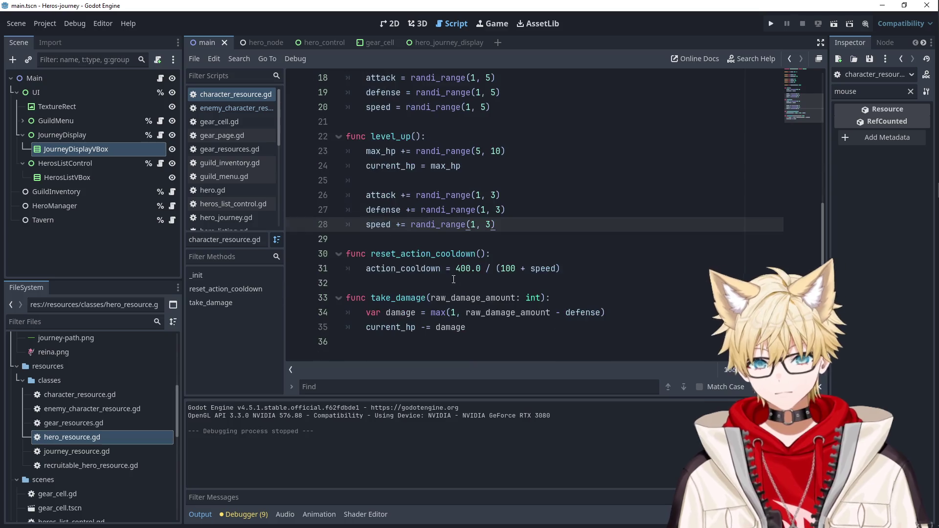
key(ctrl+s)
Review the pasted level_up stat lines, then switch to enemy_character_resource.gd
click(489, 179)
scroll(516, 239, up, 3)
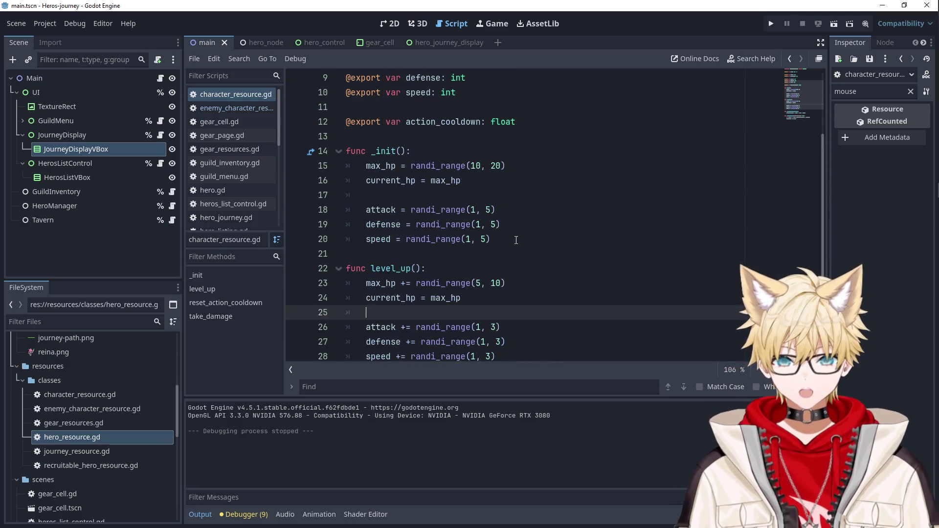
scroll(516, 240, down, 1)
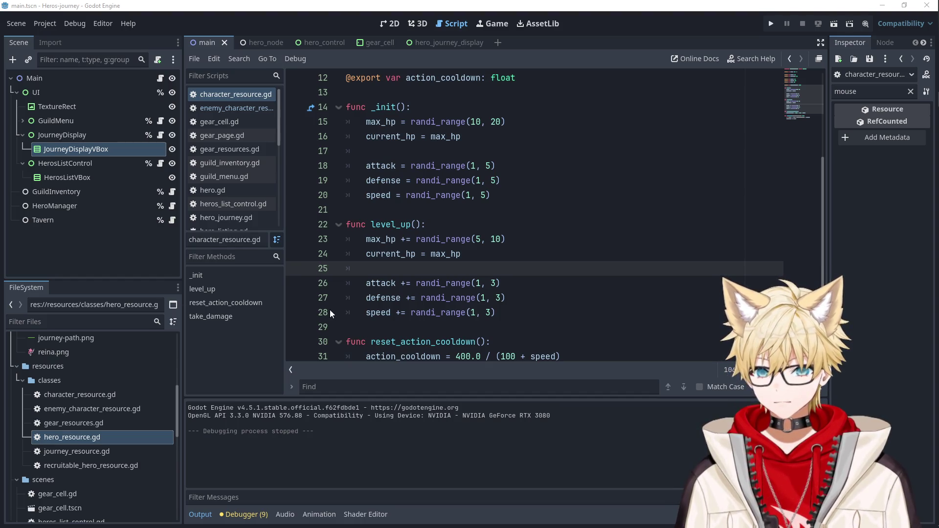
scroll(505, 263, down, 1)
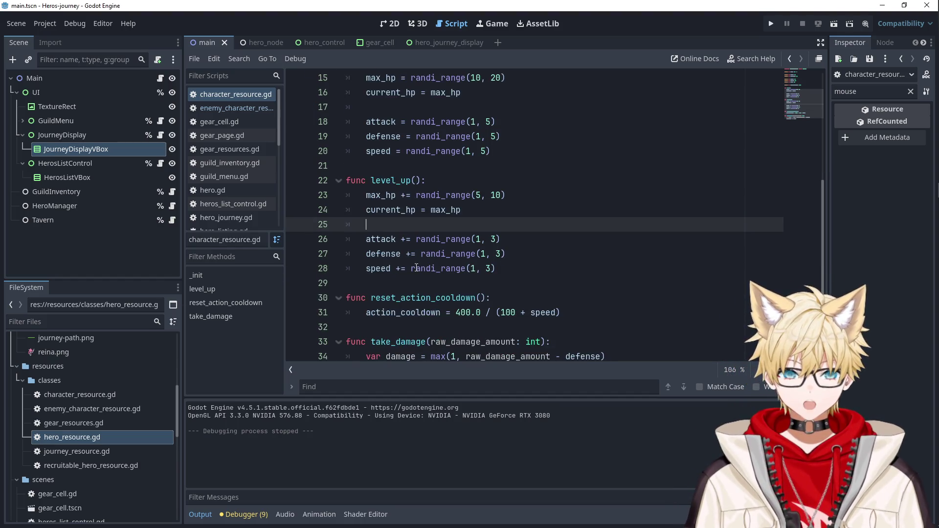
double_click(398, 188)
click(446, 240)
scroll(448, 243, down, 1)
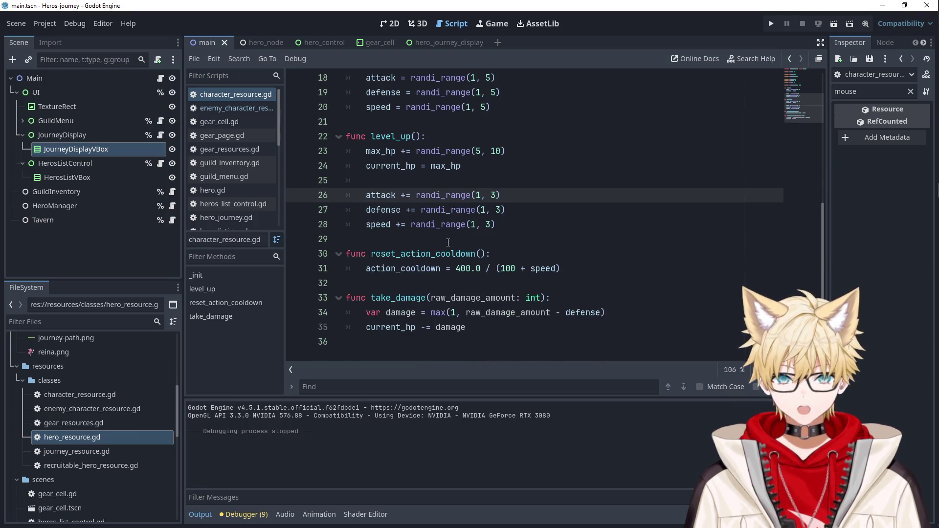
scroll(448, 243, up, 4)
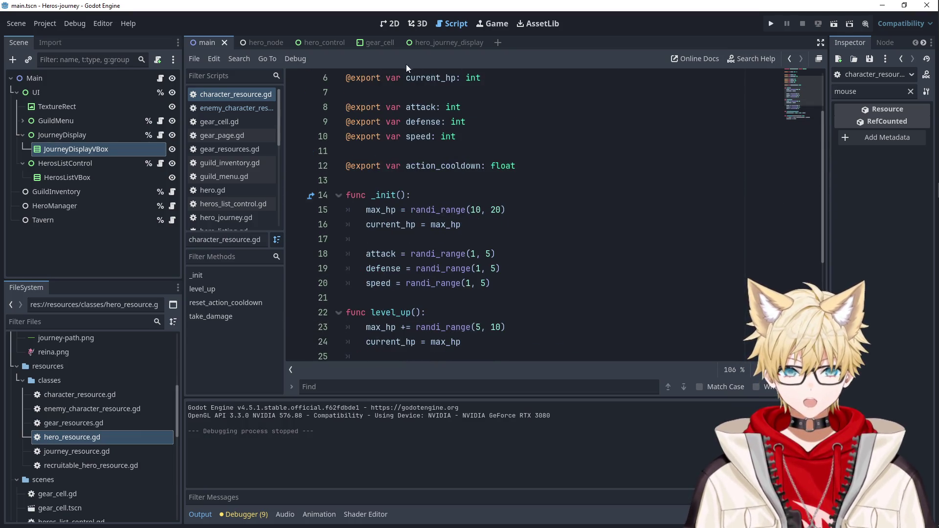
key(ctrl+shift+period)
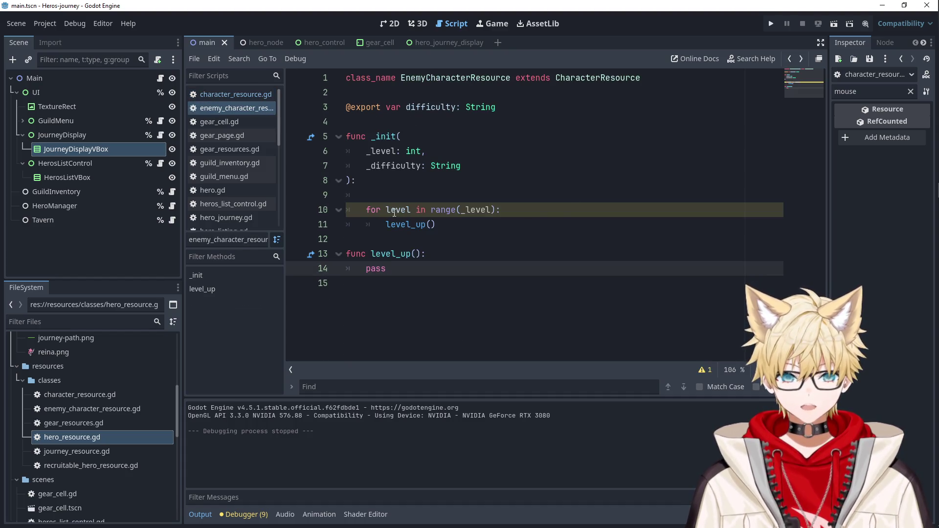
Add super() at the top of the enemy _init and rename the loop variable to __level
mouse_move(412, 223)
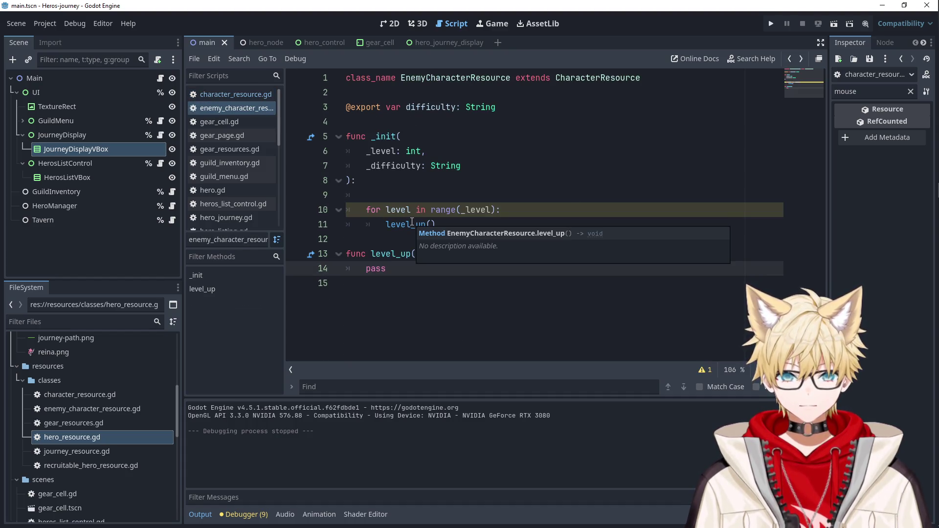
click(394, 195)
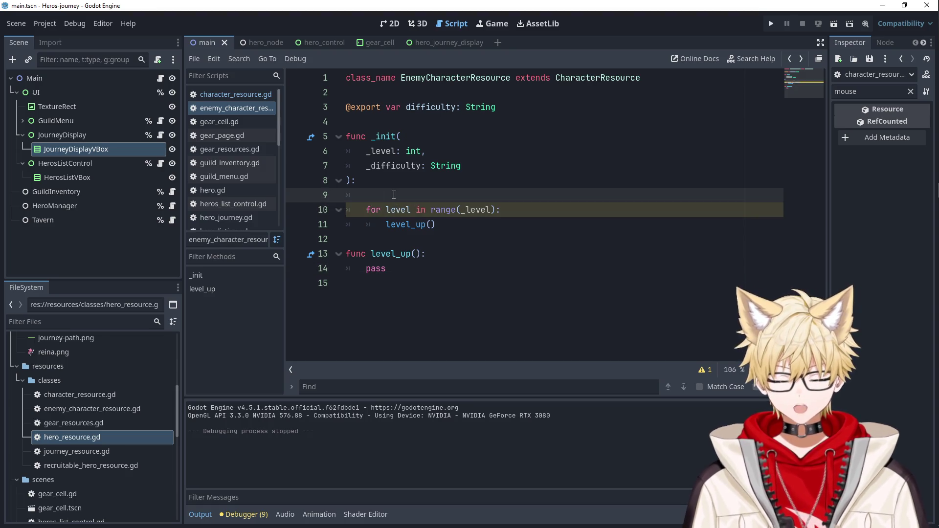
text(super)
key(Return)
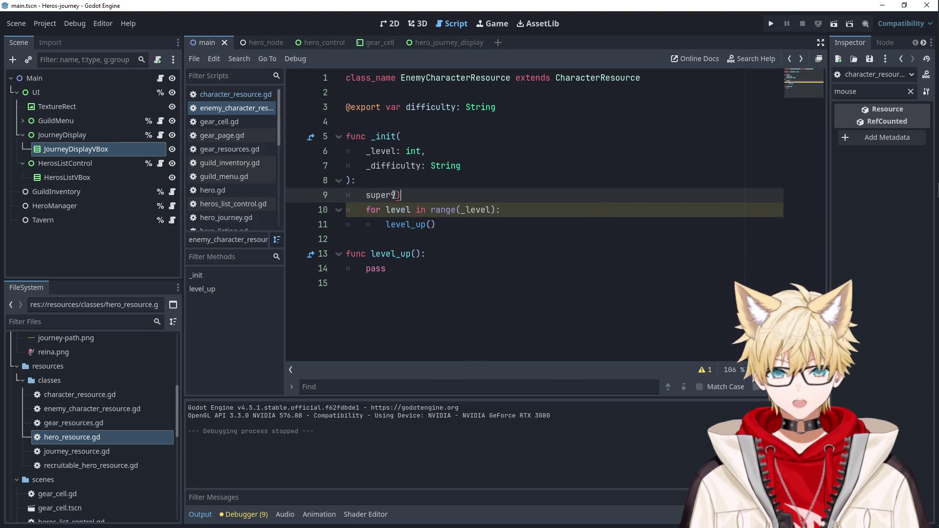
click(381, 233)
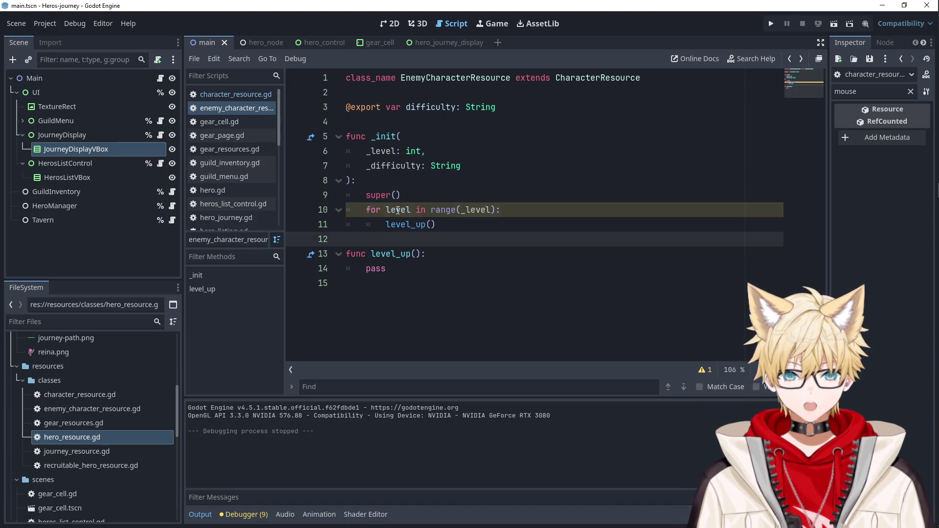
double_click(398, 210)
click(382, 214)
text(_)
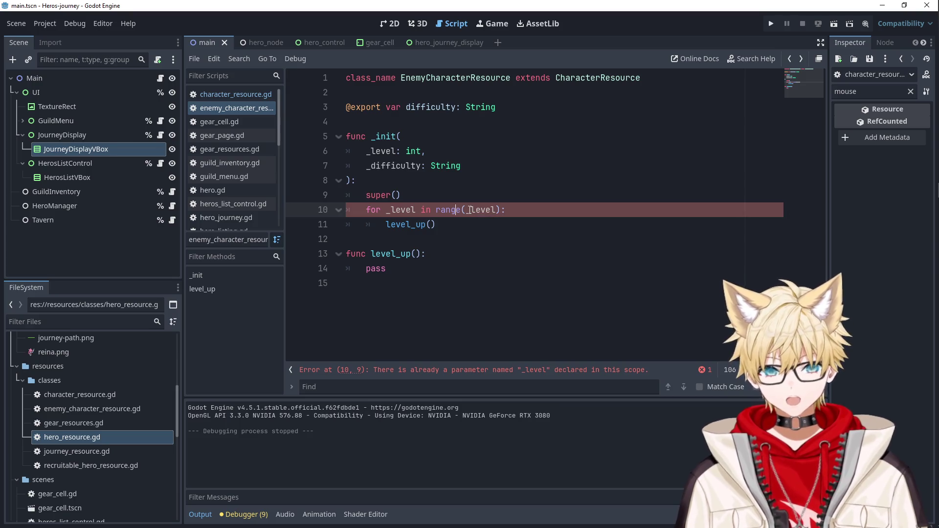
text(_)
Delete the empty level_up override and jump to the parent _init via super()
click(507, 195)
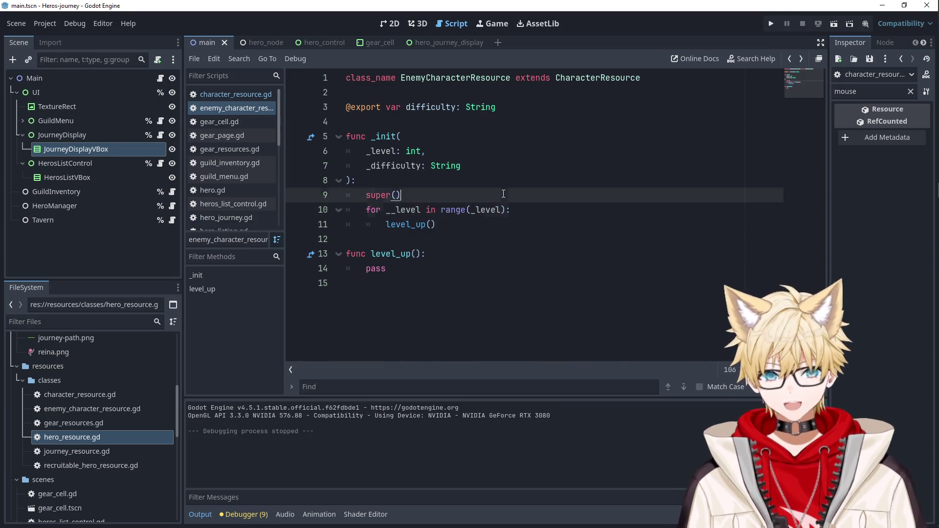
drag(403, 264, 345, 253)
key(BackSpace)
key(BackSpace)
key(BackSpace)
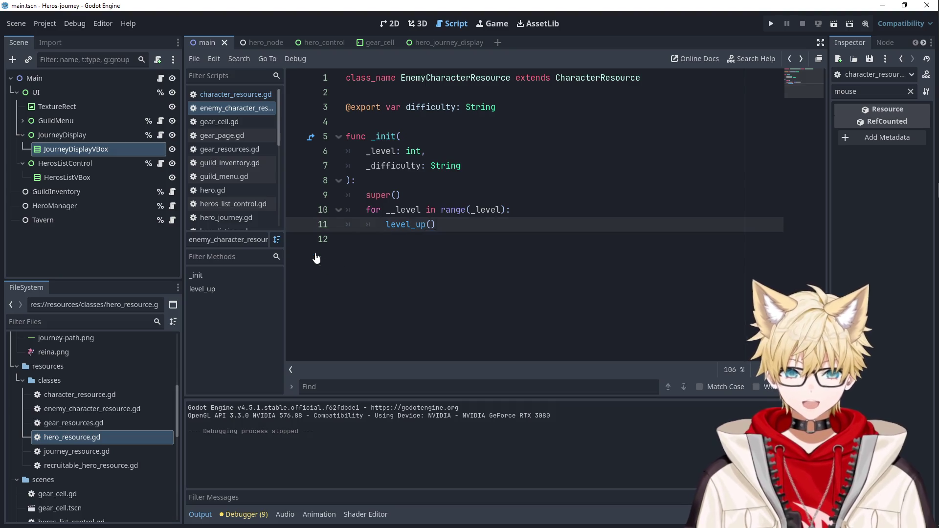
click(462, 184)
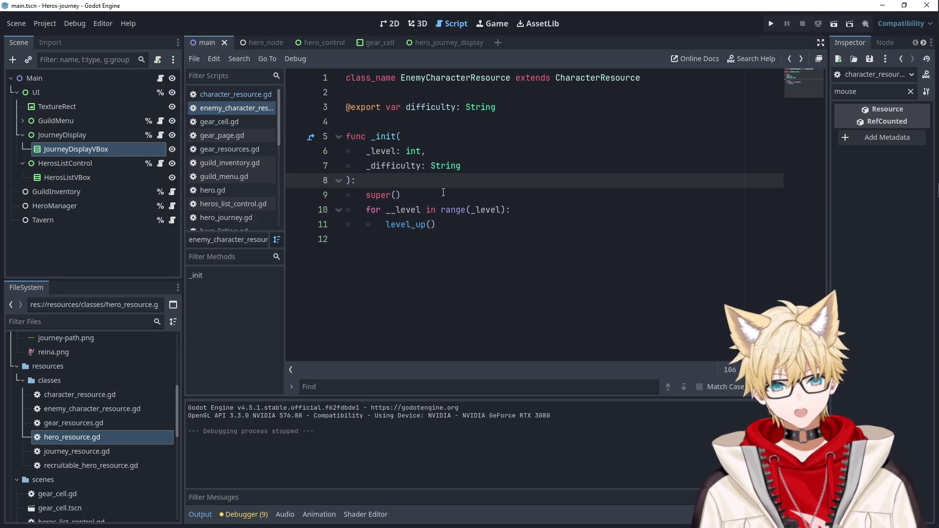
click(397, 211)
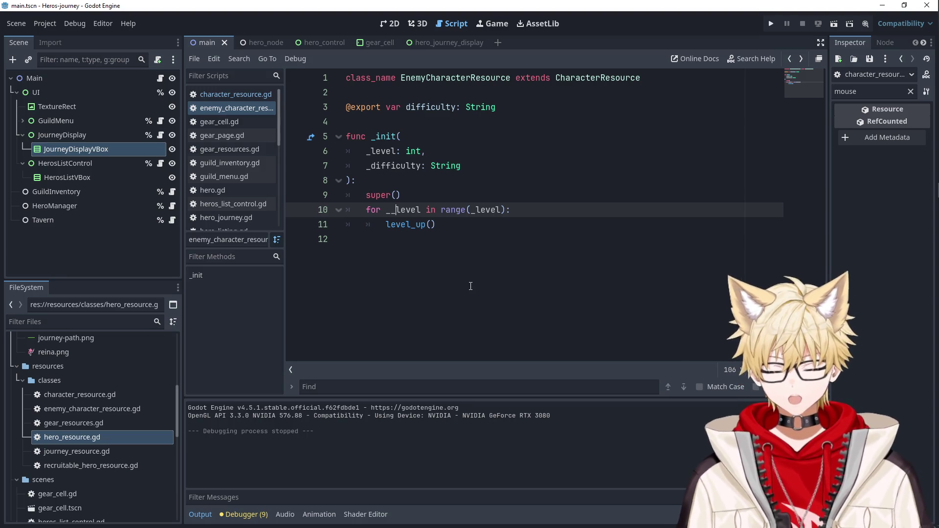
scroll(432, 254, up, 1)
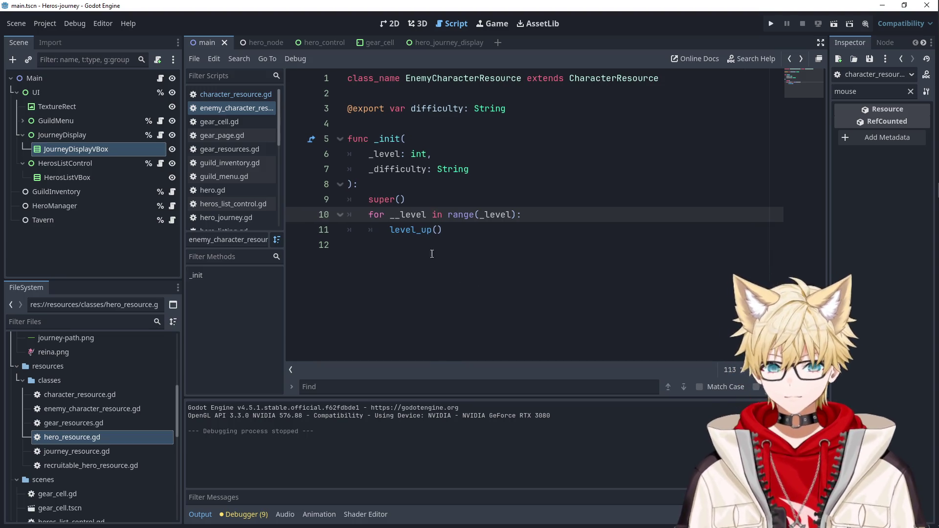
click(490, 237)
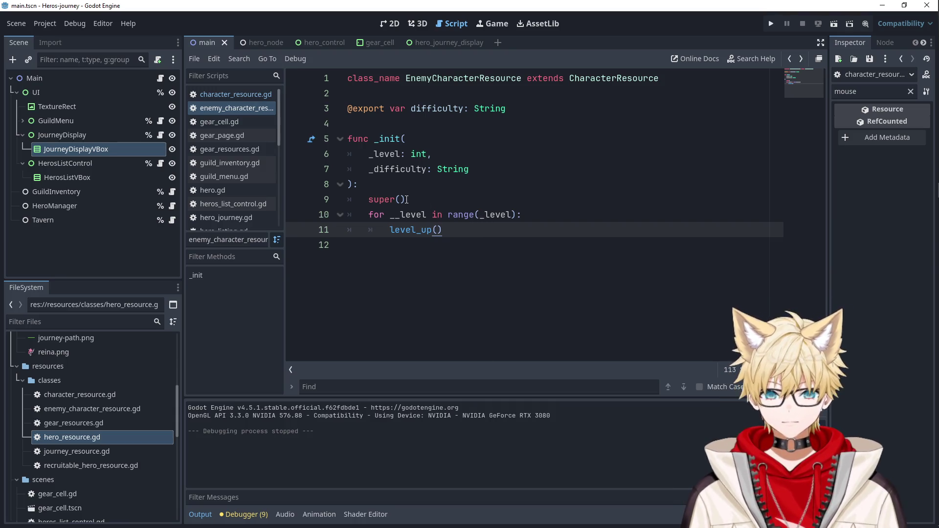
click(406, 200)
ctrl+click(380, 198)
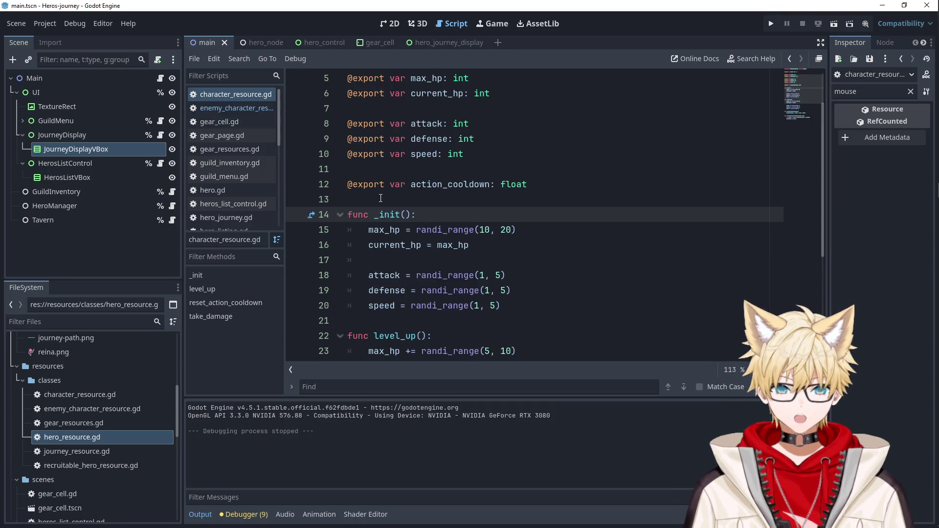
Scroll through CharacterResource's _init and level_up, return to _init, and run the project
scroll(410, 235, down, 1)
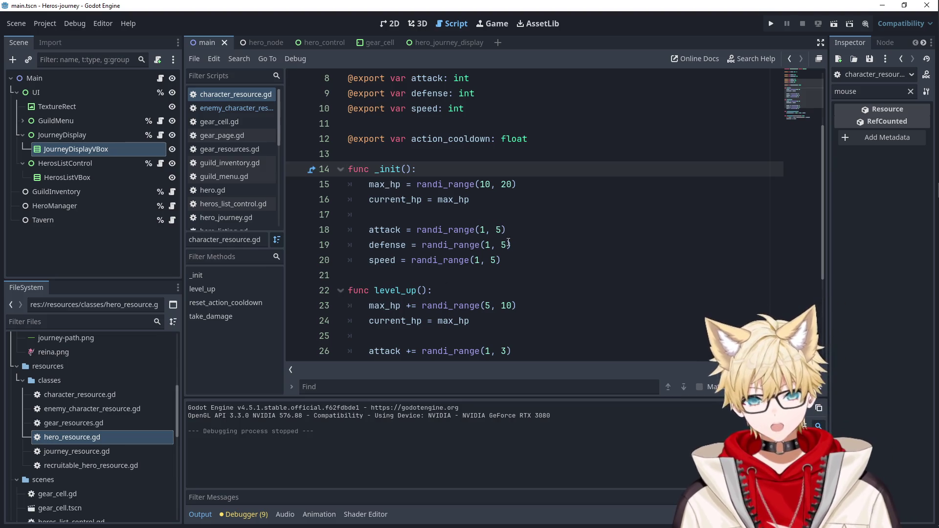
scroll(509, 243, down, 3)
scroll(536, 180, up, 2)
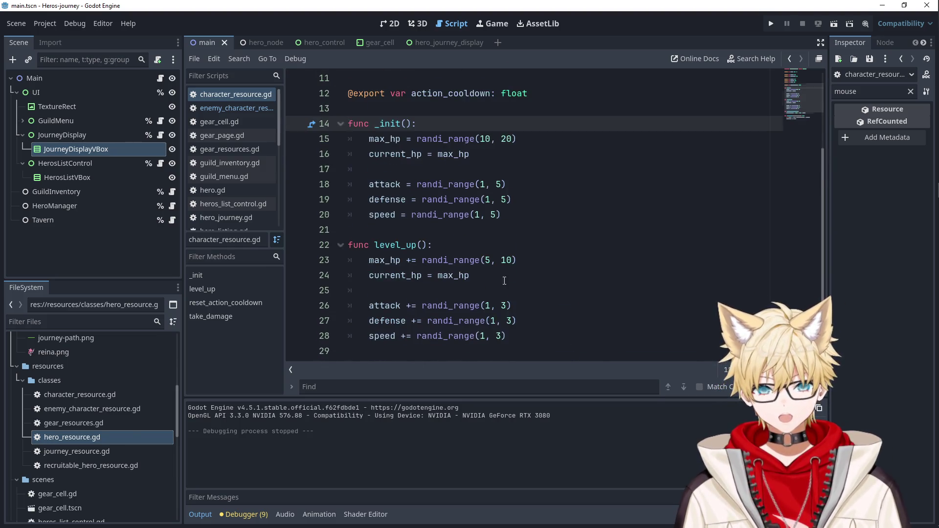
scroll(504, 281, down, 2)
click(584, 183)
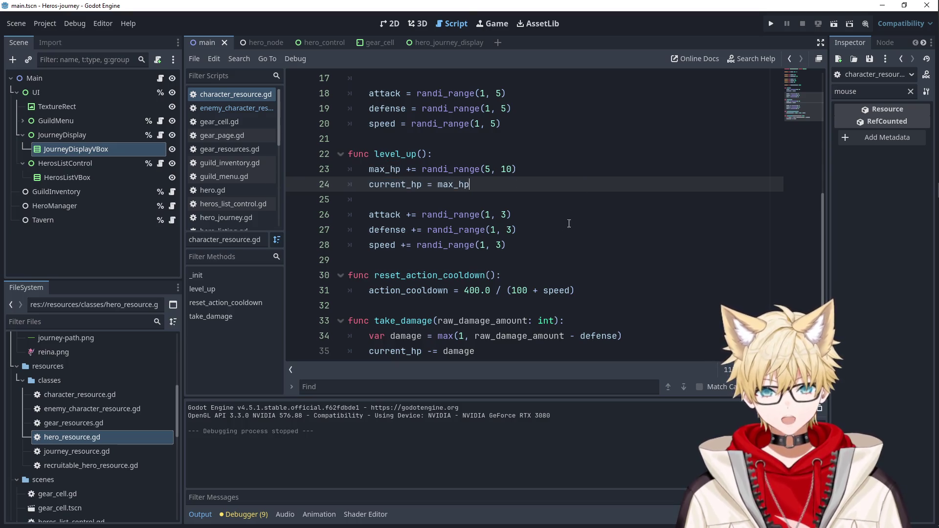
click(790, 59)
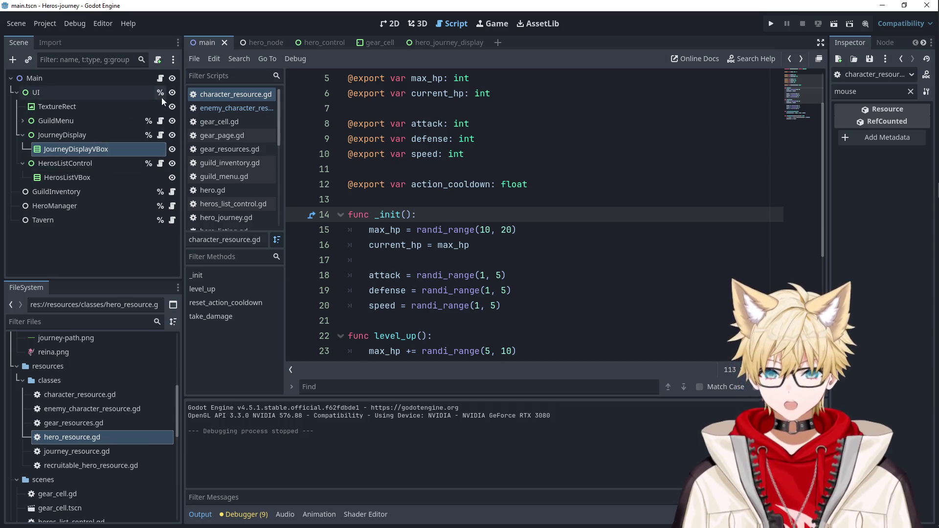
scroll(421, 254, down, 3)
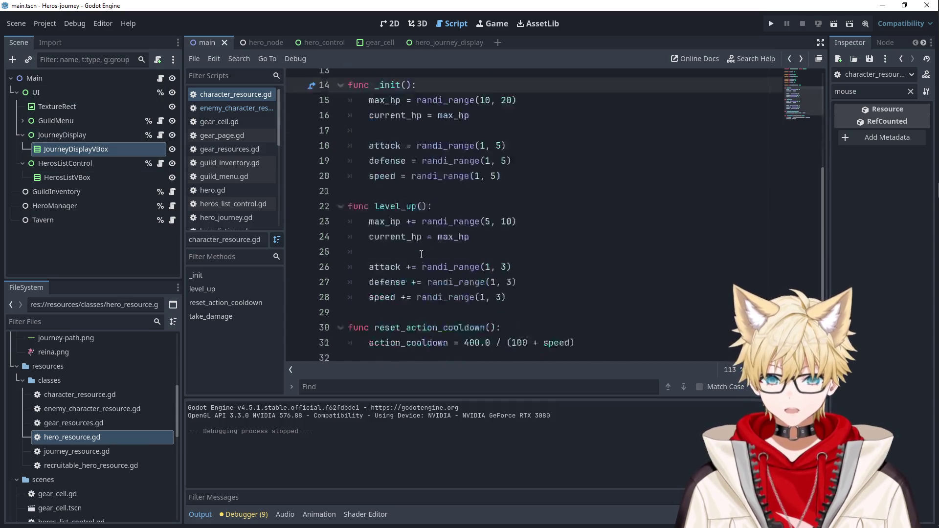
scroll(421, 254, down, 2)
scroll(316, 174, up, 6)
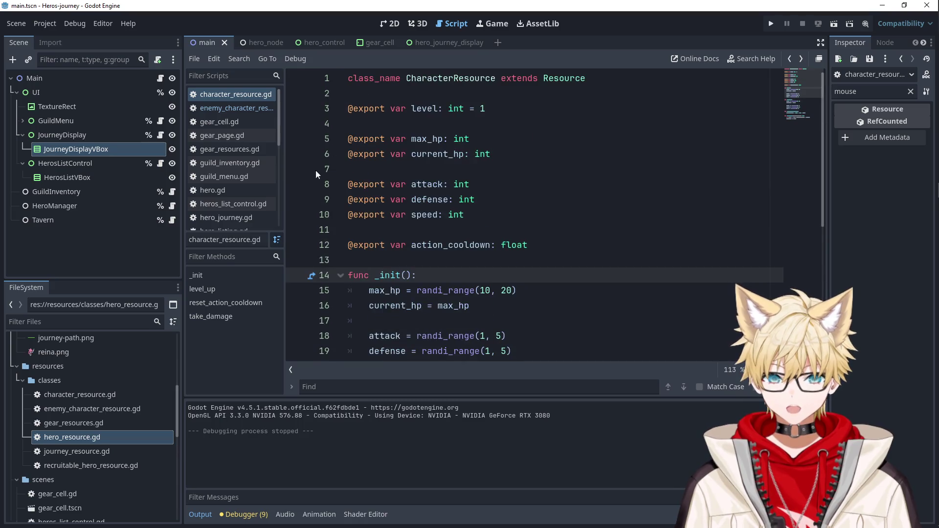
scroll(463, 226, down, 3)
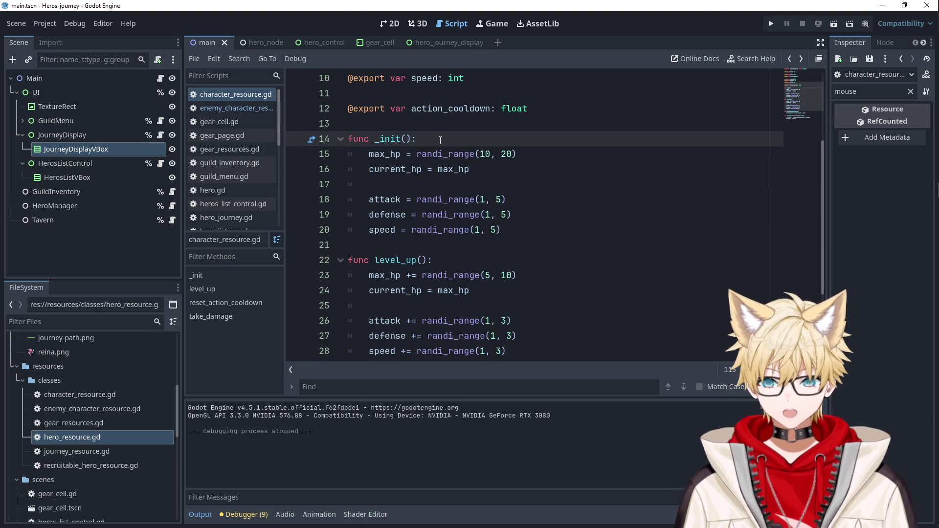
click(771, 24)
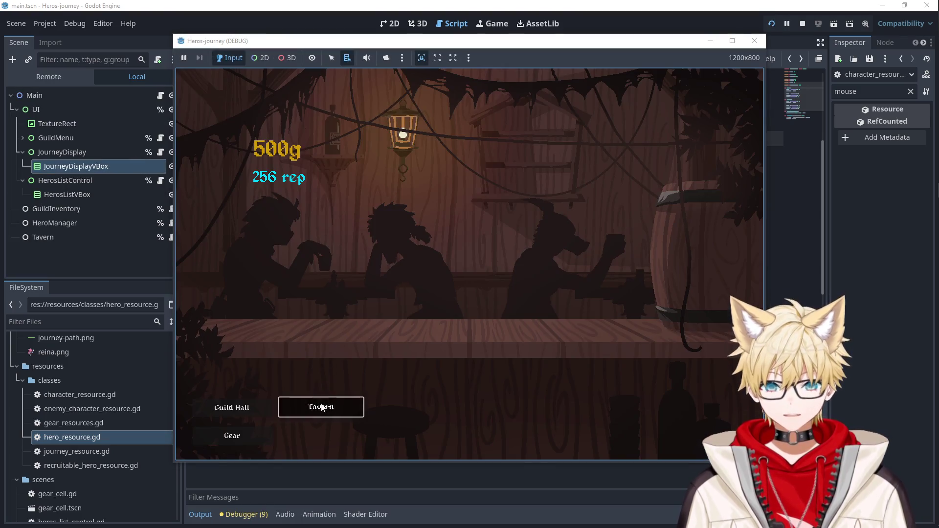
Recruit the hero Toross from the tavern and view its gear and stats
click(321, 407)
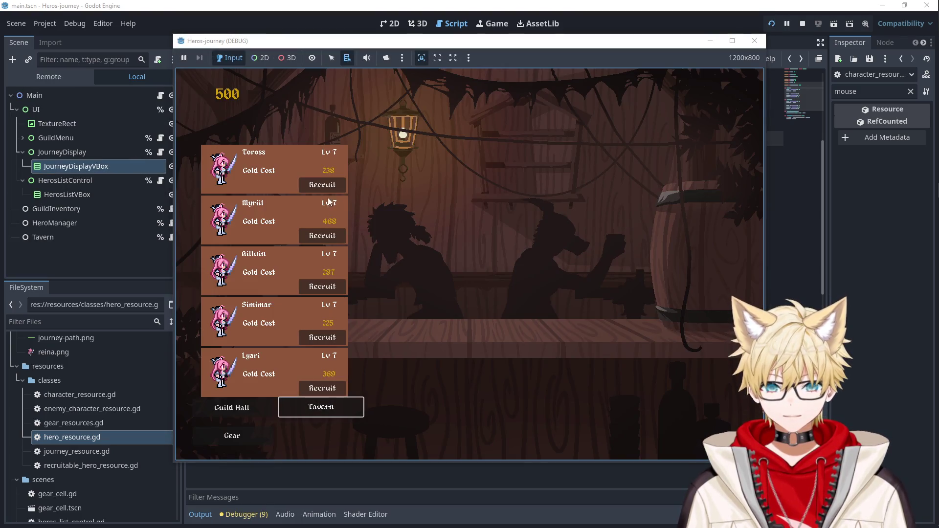
click(323, 186)
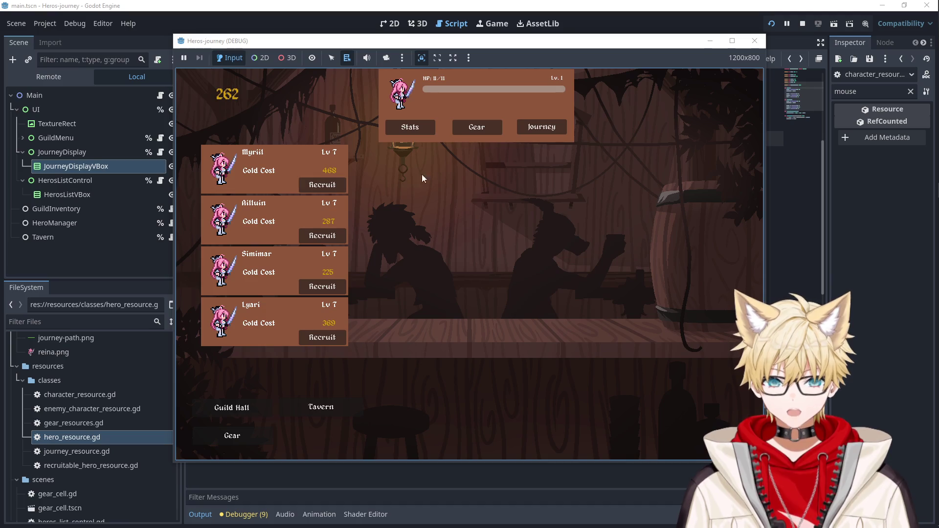
click(474, 126)
click(427, 128)
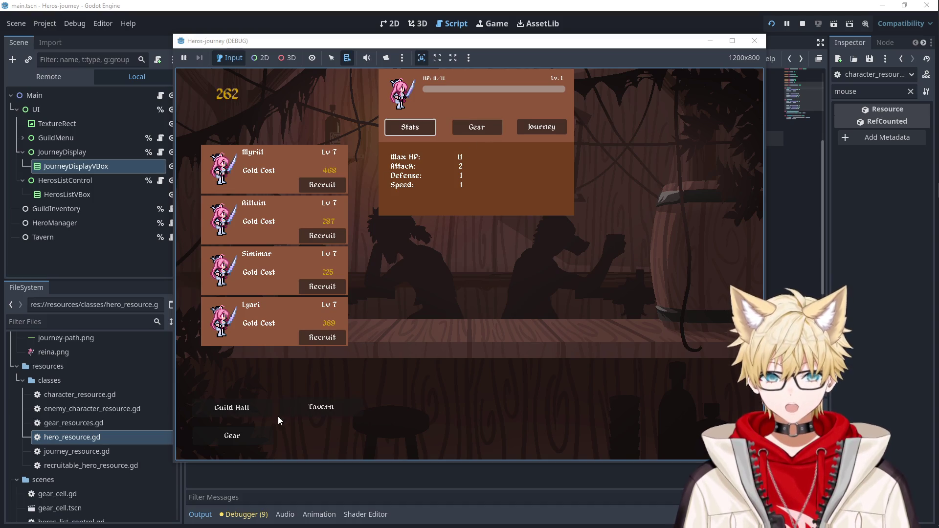
Equip armor A and weapon S on the hero and check the updated stats
click(230, 436)
click(482, 135)
drag(257, 200, 430, 196)
drag(208, 208, 520, 201)
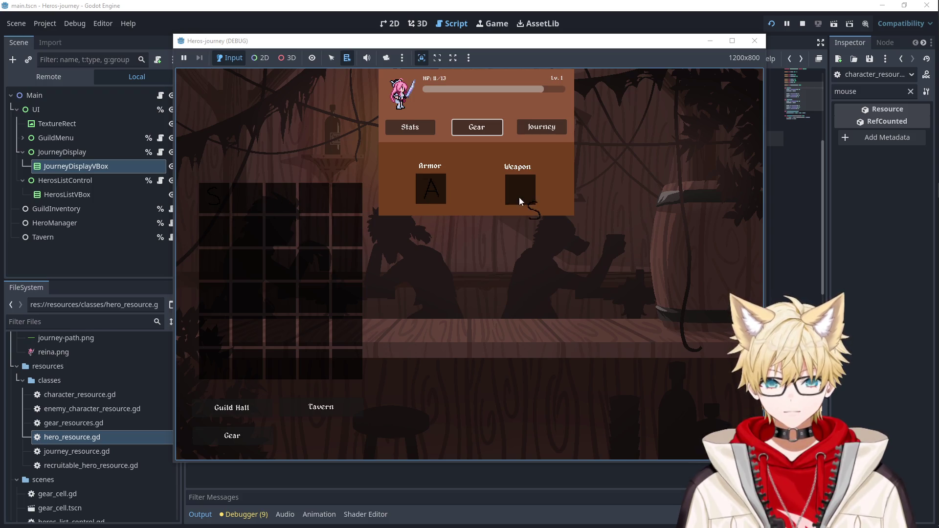
click(412, 131)
Check the Journey difficulty choices a few times, then close the running game
click(543, 126)
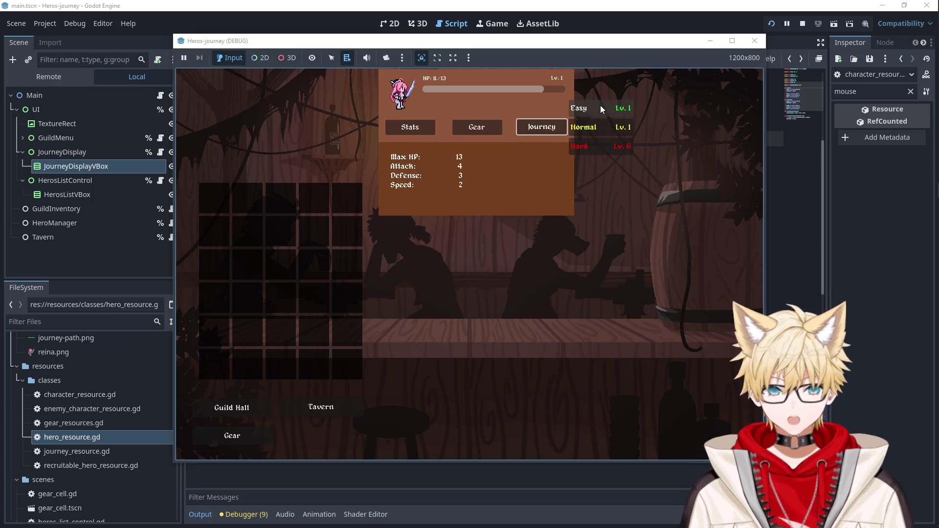
click(599, 128)
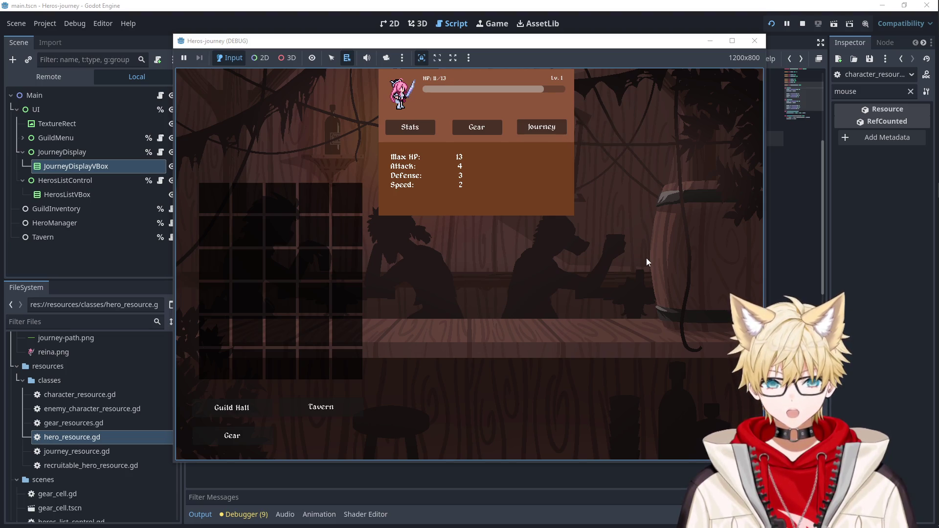
click(534, 126)
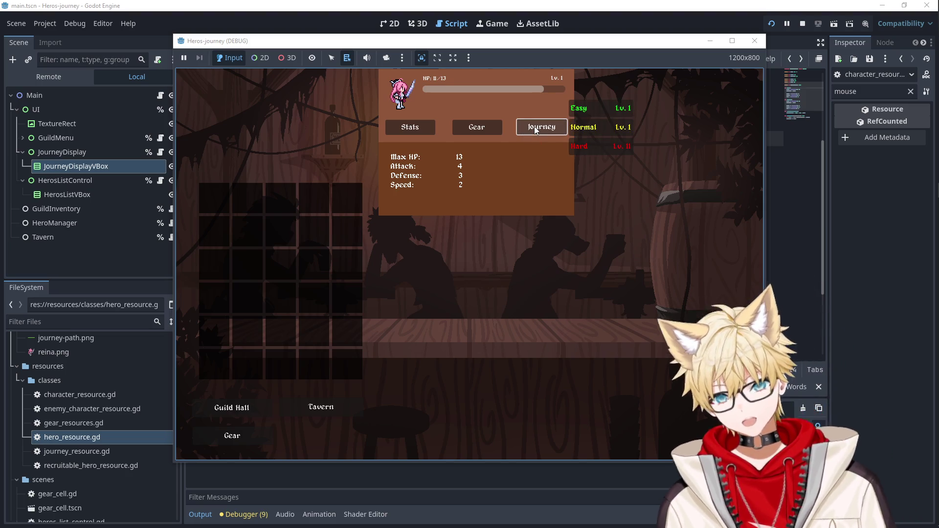
click(548, 128)
click(549, 128)
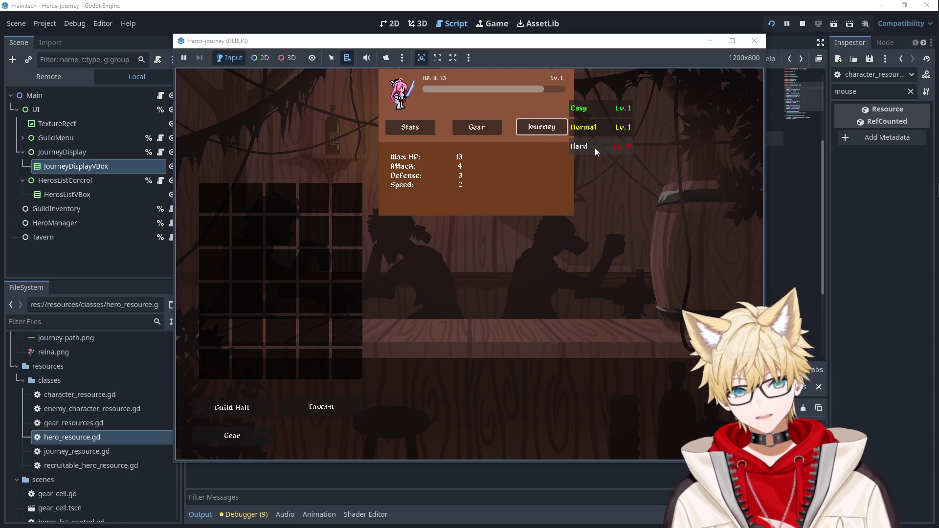
click(754, 41)
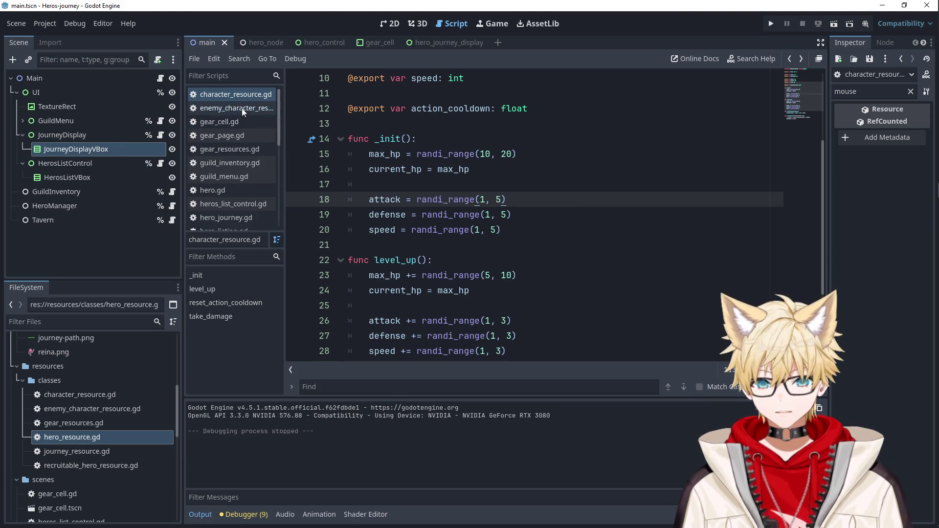
Switch to hero.gd and search it for the _start_journey function
click(256, 46)
click(453, 235)
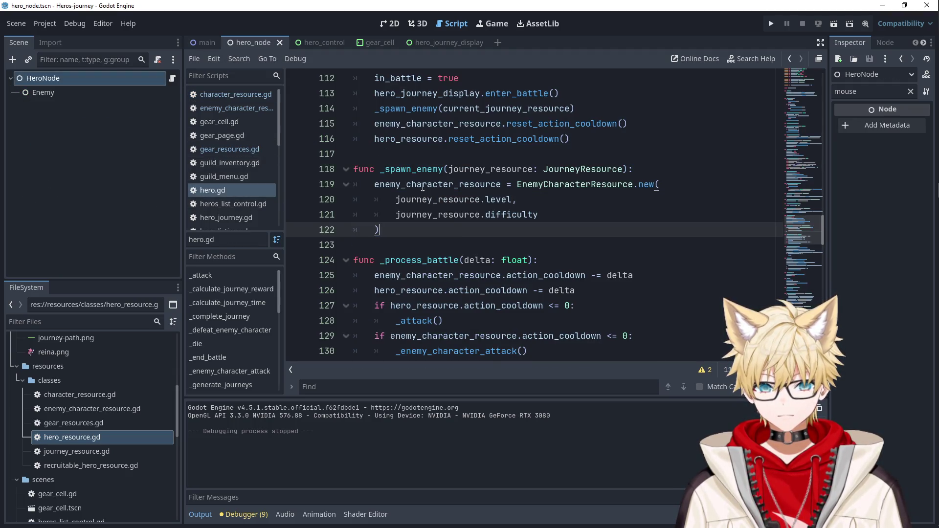
scroll(423, 187, up, 6)
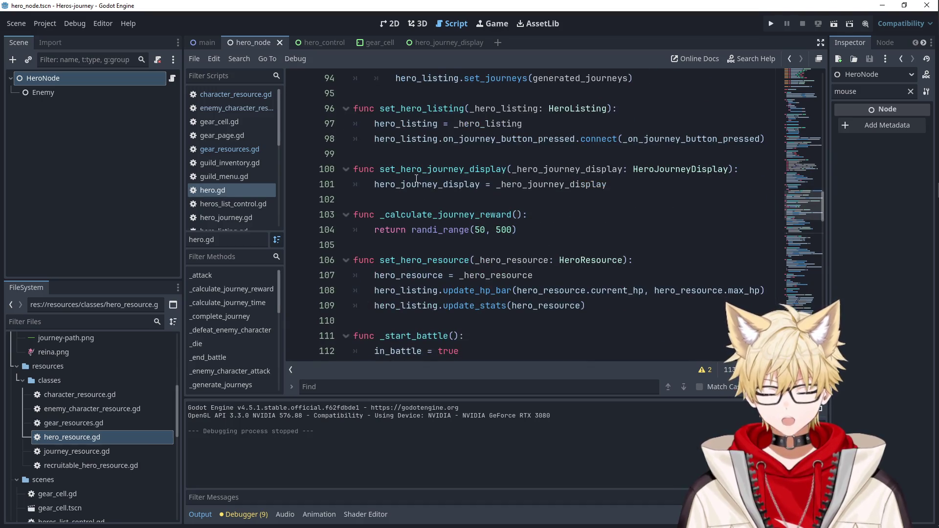
key(ctrl+f)
text(start_)
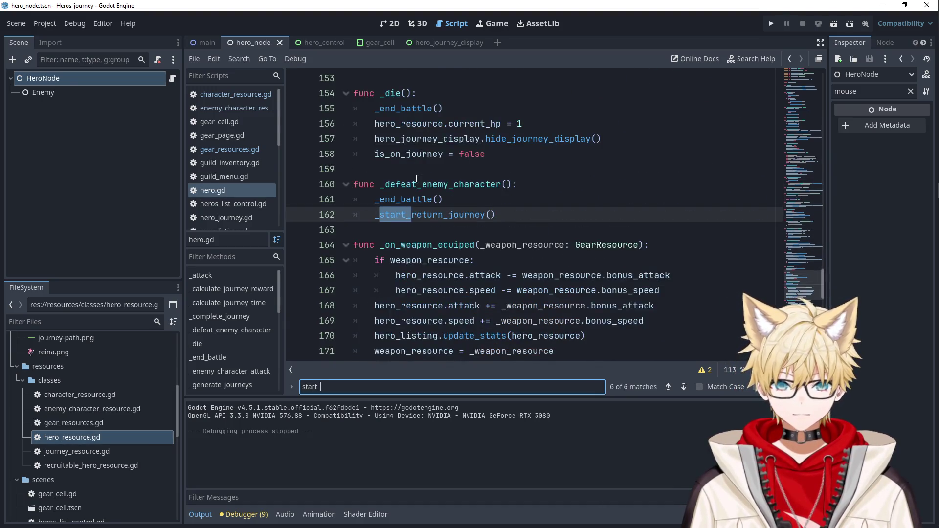
text(jo)
double_click(418, 214)
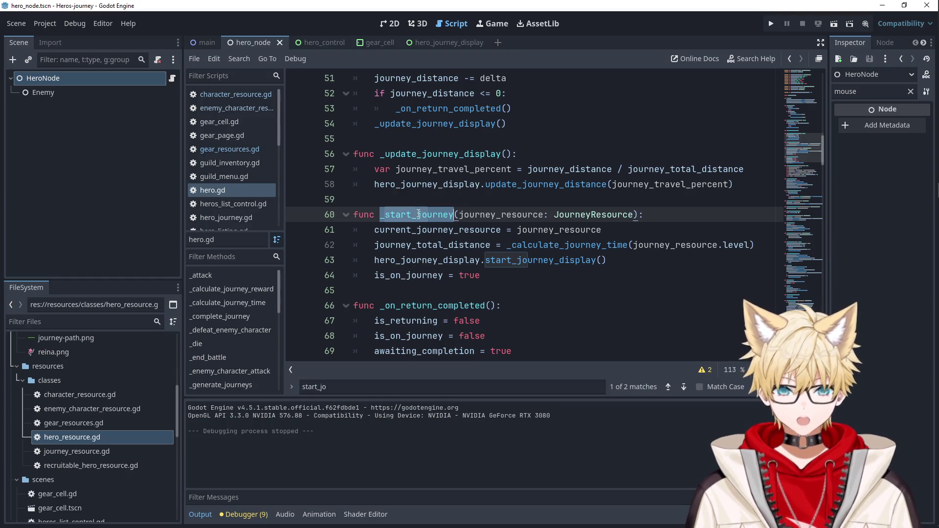
key(ctrl+f)
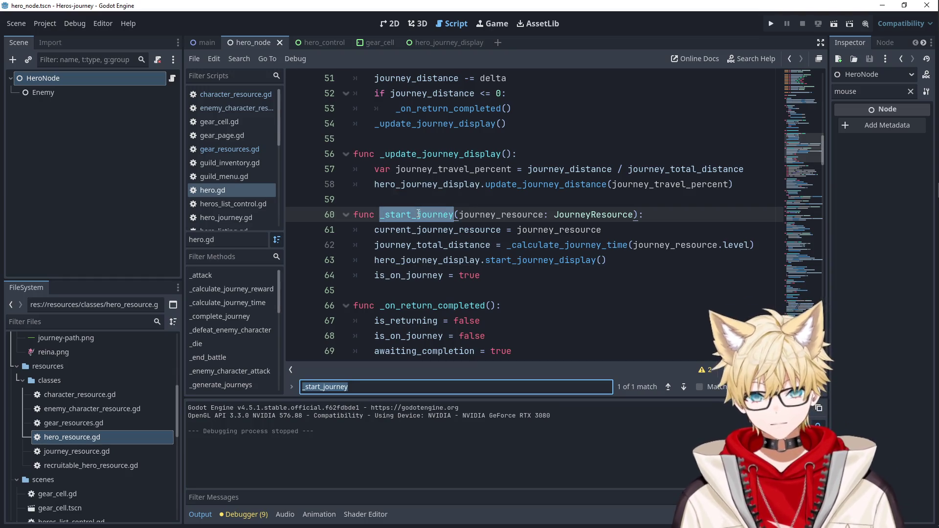
Scroll down to _on_journey_selected, which picks current_journey_resource by difficulty
scroll(458, 263, down, 6)
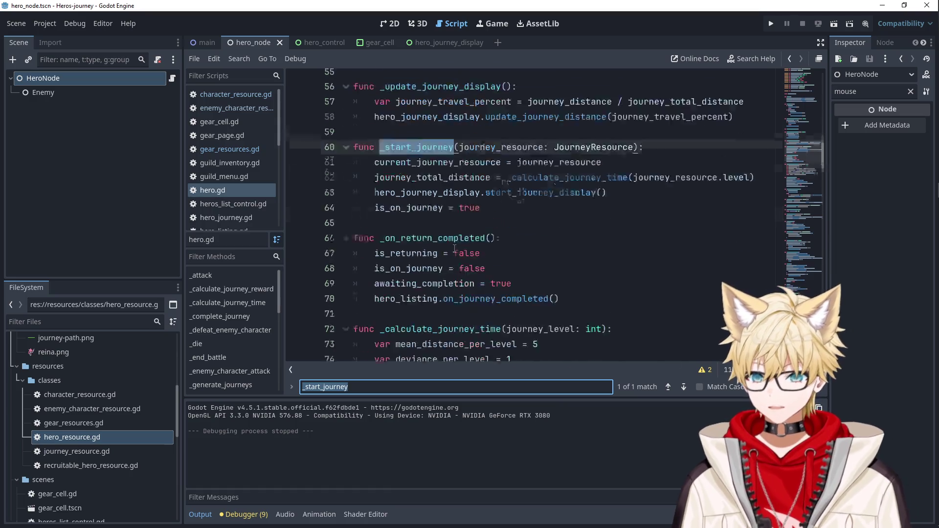
scroll(459, 263, down, 10)
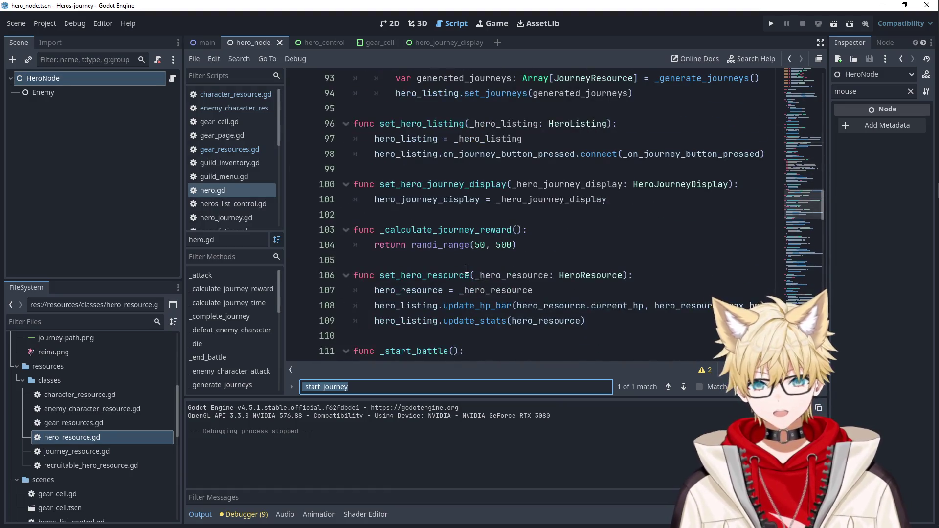
scroll(467, 259, down, 5)
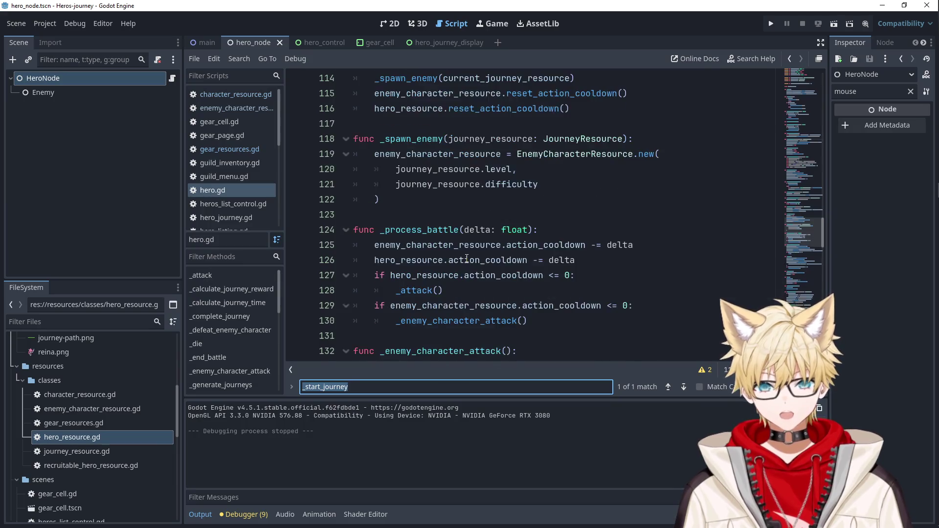
scroll(460, 238, down, 18)
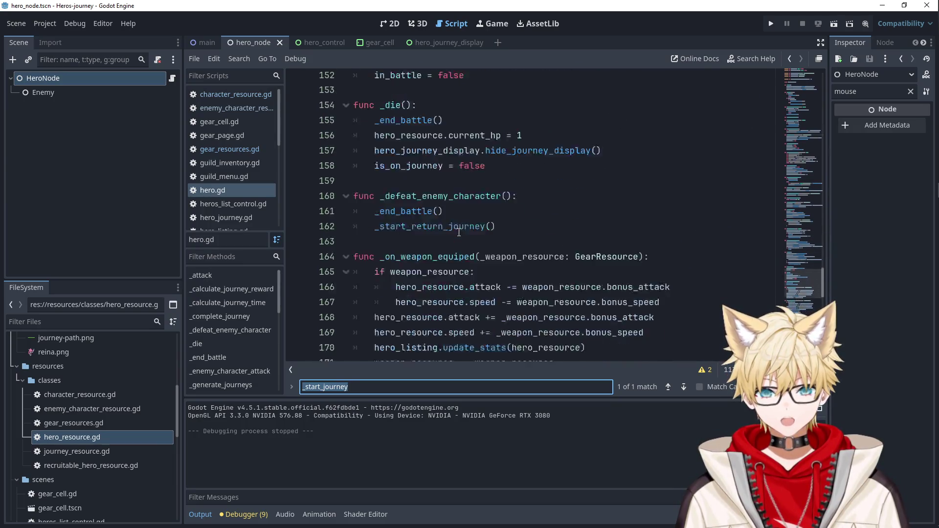
scroll(459, 233, down, 6)
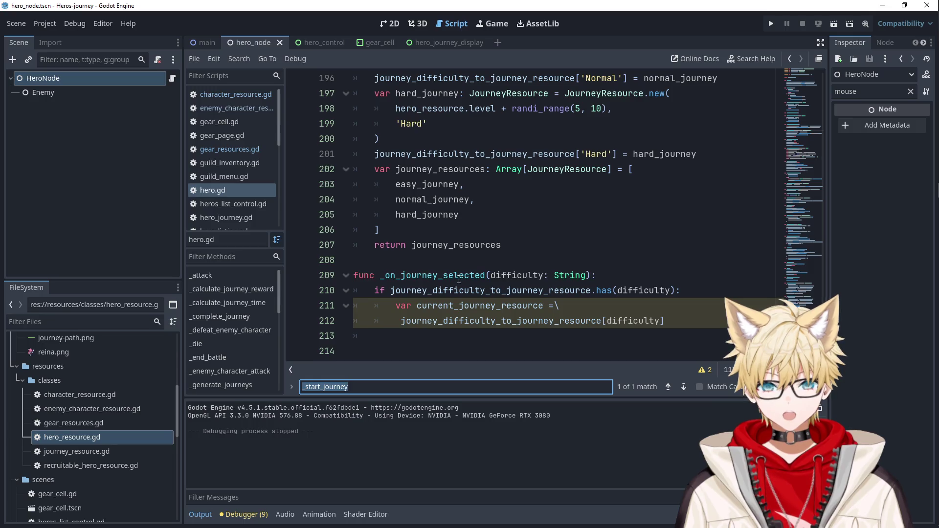
In _on_journey_selected, assign current_journey_resource without 'var' and add a _start_journey() call
double_click(458, 277)
click(682, 321)
key(Return)
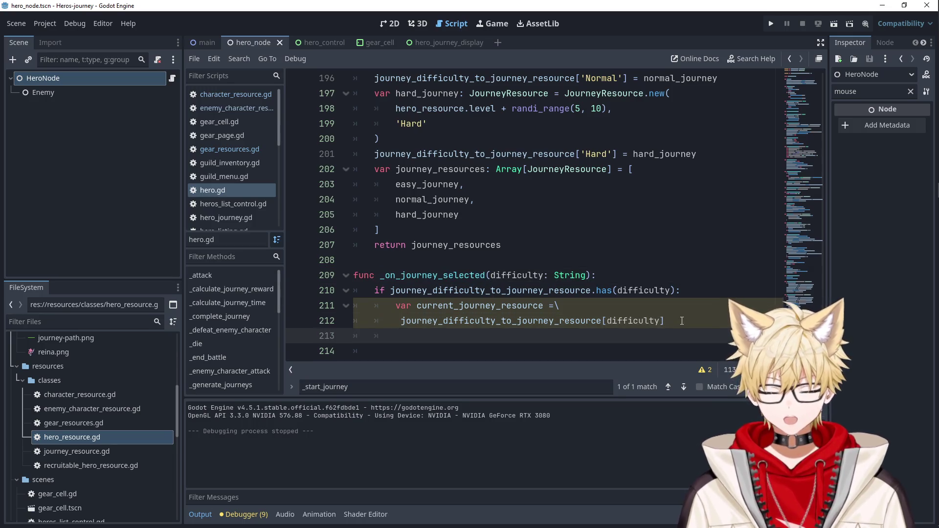
text(func level_up(): 	max_hp += randi_range(5, 10) 	current_hp = max_hp  	attack += randi_range(1, 3) 	defense += randi_range(1, 3) 	speed += randi_range(1, 3))
key(ctrl+z)
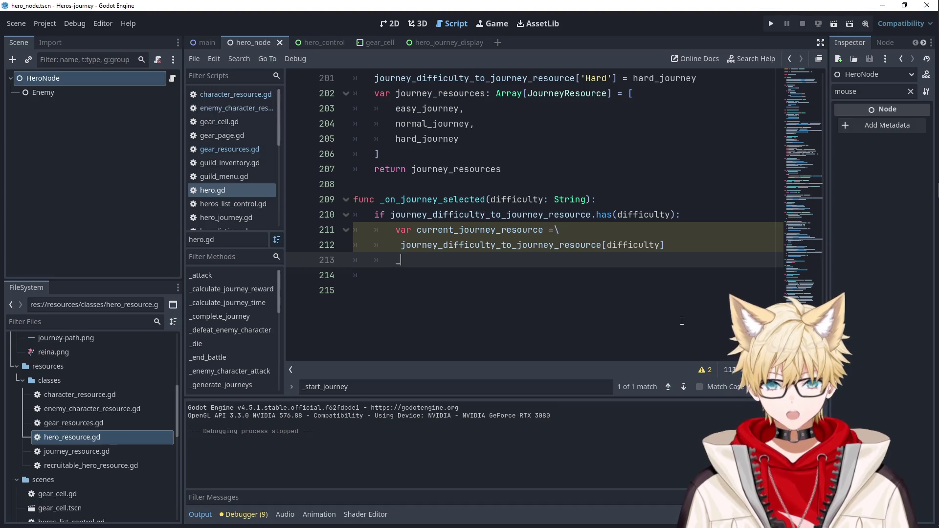
key(Down)
key(Return)
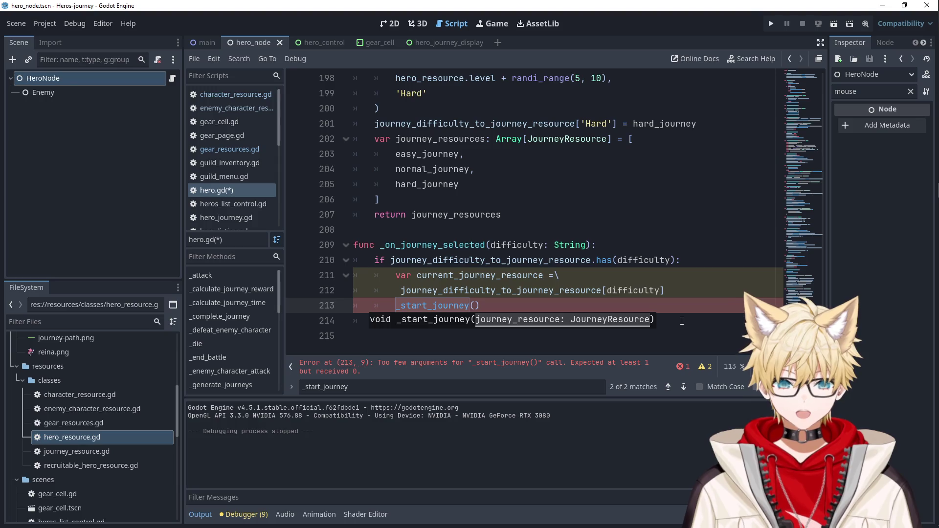
scroll(682, 319, up, 1)
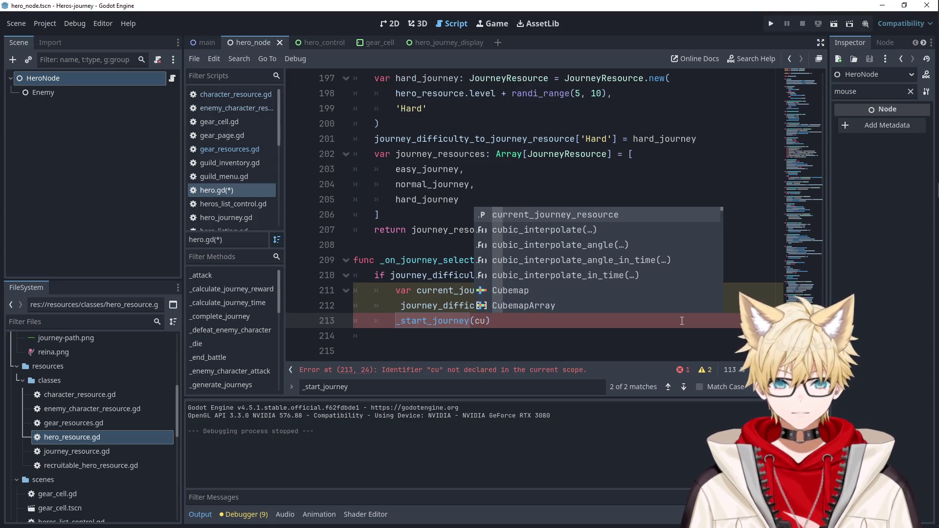
key(BackSpace)
drag(396, 291, 538, 285)
key(BackSpace)
click(540, 325)
key(BackSpace)
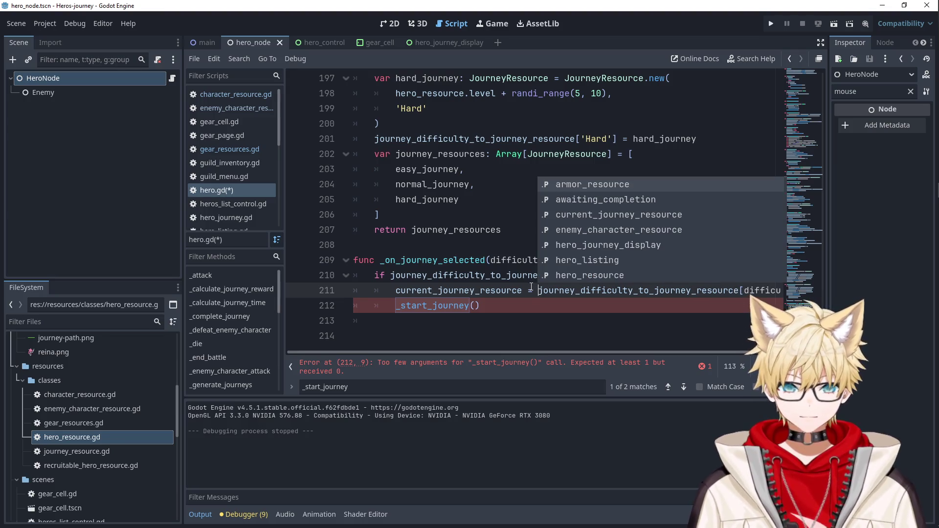
Remove _start_journey's journey_resource parameter and old assignment; use current_journey_resource.level for distance
ctrl+click(438, 306)
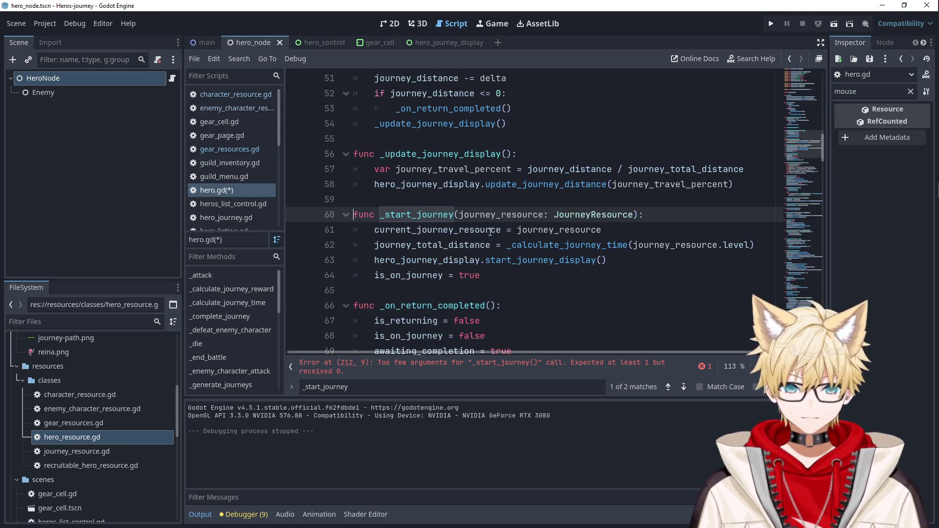
mouse_move(460, 216)
mouse_down()
mouse_move(636, 214)
mouse_move(484, 214)
mouse_up()
double_click(484, 213)
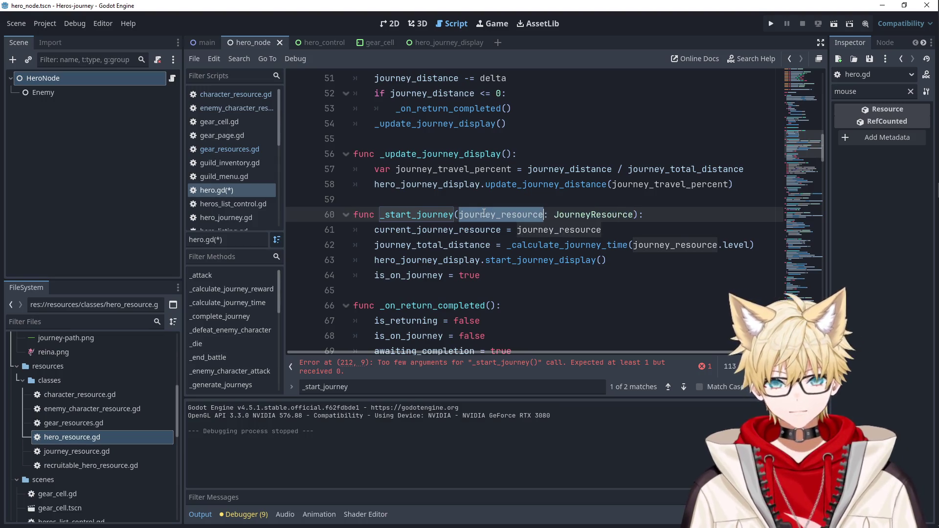
click(484, 213)
mouse_move(460, 216)
mouse_down()
mouse_move(636, 215)
mouse_move(368, 226)
mouse_move(617, 232)
mouse_move(459, 214)
mouse_up()
key(BackSpace)
key(BackSpace)
key(BackSpace)
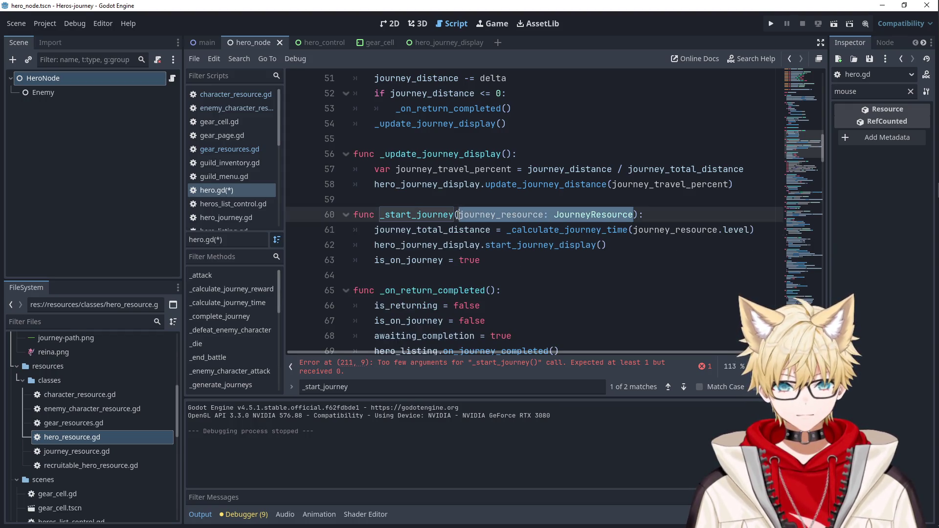
key(BackSpace)
click(658, 230)
double_click(658, 230)
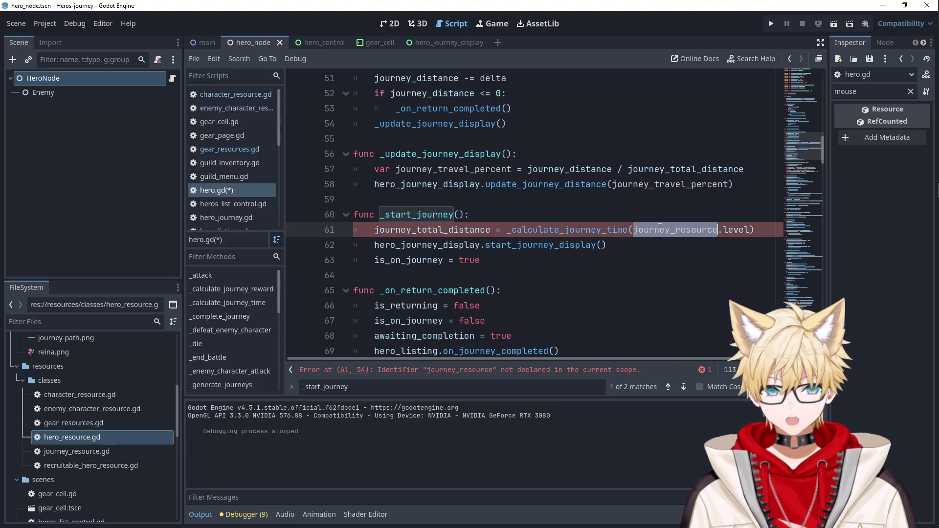
text(curre)
key(Return)
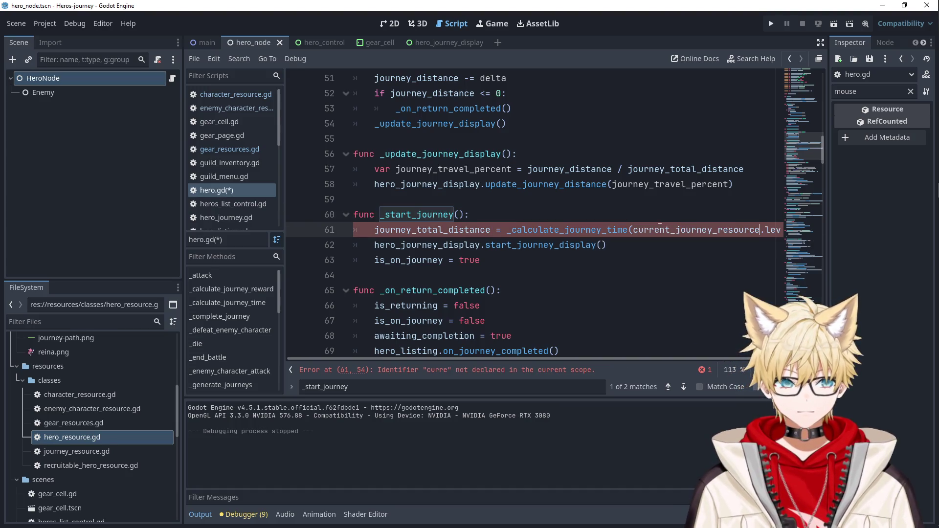
Review the updated journey handler and save hero.gd
drag(816, 128, 818, 342)
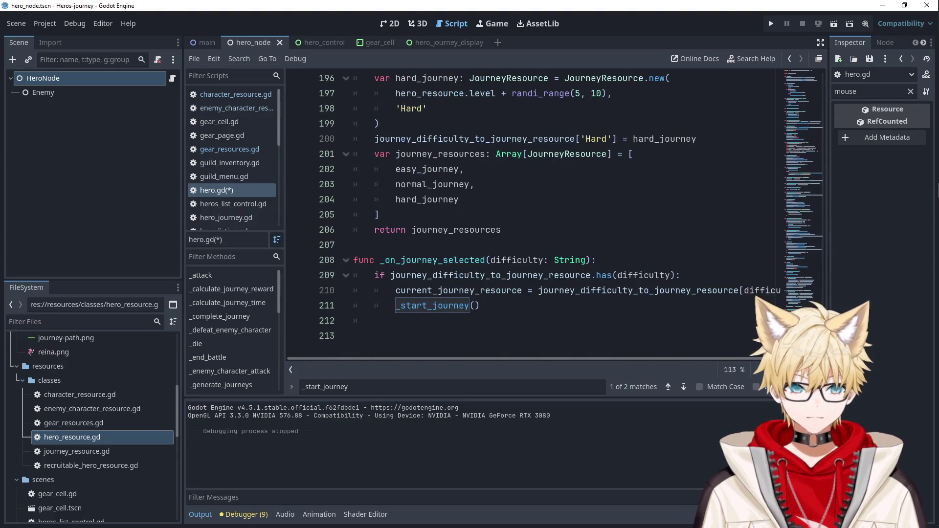
double_click(482, 274)
double_click(460, 290)
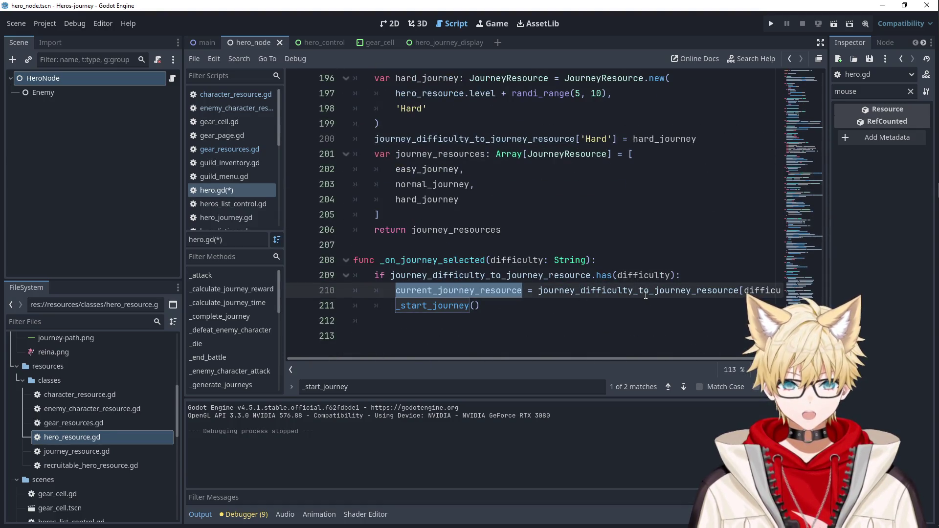
double_click(466, 306)
click(550, 306)
key(ctrl+s)
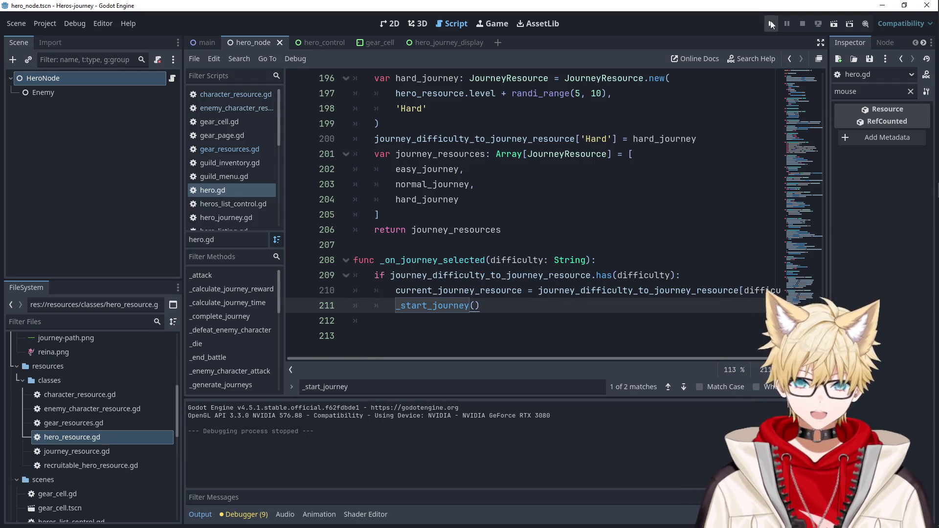
key(F5)
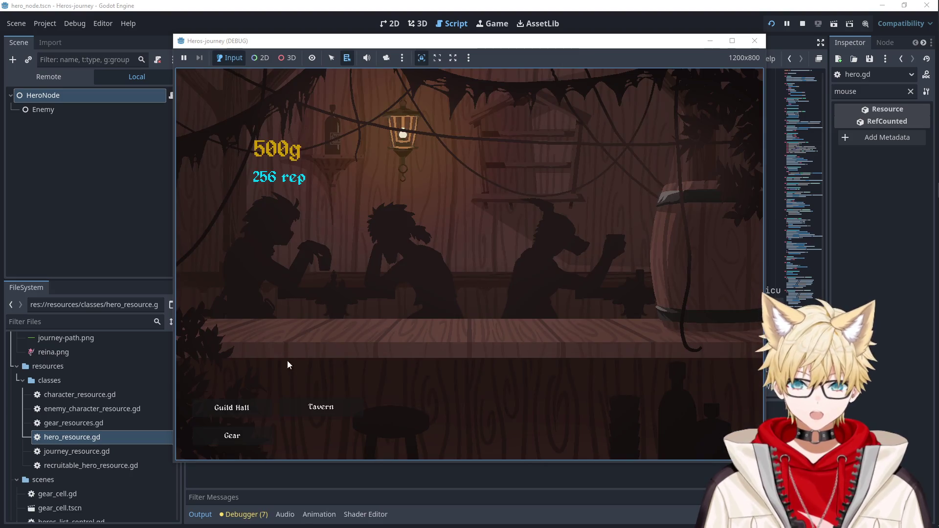
click(321, 407)
click(323, 184)
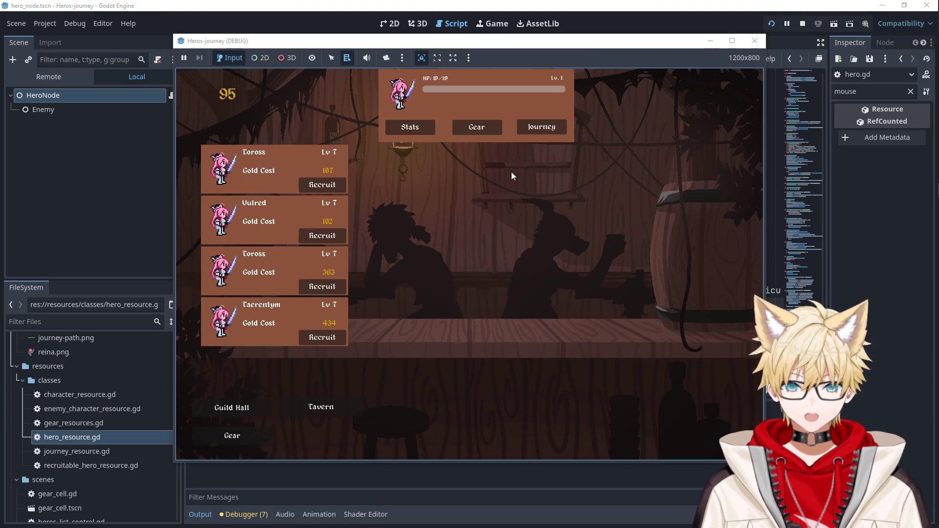
click(542, 129)
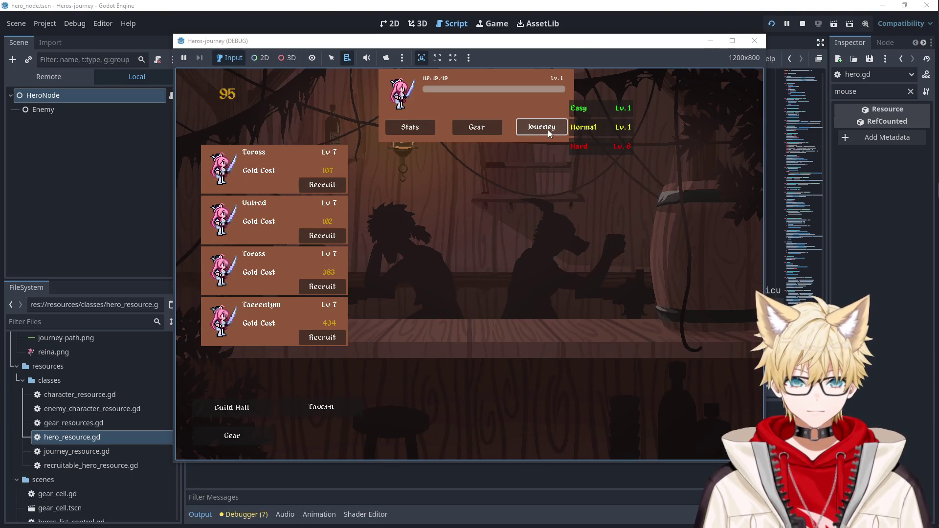
click(600, 111)
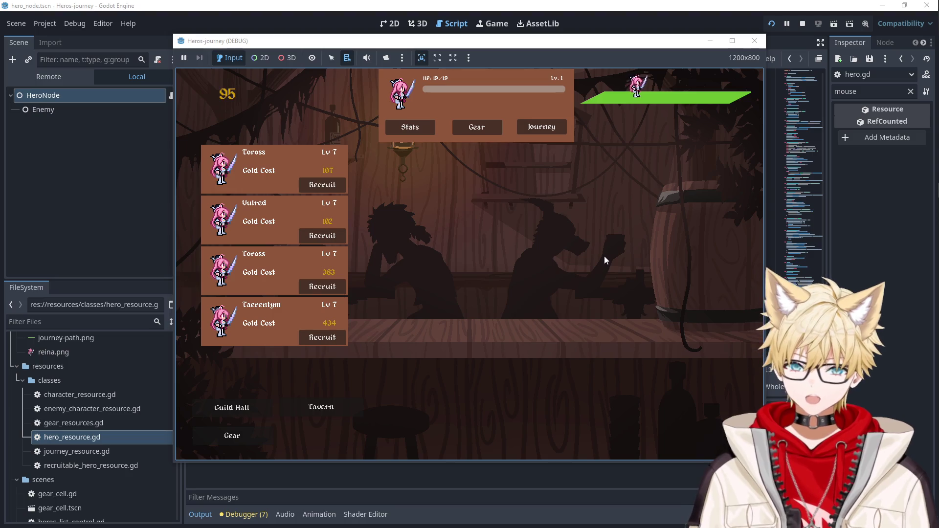
click(472, 129)
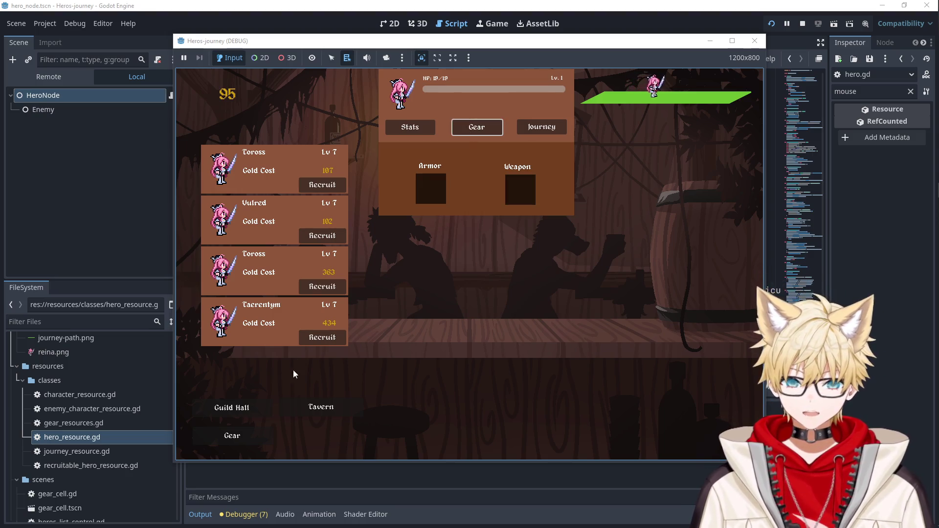
click(261, 413)
click(245, 436)
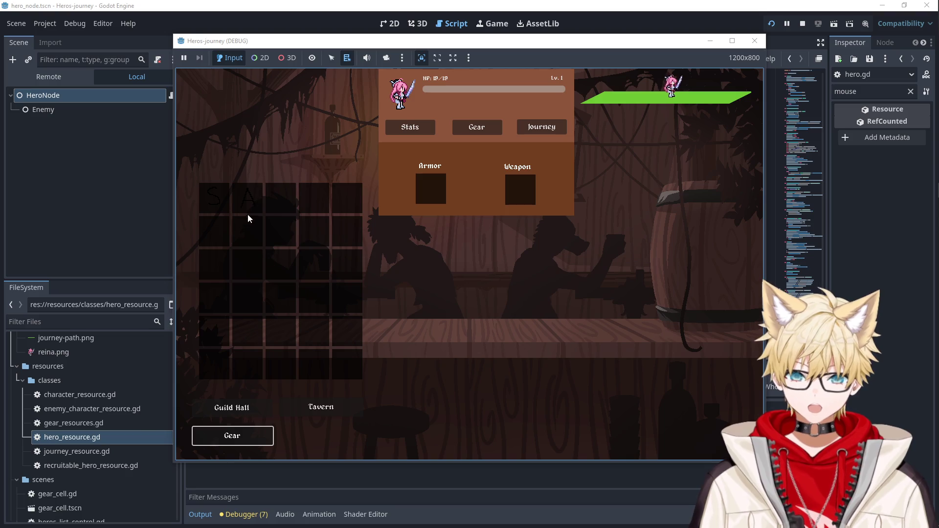
drag(421, 199, 421, 198)
drag(214, 198, 525, 192)
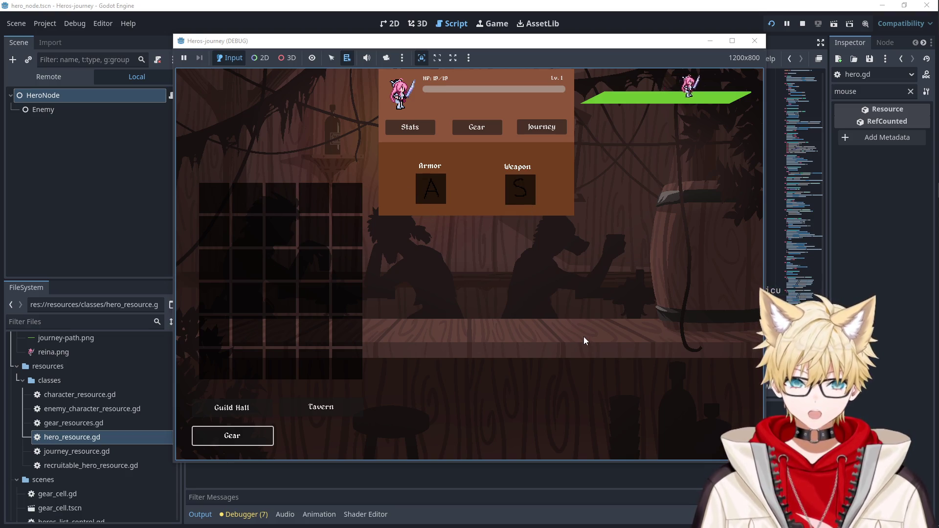
click(410, 128)
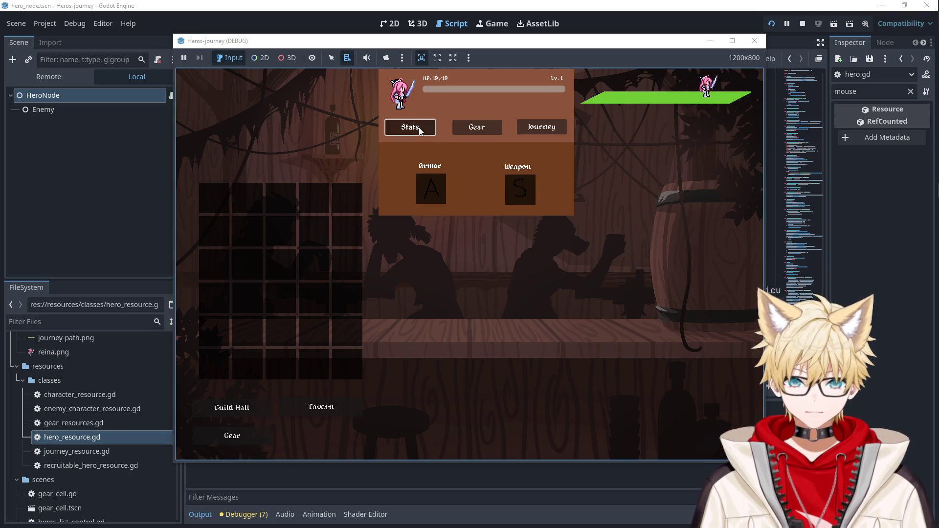
click(468, 127)
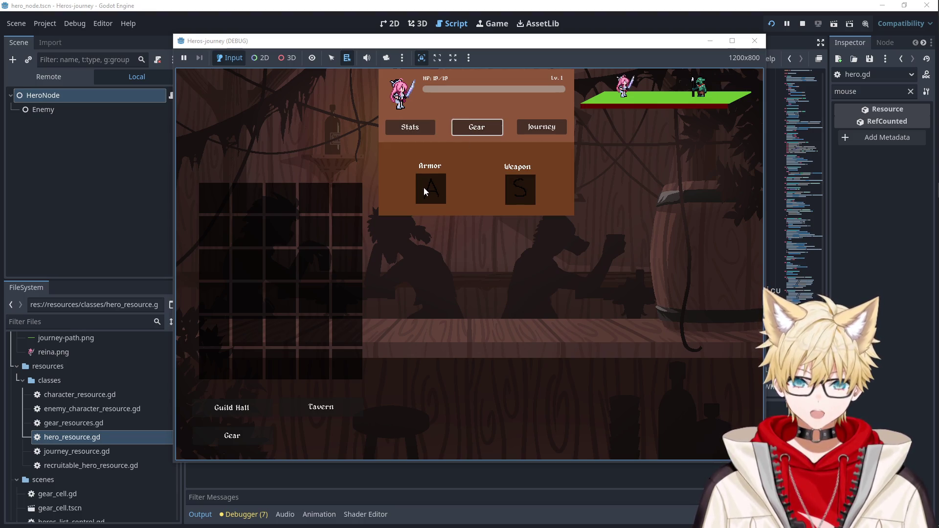
mouse_move(424, 187)
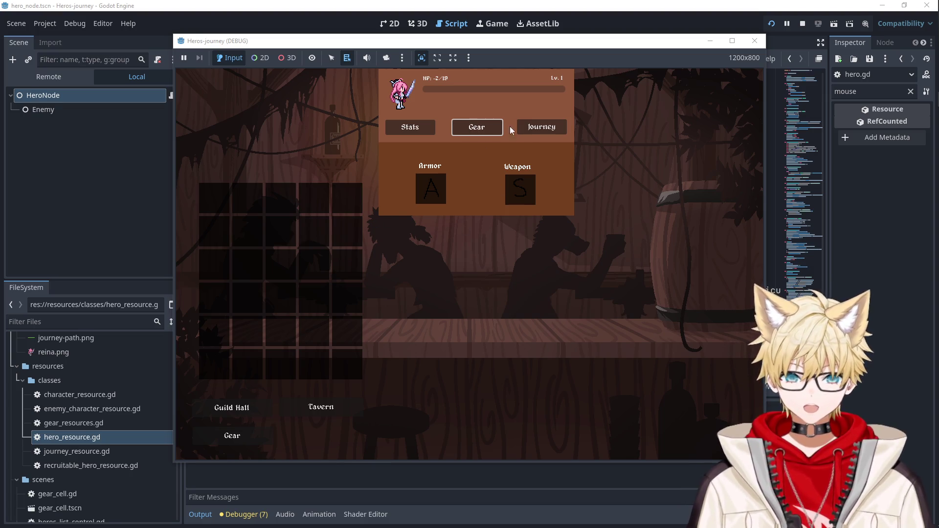
click(529, 130)
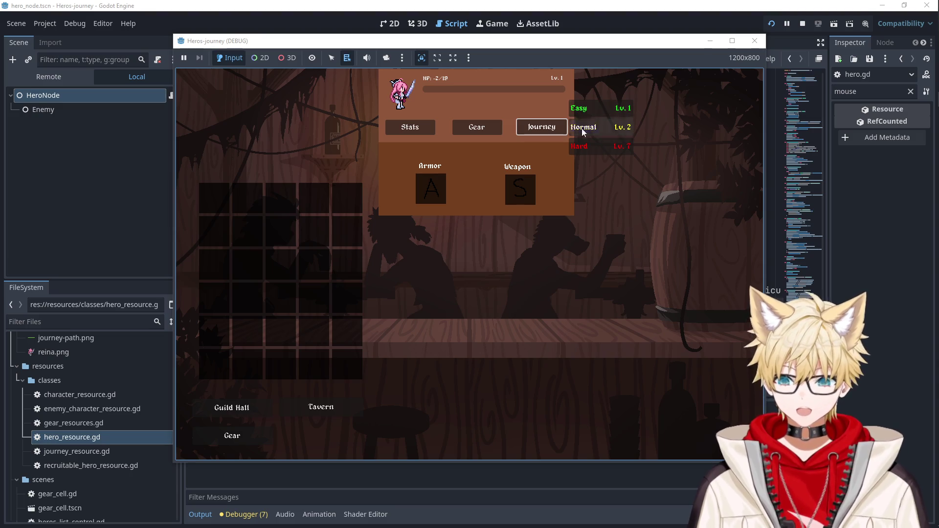
click(755, 41)
click(488, 259)
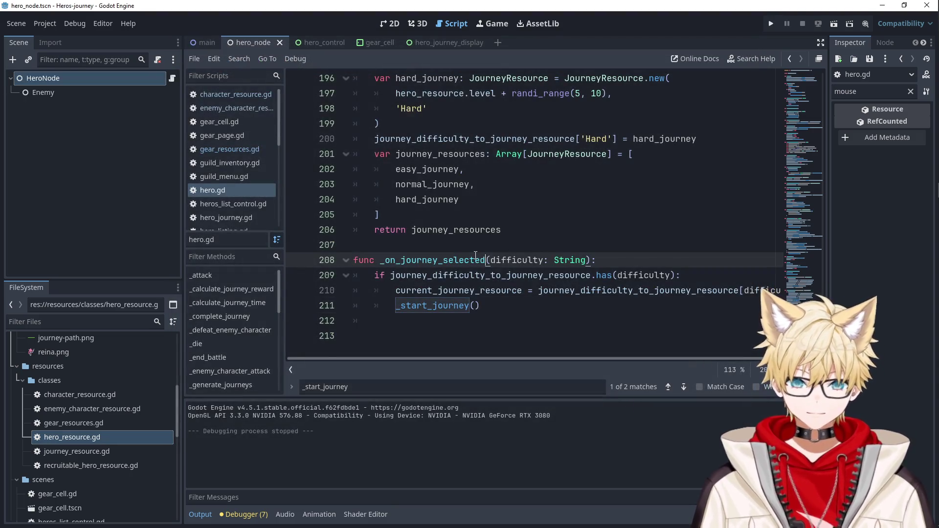
Open hero_resource.gd, insert level_up() after super() in _init, and save
scroll(452, 204, up, 20)
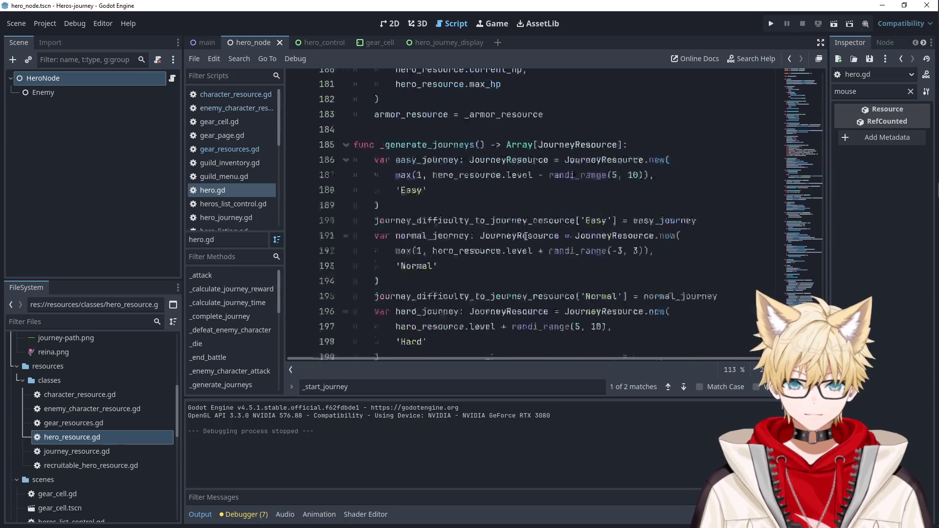
scroll(526, 236, up, 20)
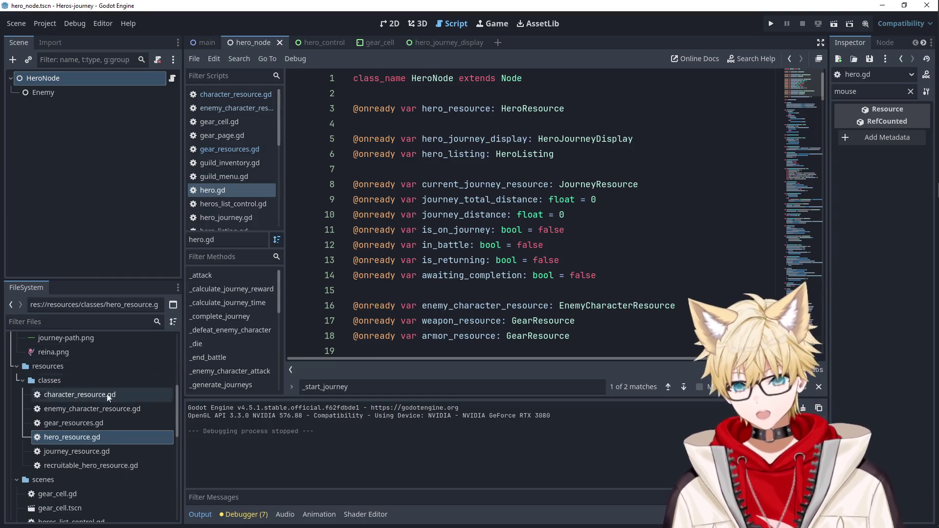
click(73, 437)
double_click(72, 437)
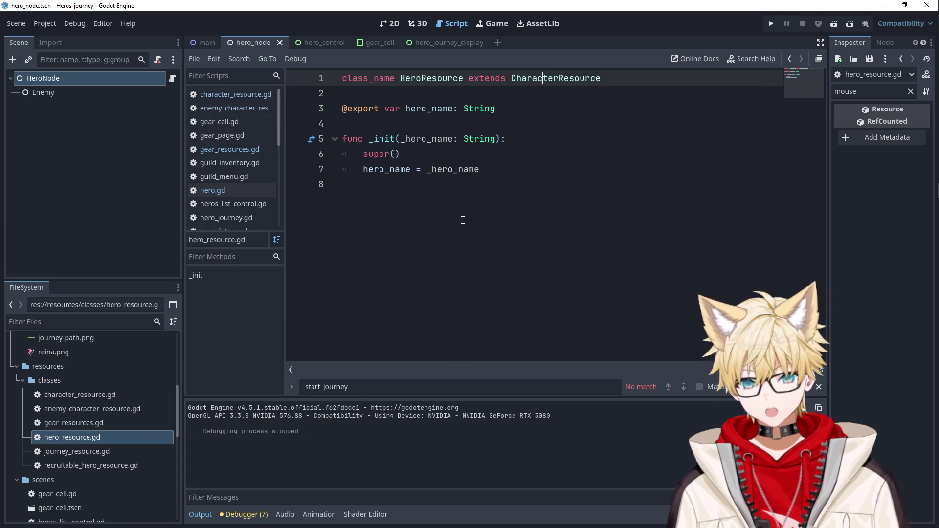
click(402, 154)
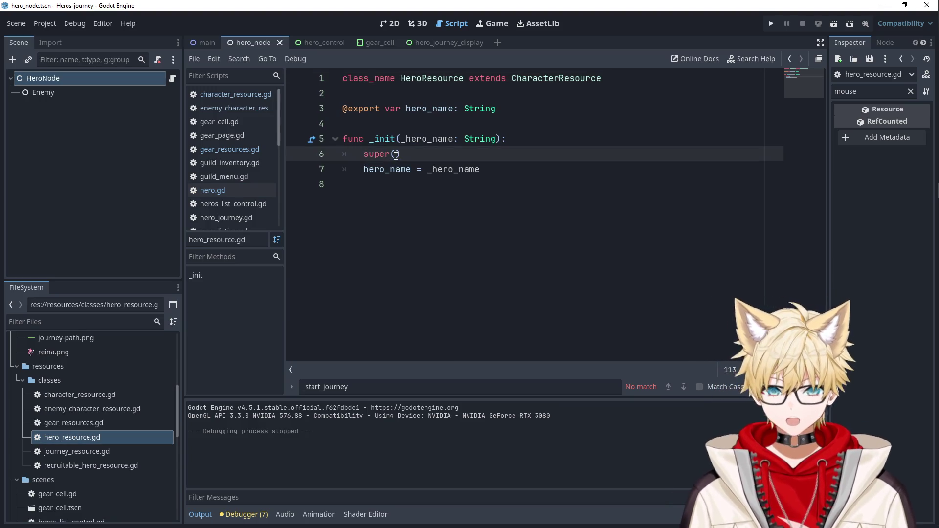
key(Return)
text(level)
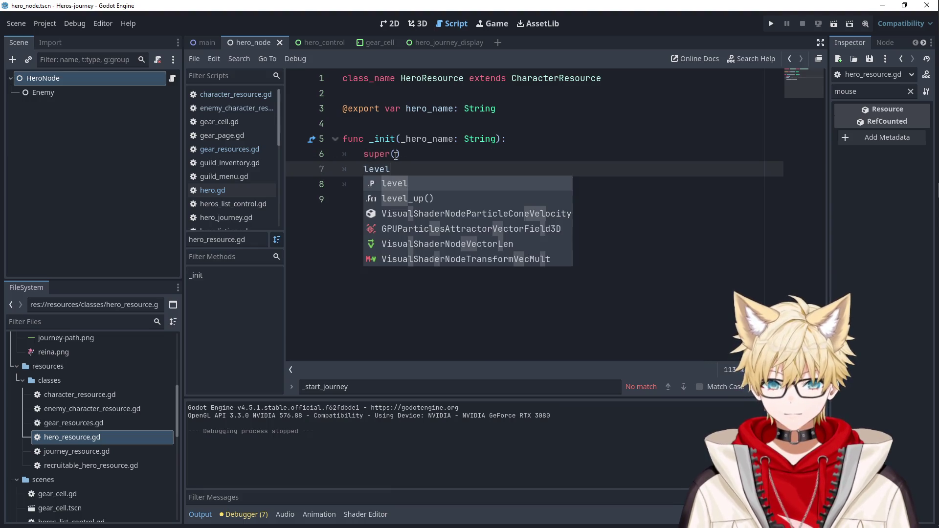
key(Down)
key(Return)
key(ctrl+s)
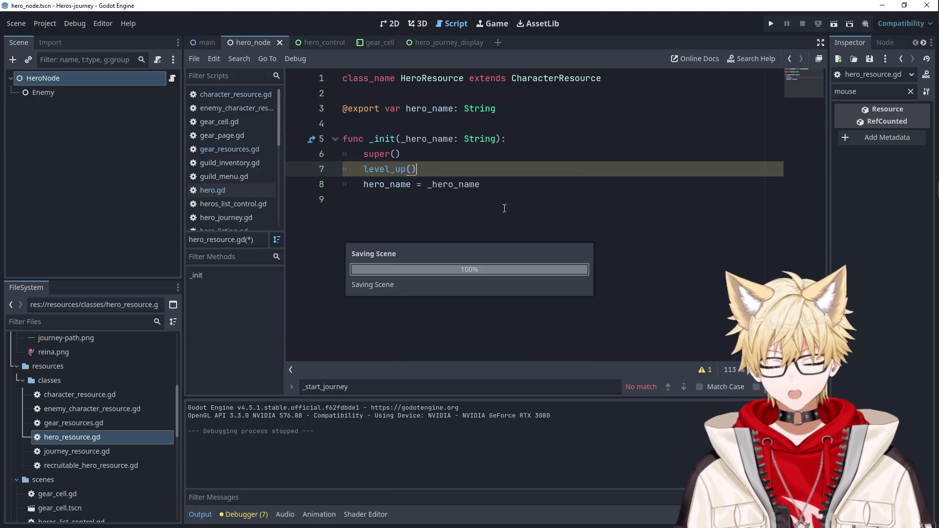
Delete the trailing empty line and run the project again
click(553, 225)
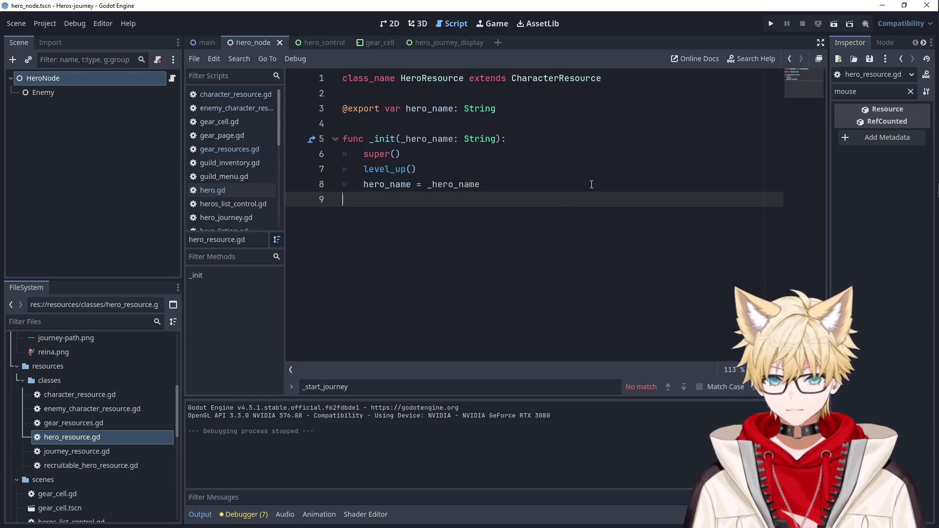
key(BackSpace)
click(767, 24)
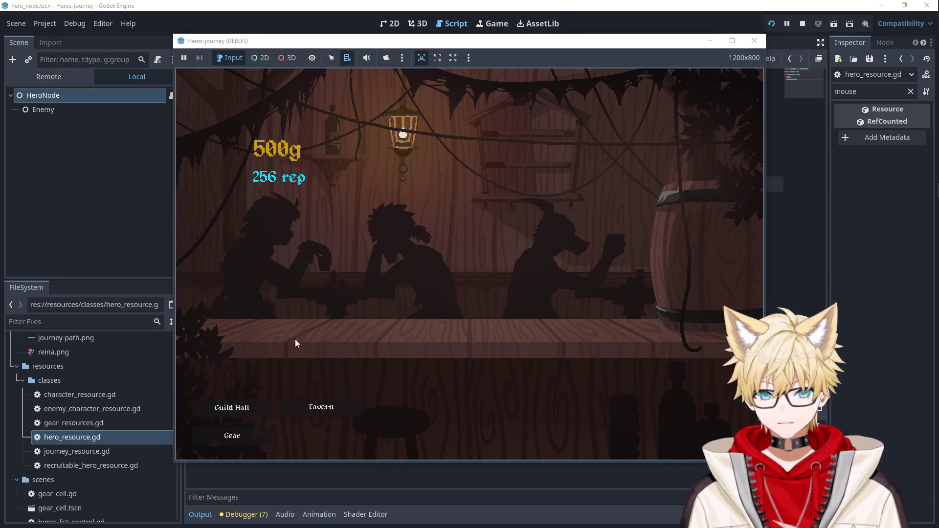
click(319, 416)
click(324, 188)
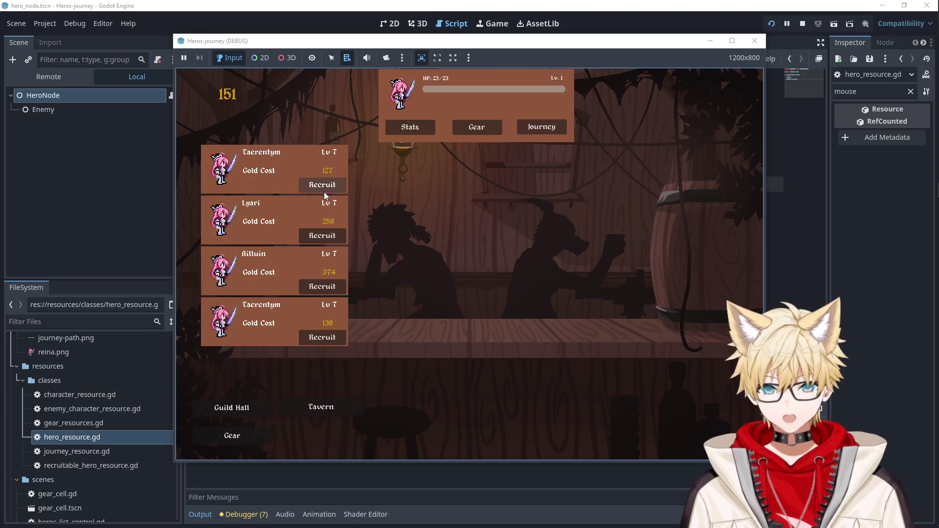
click(527, 128)
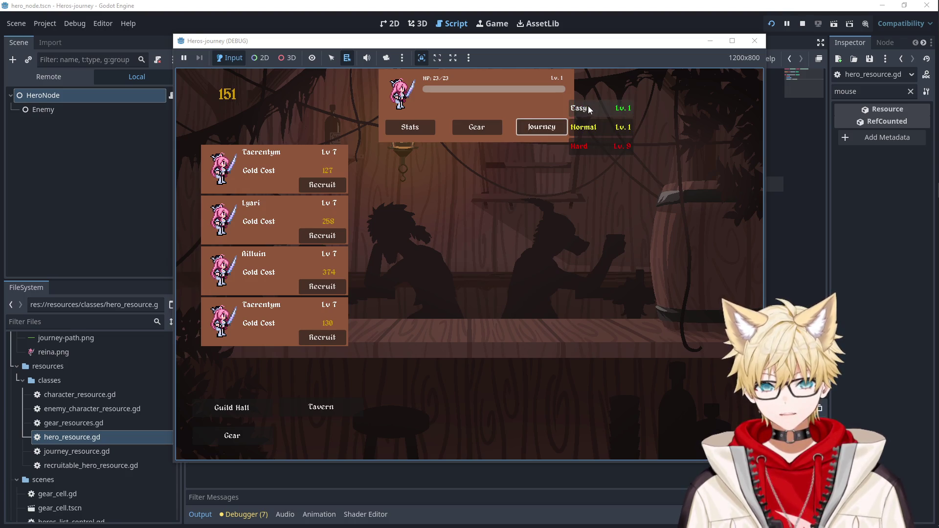
click(584, 118)
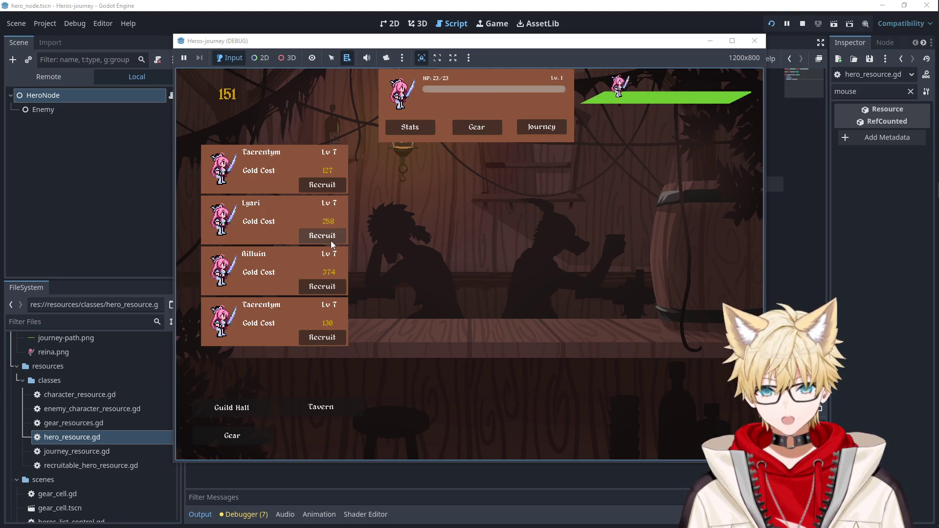
click(234, 410)
click(476, 127)
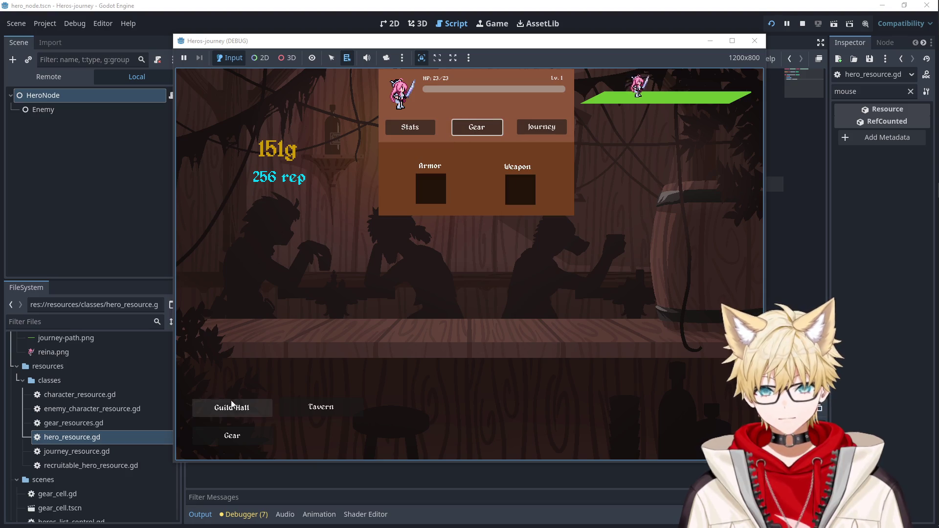
click(232, 436)
drag(228, 204, 517, 194)
drag(247, 199, 431, 190)
click(259, 408)
click(309, 406)
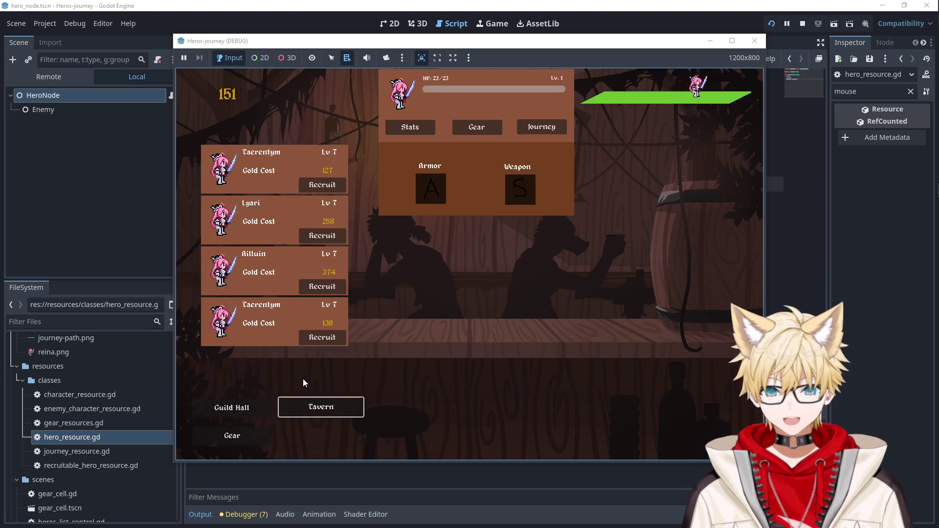
click(428, 130)
click(474, 129)
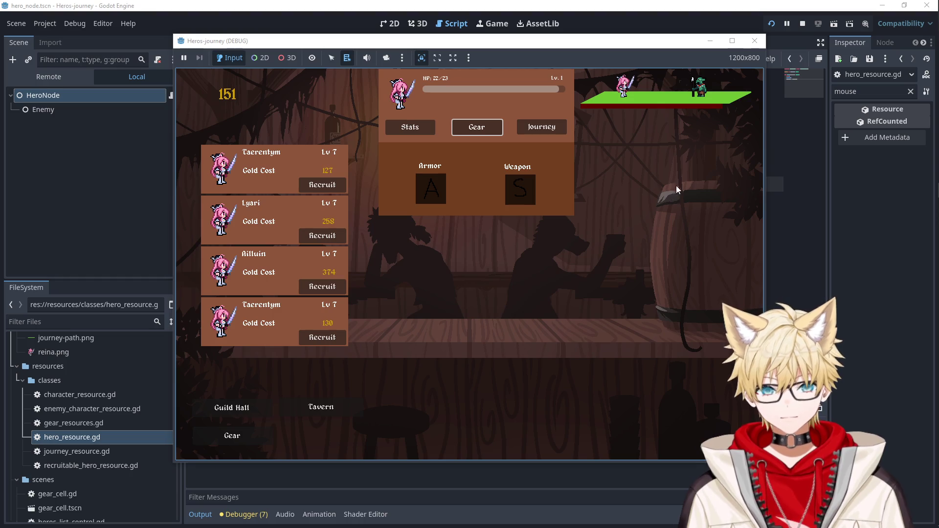
click(420, 128)
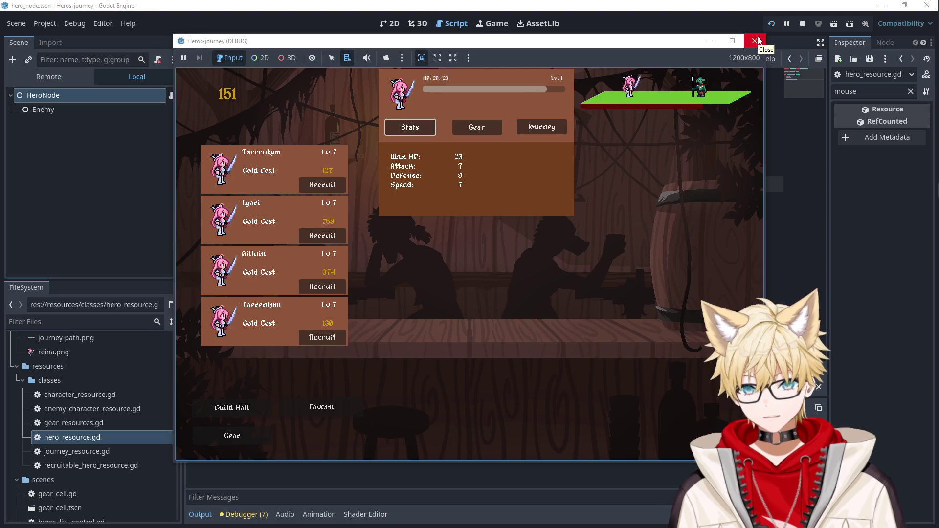
click(755, 41)
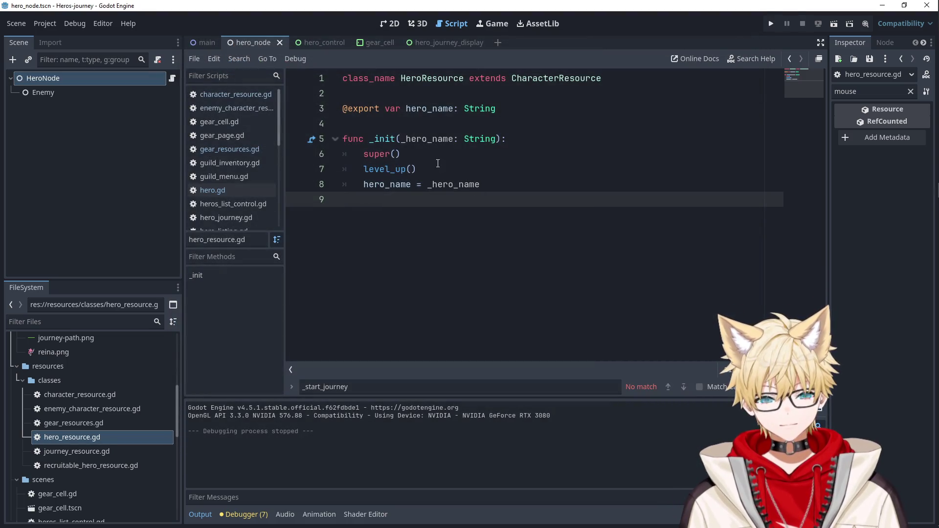
Open enemy_character_resource.gd and change the loop to range(_level - 1)
click(538, 78)
double_click(82, 410)
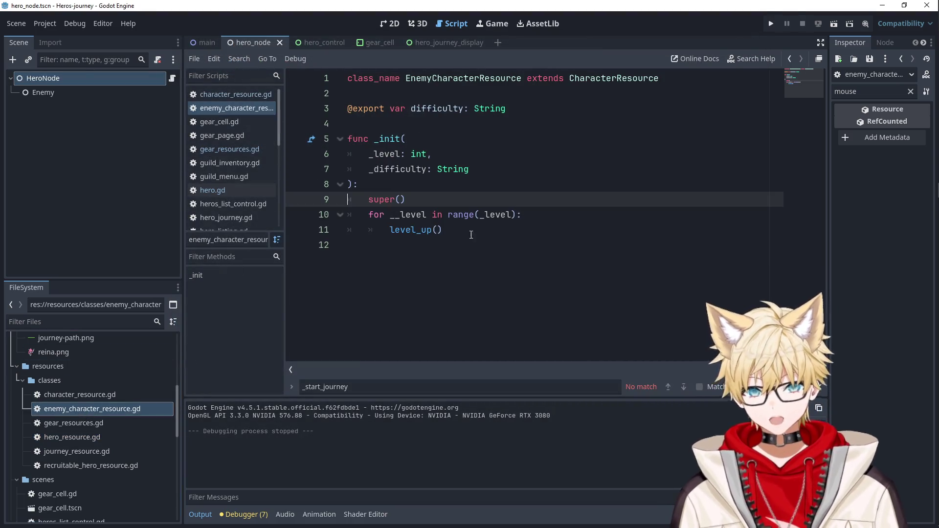
click(511, 215)
text(- 1)
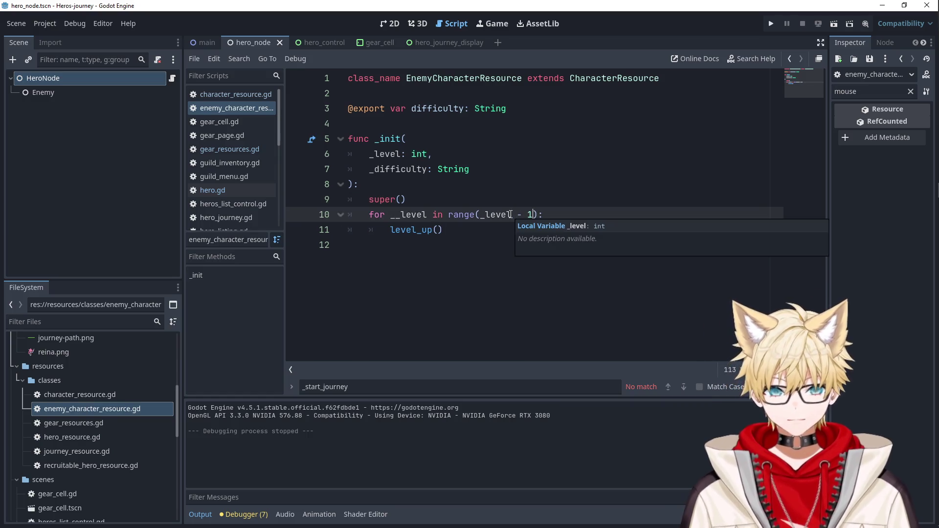
Add 'level = _level' on a new line above super() in _init
click(515, 204)
click(503, 153)
click(430, 201)
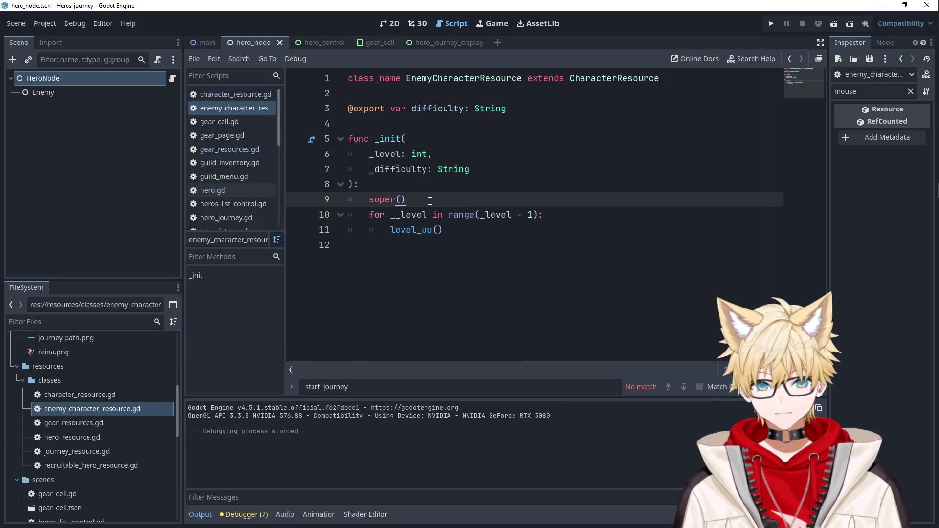
click(411, 186)
key(Return)
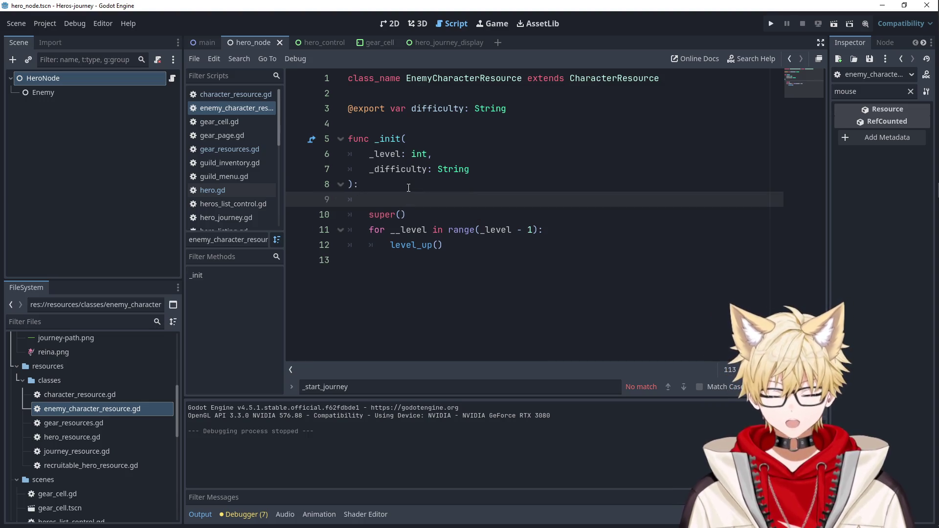
text(= _level)
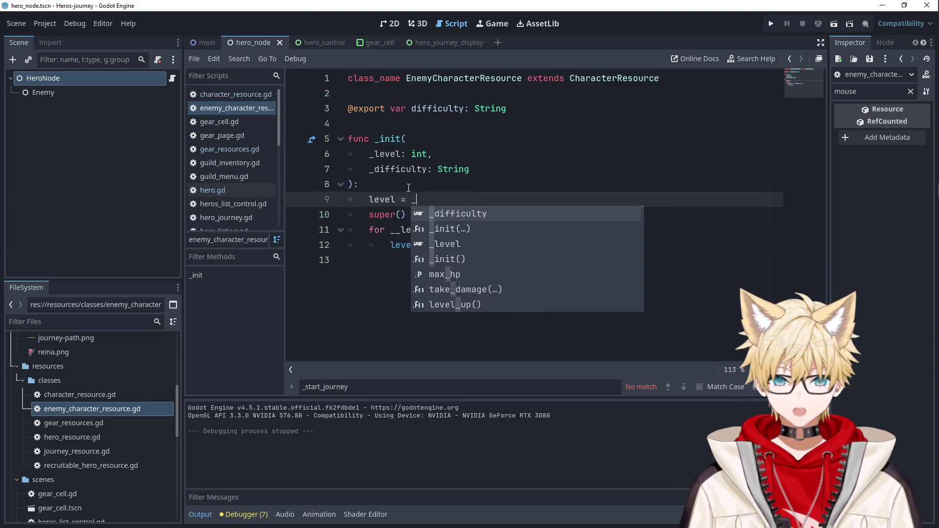
Save the enemy script and run the project
drag(489, 199, 509, 244)
click(514, 244)
key(ctrl+s)
click(501, 227)
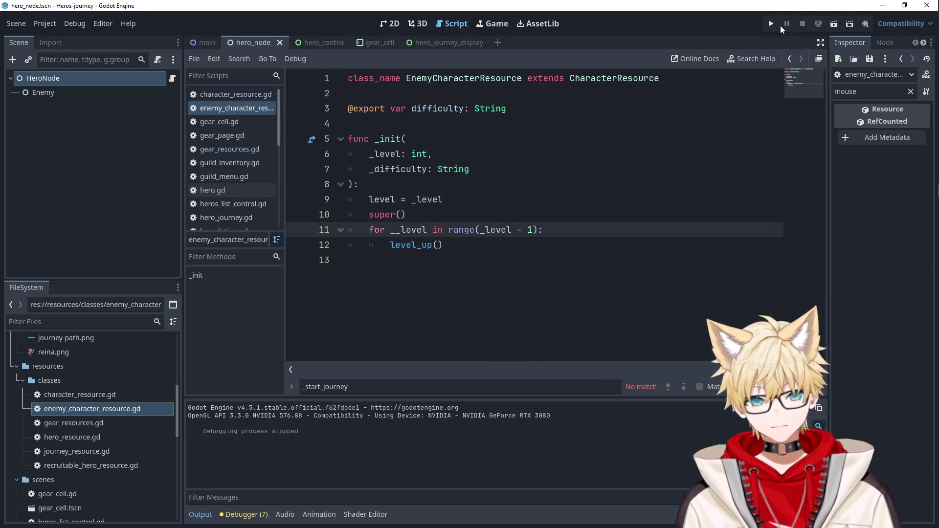
click(772, 24)
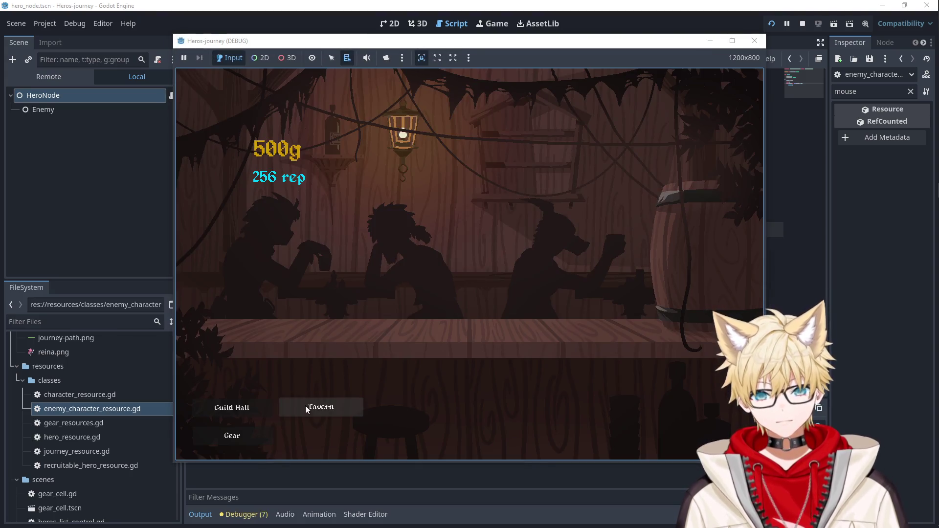
Recruit the first hero from the tavern and return to the guild hall
click(305, 408)
click(320, 184)
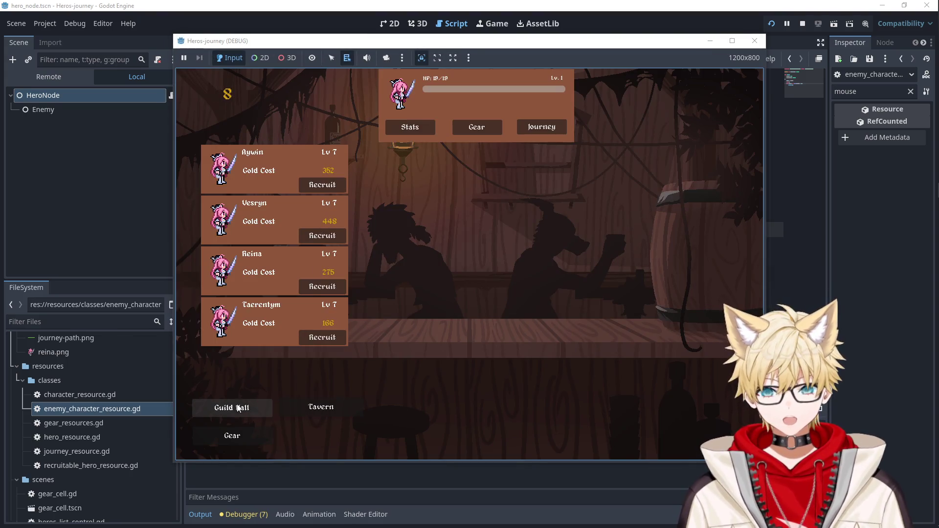
click(238, 407)
Check the hero's gear slots and stats, then start an Easy journey
click(234, 436)
click(467, 130)
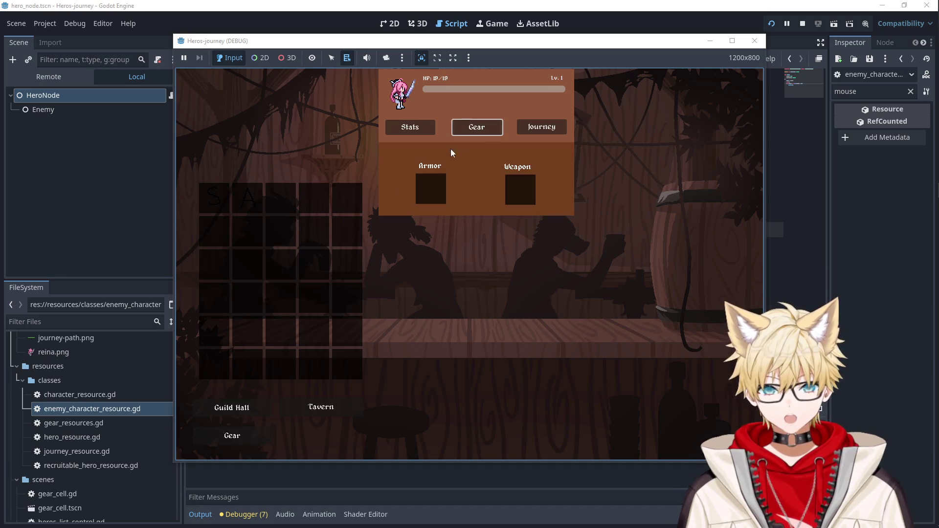
drag(488, 193, 361, 209)
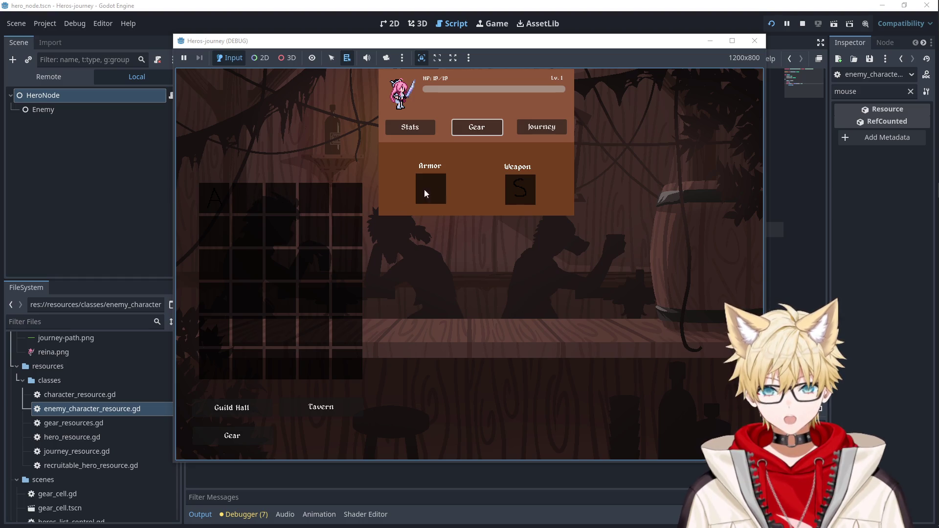
key(Left)
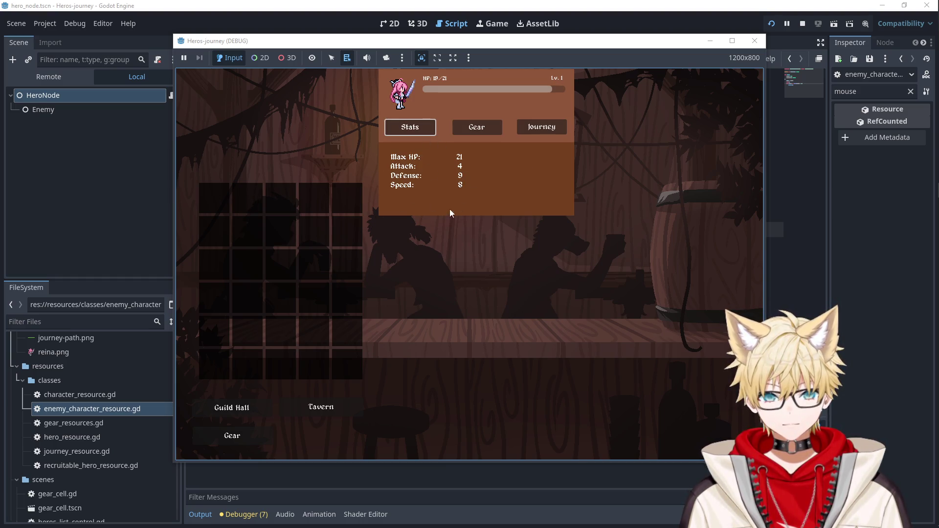
click(543, 127)
click(601, 115)
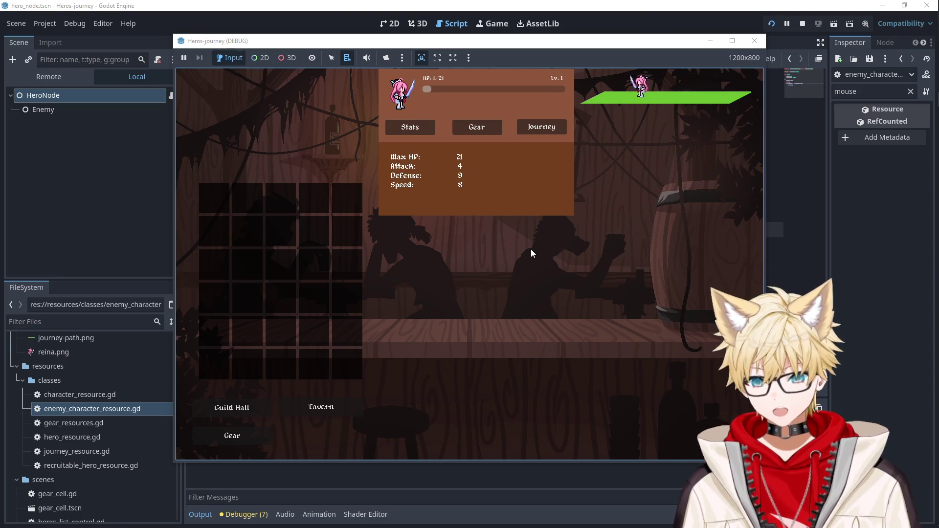
After the journey plays out, close the Heros-journey (DEBUG) window to stop the game
click(755, 41)
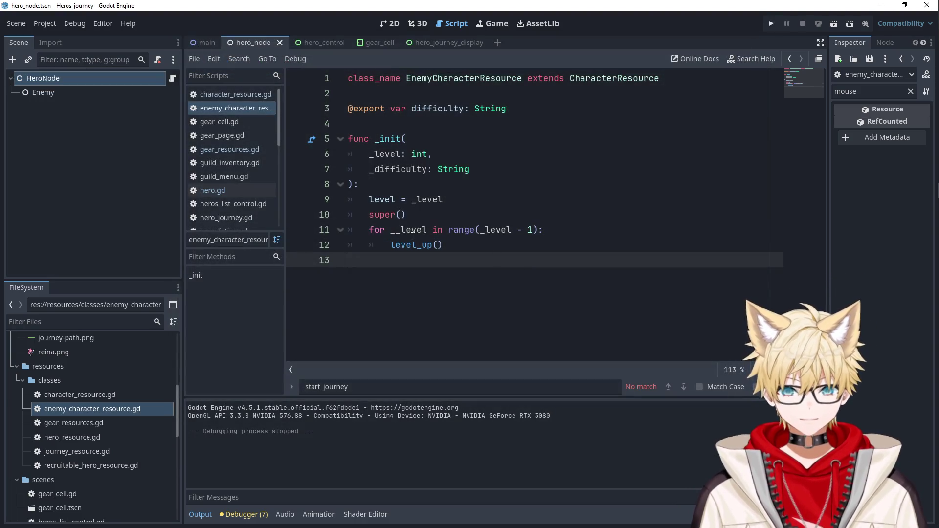
Add a 'pass' line after level_up() with an F9 breakpoint, rerun, and open the tavern
click(464, 244)
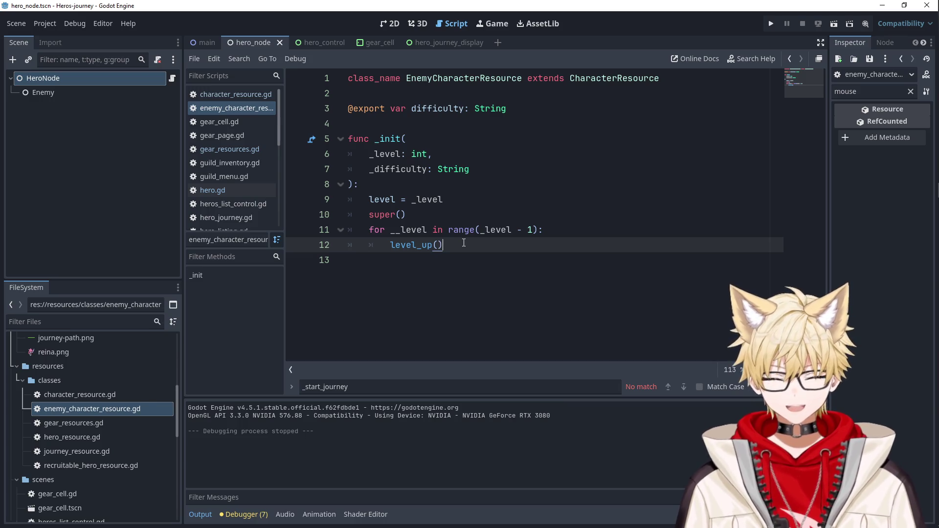
key(Return)
text(ass)
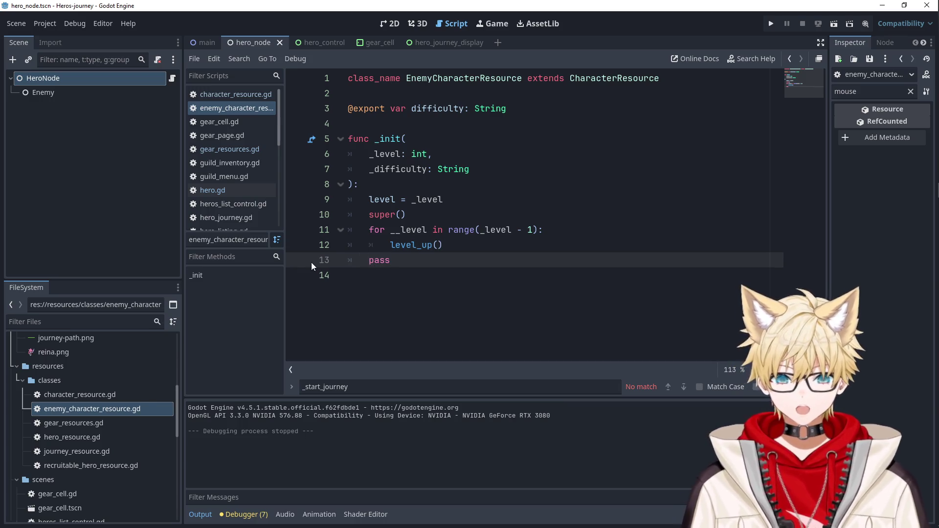
key(F9)
click(771, 25)
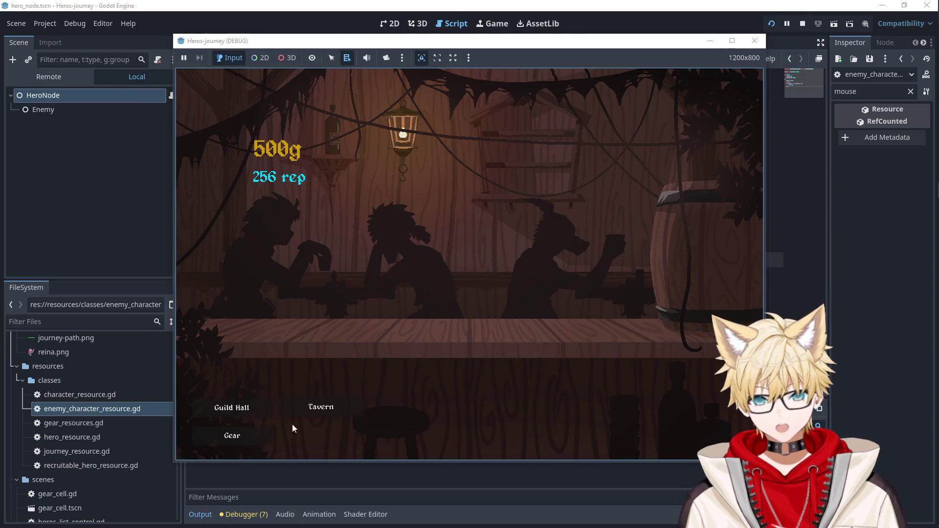
click(297, 408)
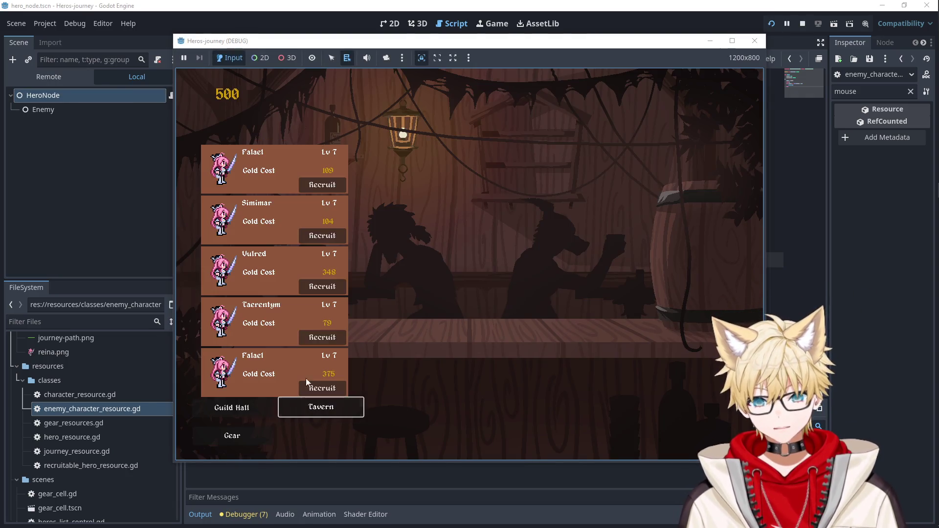
Recruit Falael for 109 gold and review their gear slots and stats
click(321, 188)
click(473, 129)
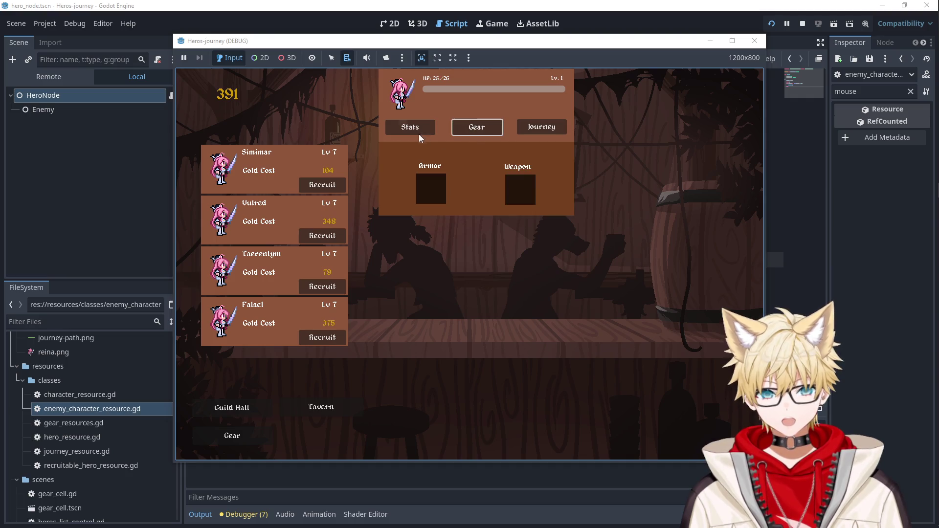
click(234, 409)
click(256, 433)
mouse_move(227, 204)
mouse_down()
mouse_move(317, 224)
mouse_move(520, 194)
mouse_up()
click(488, 128)
click(427, 131)
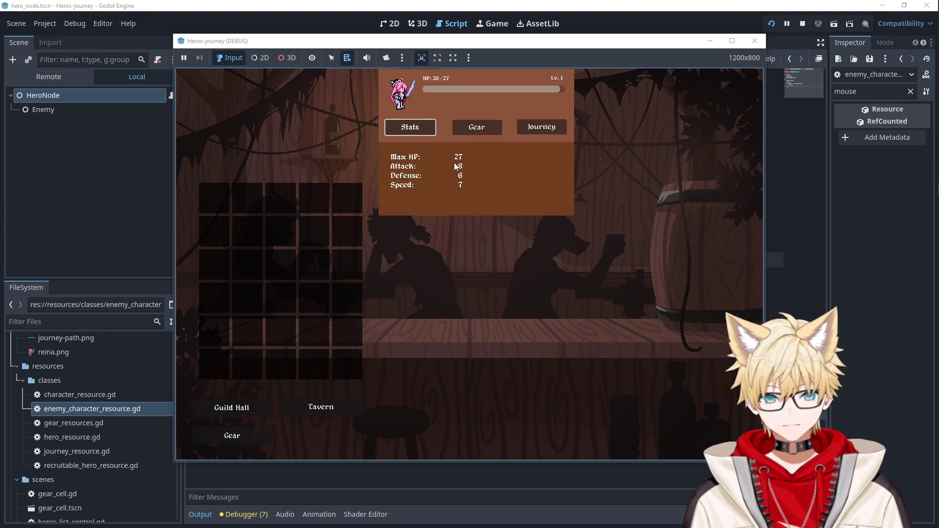
Send Falael on a journey and return to enemy_character_resource.gd
click(535, 128)
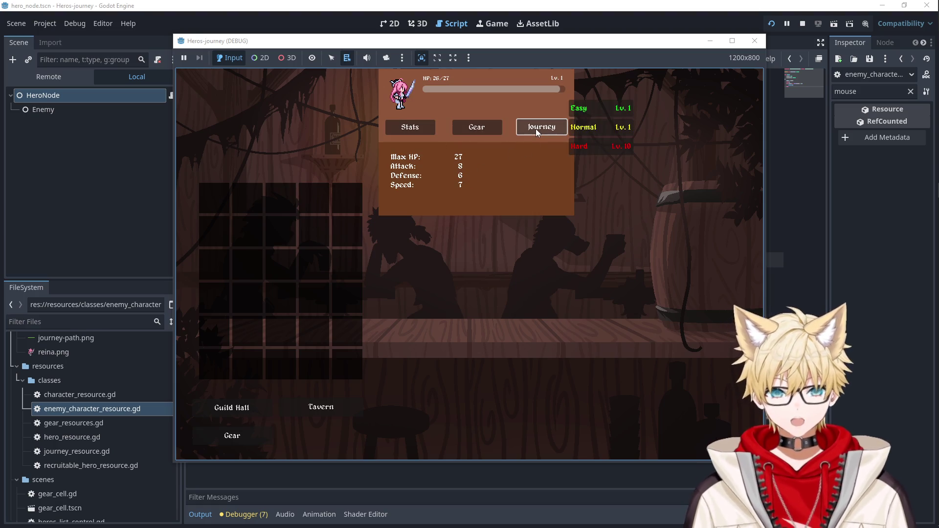
click(591, 108)
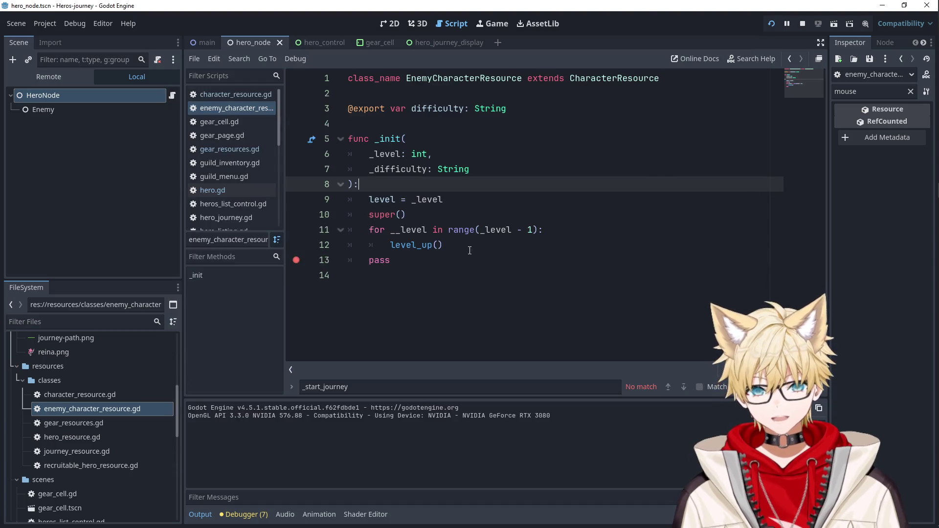
double_click(422, 247)
click(533, 230)
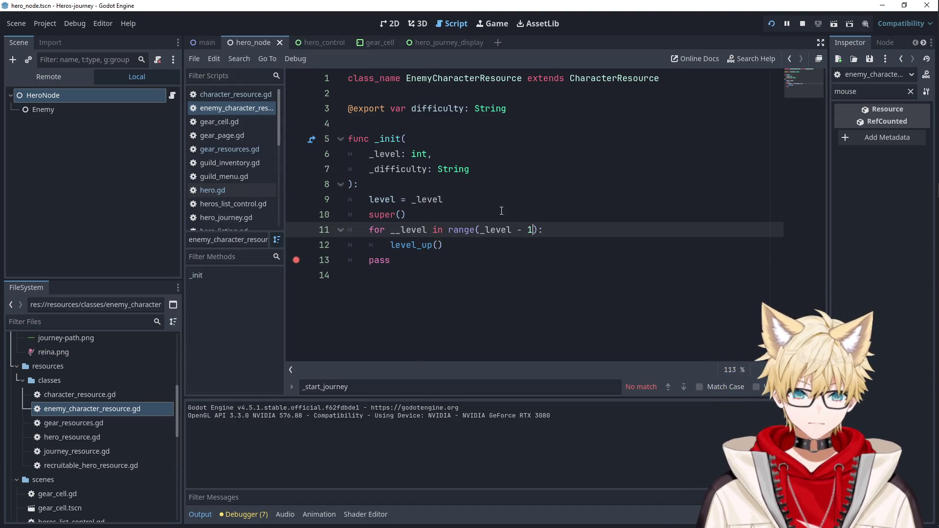
Read the enemy's Stack Variables (level 1, max_hp 19, attack 4, defense 1, speed 2), then continue
key(alt+Tab)
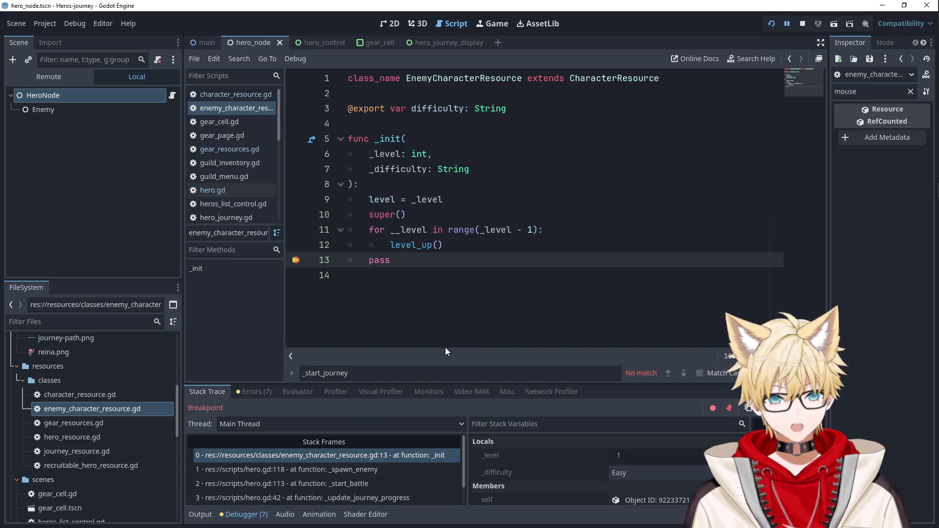
scroll(586, 467, down, 3)
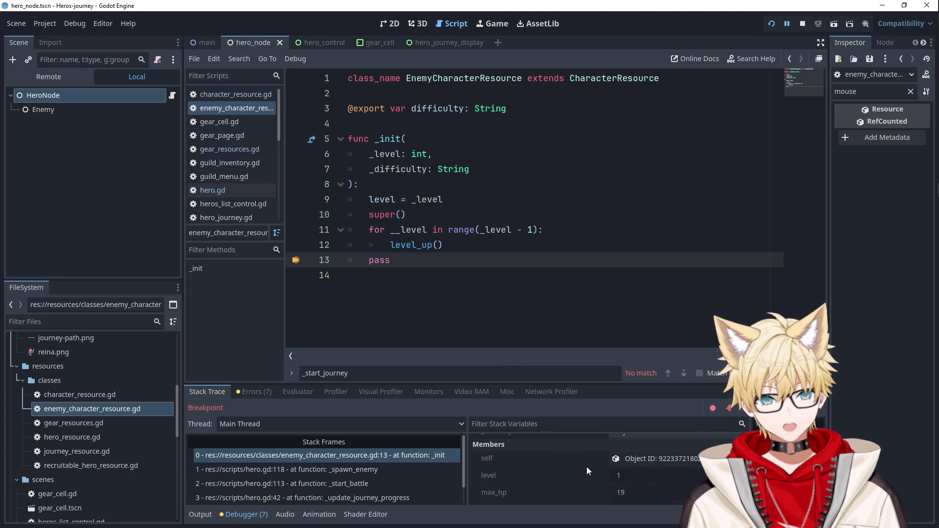
scroll(633, 468, down, 3)
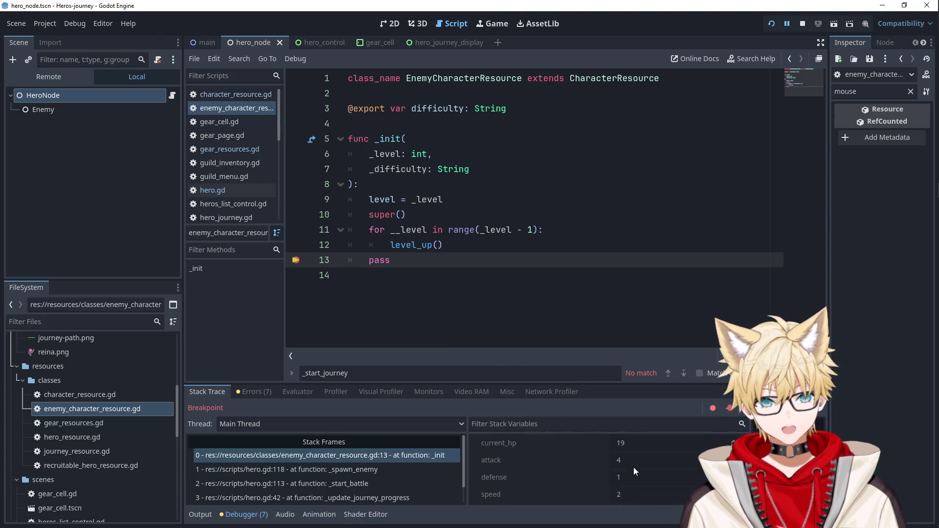
key(F12)
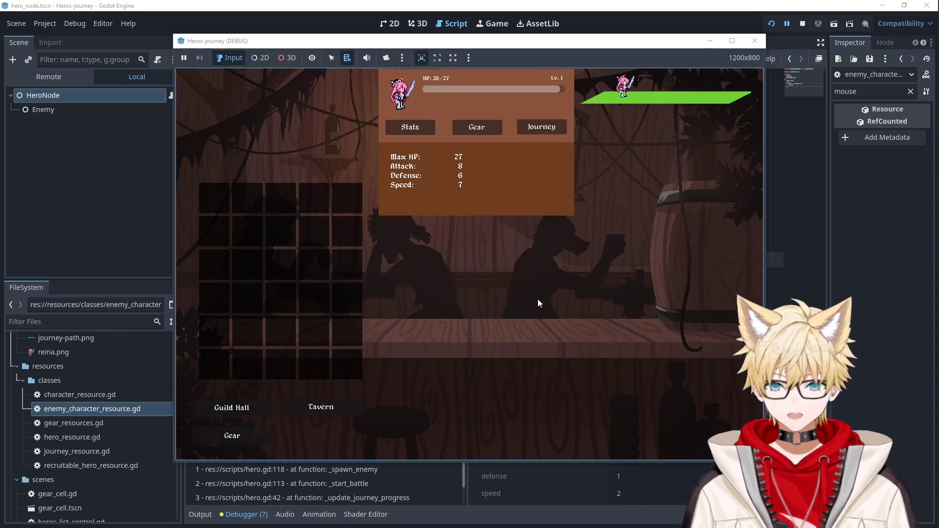
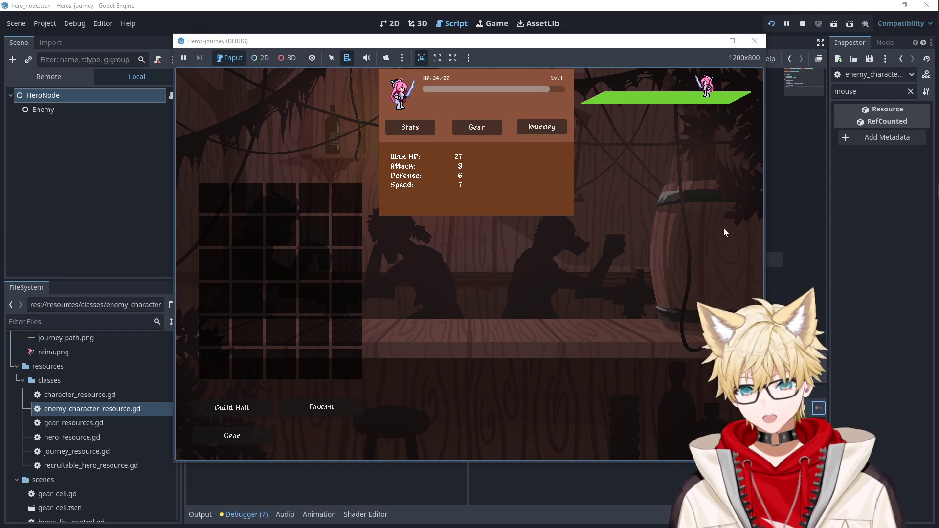
Check the running game's Journey difficulty choices, close the game, and remove the line 13 breakpoint
click(553, 131)
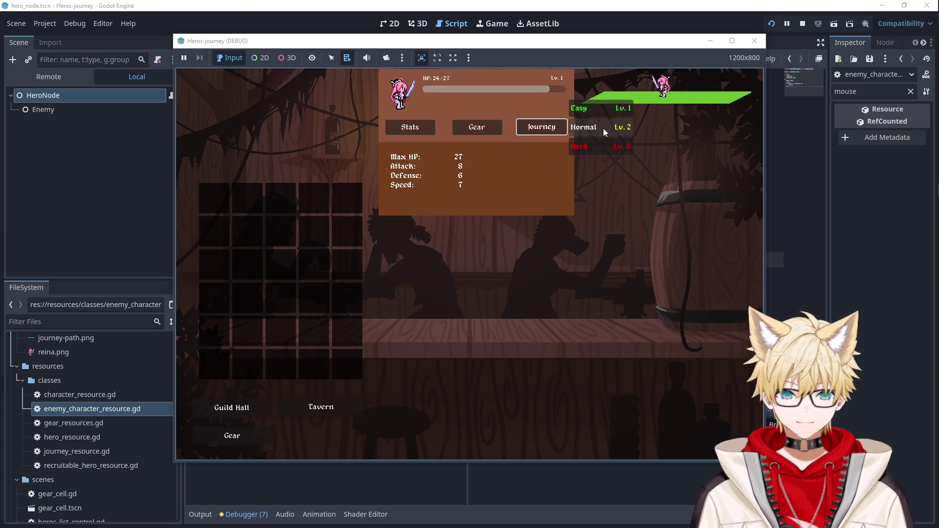
click(755, 41)
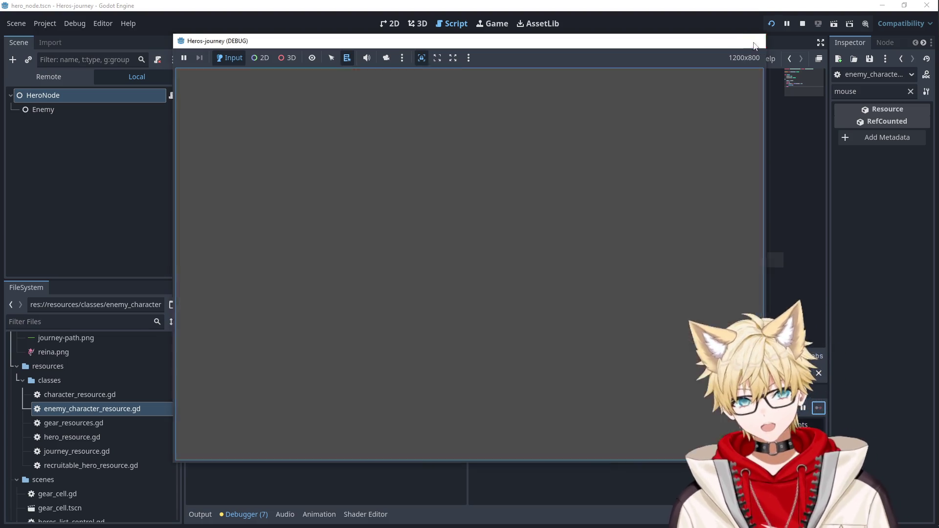
click(296, 260)
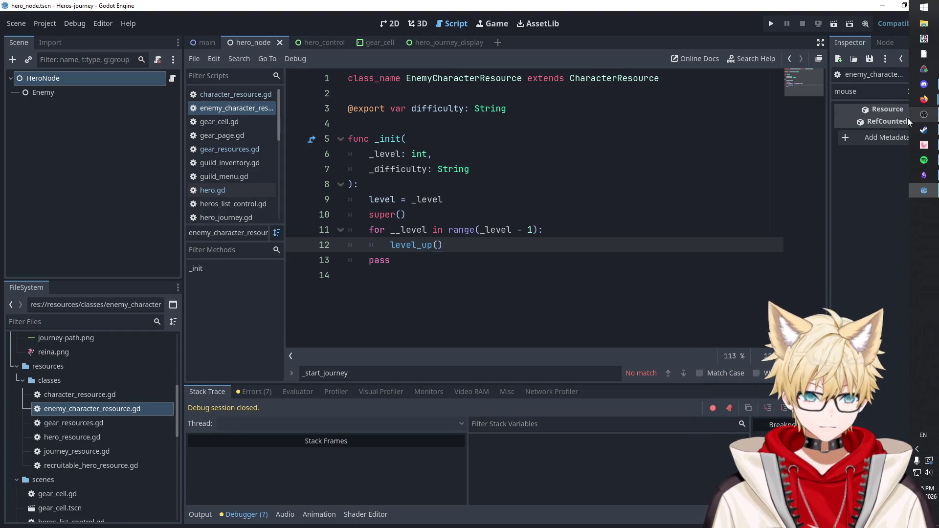
Go from the main scene to the hero_node scene and open the HeroNode's hero.gd script
click(790, 59)
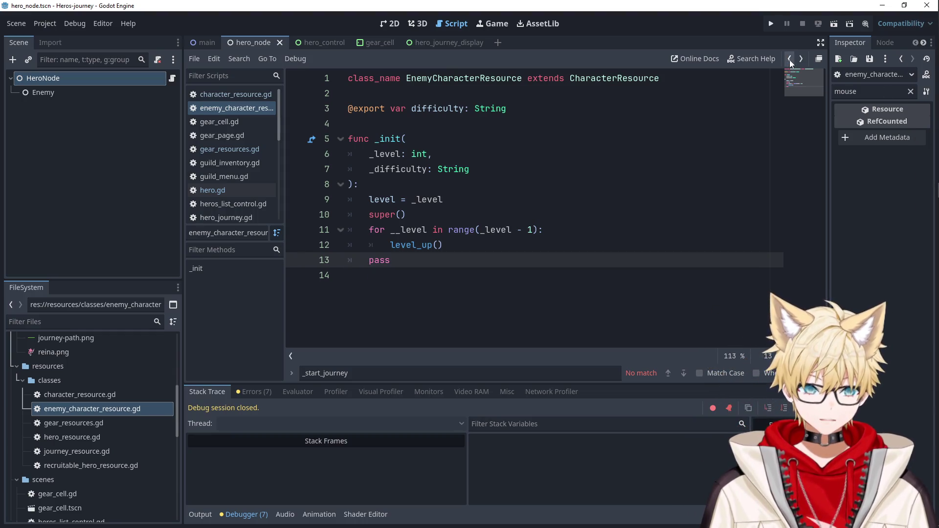
click(448, 245)
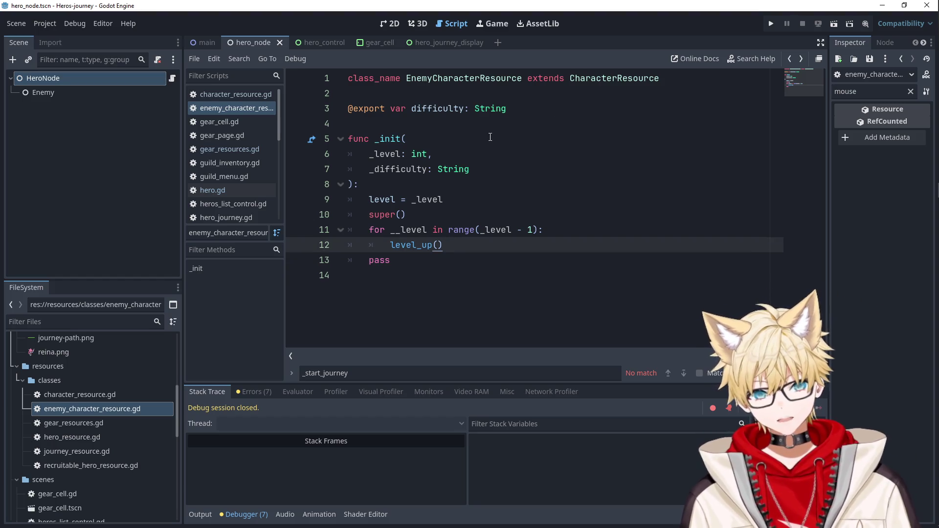
click(390, 24)
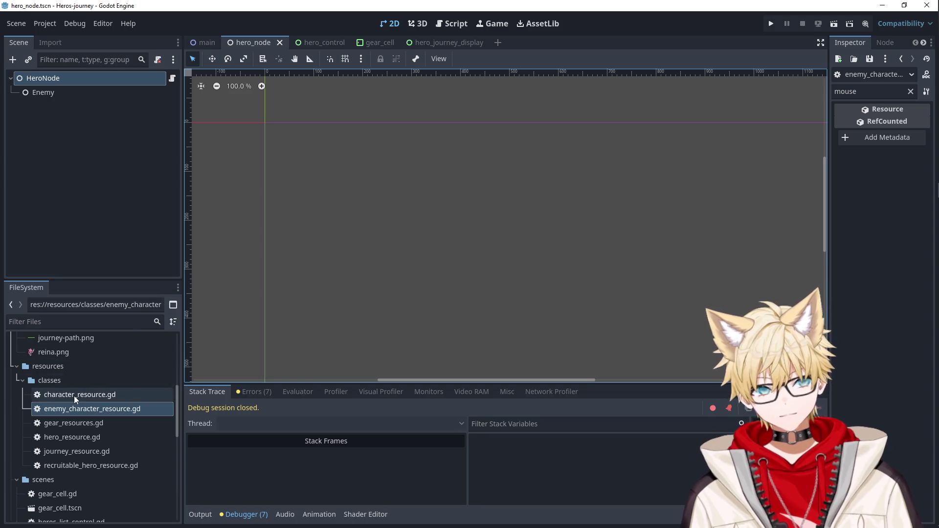
click(203, 43)
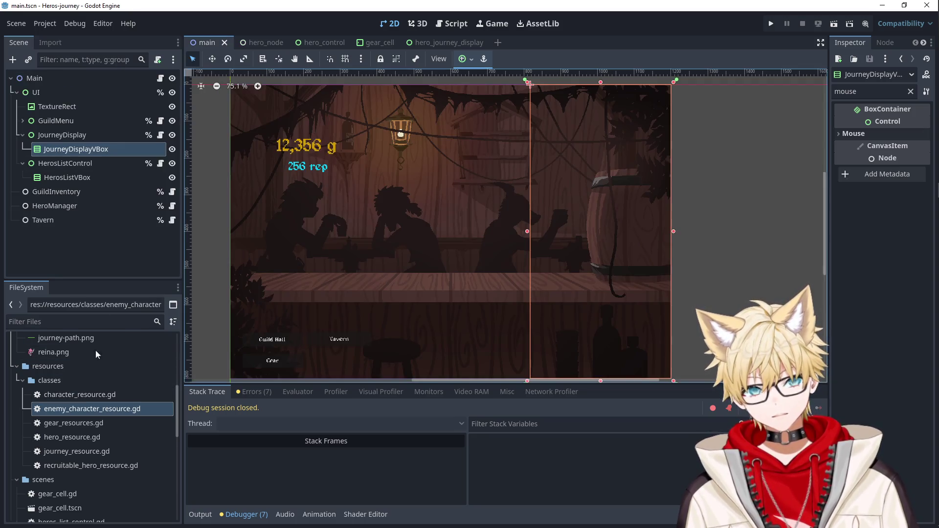
scroll(81, 423, down, 5)
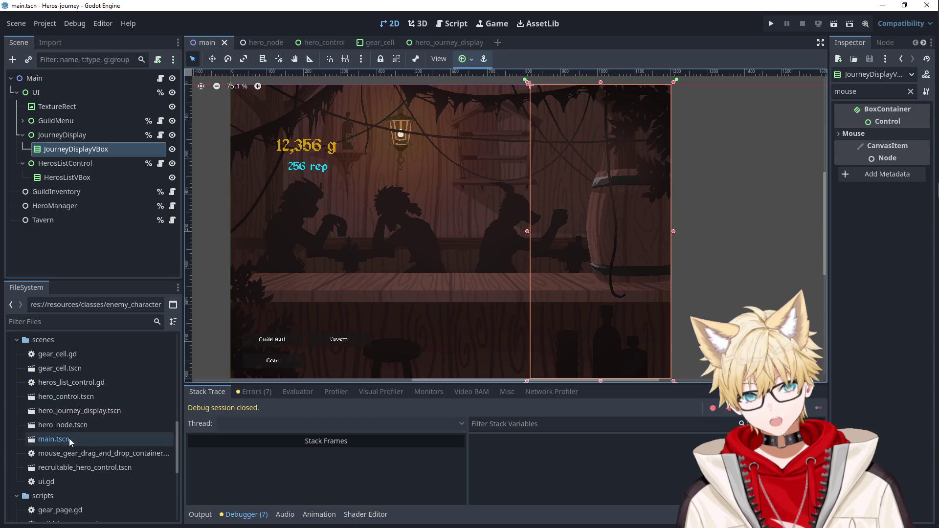
scroll(70, 440, down, 3)
scroll(83, 443, up, 10)
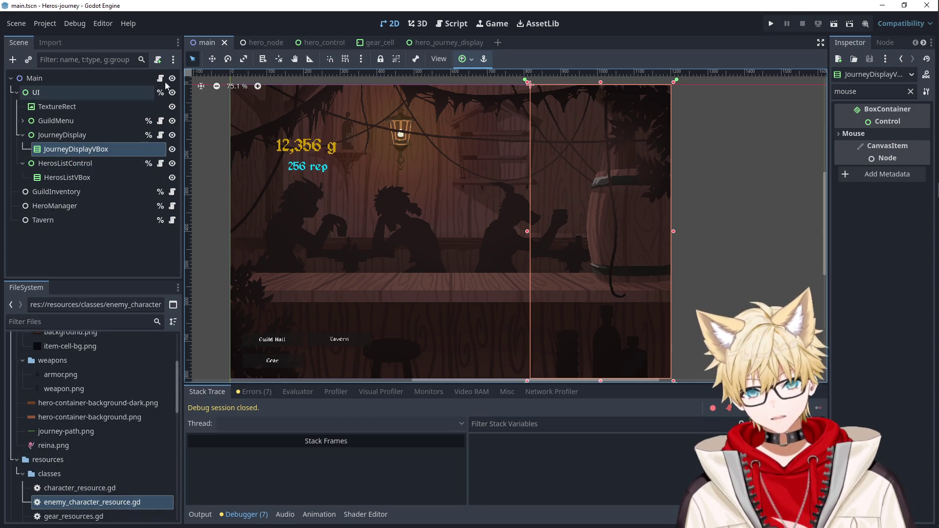
click(258, 43)
click(172, 78)
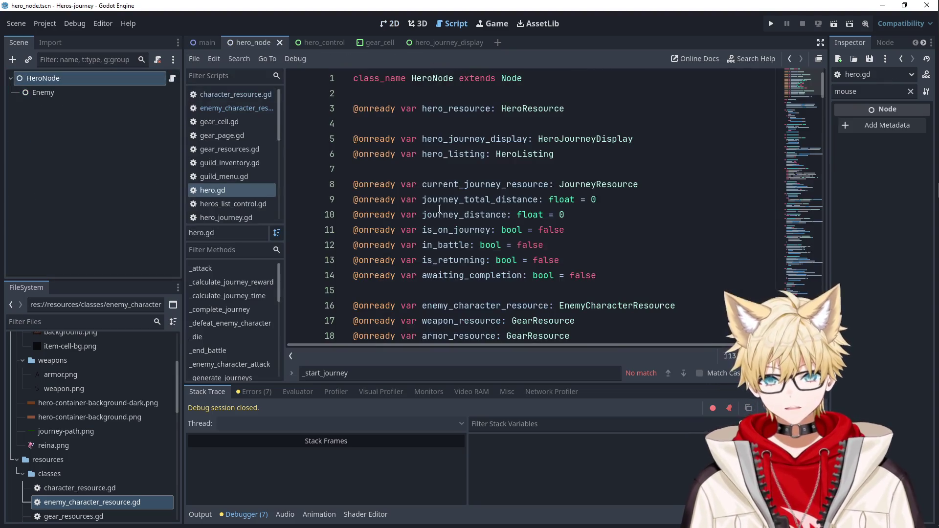
Search hero.gd for journey_completed and inspect the is_on_journey and on_journey_completed lines
scroll(468, 224, down, 3)
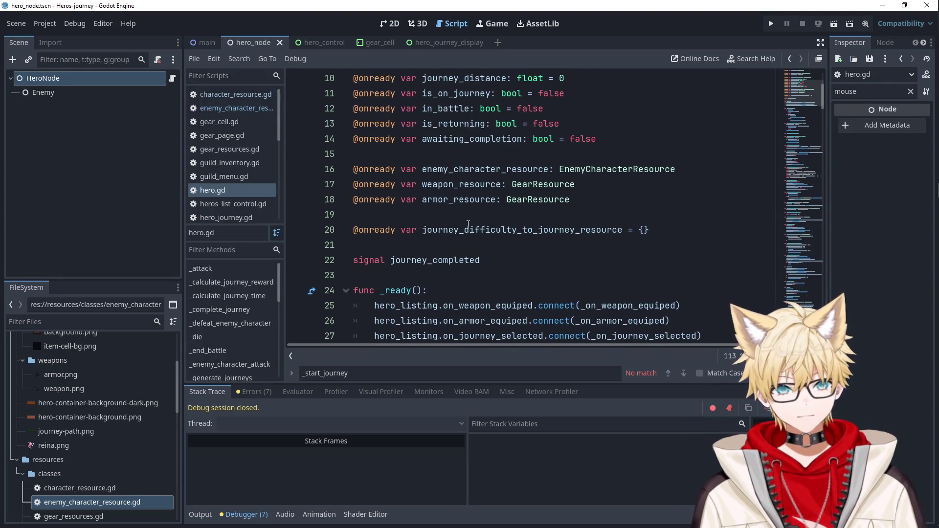
scroll(468, 224, down, 4)
scroll(465, 218, up, 2)
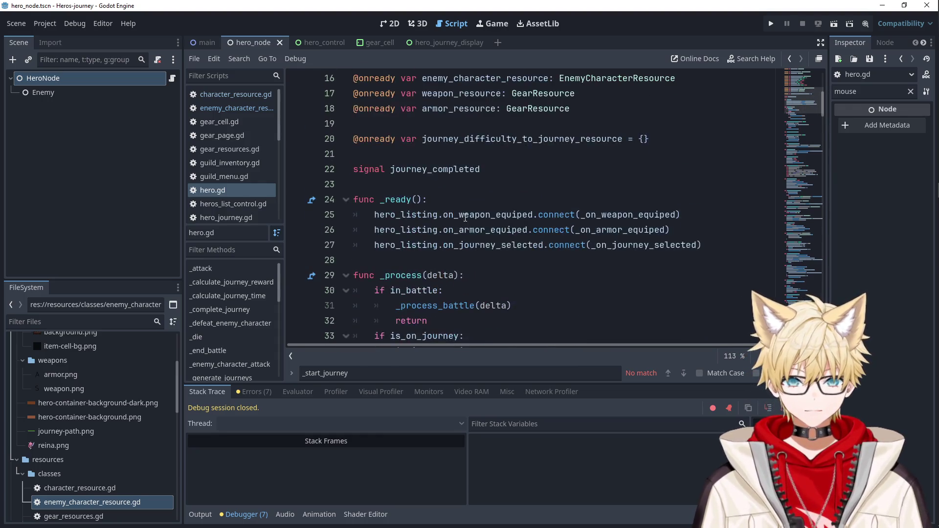
scroll(465, 218, down, 1)
click(427, 124)
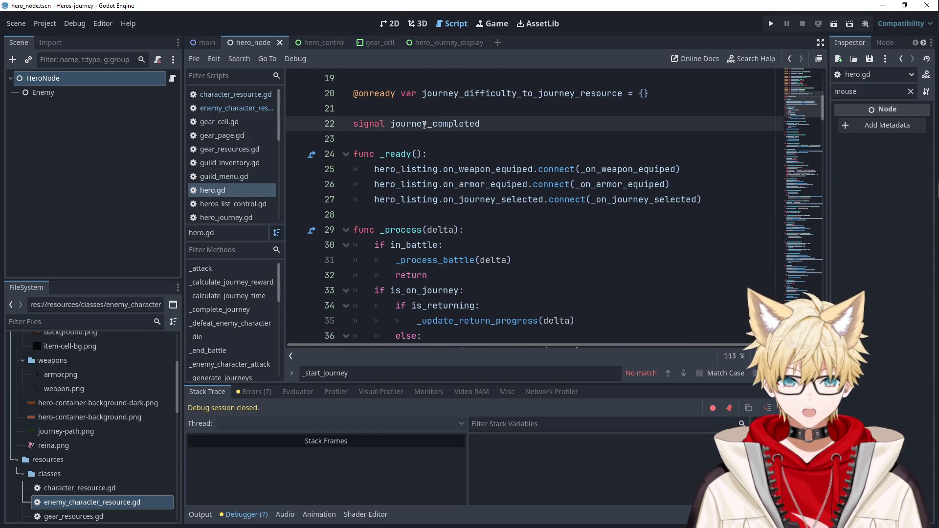
double_click(424, 124)
key(ctrl+f)
key(Return)
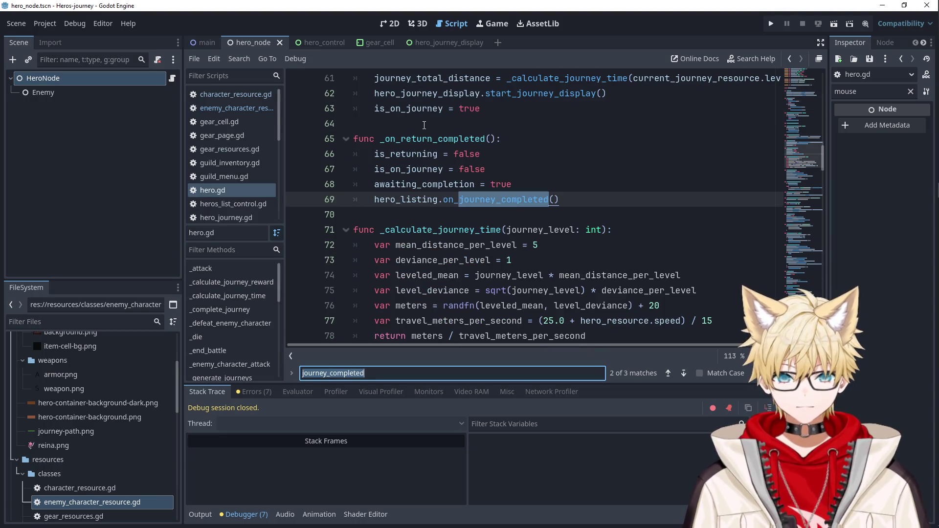
double_click(411, 169)
double_click(413, 185)
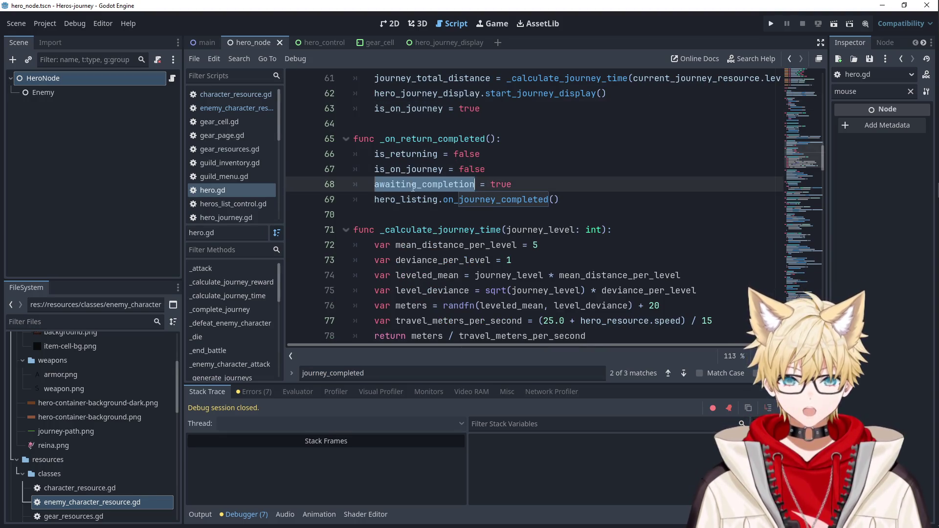
double_click(494, 201)
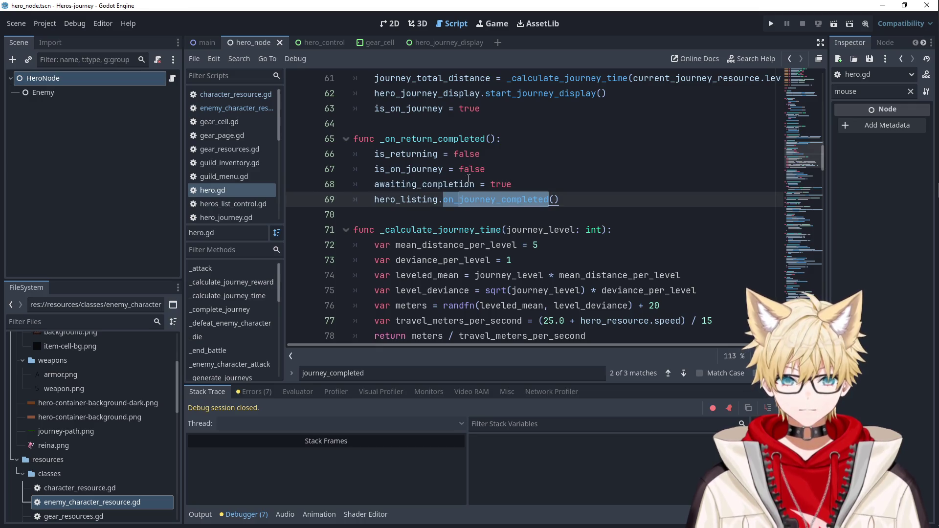
Review _complete_journey's lines through the journey_completed emit with current_journey_resource
scroll(448, 243, down, 5)
double_click(419, 138)
double_click(420, 154)
double_click(419, 169)
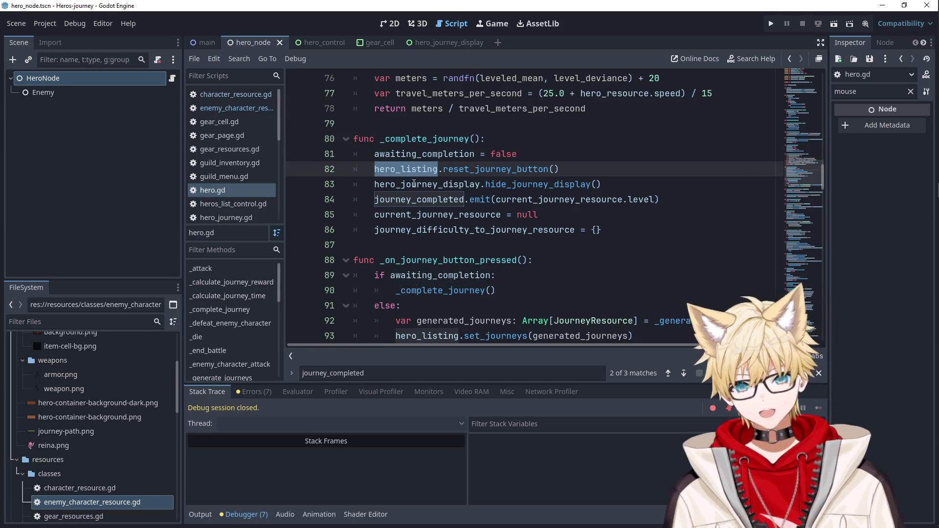
double_click(414, 184)
double_click(416, 199)
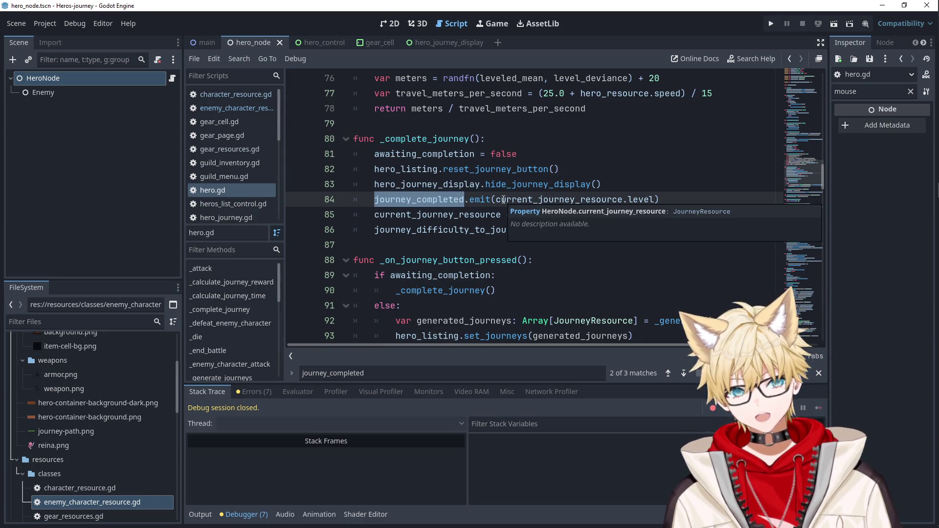
click(679, 199)
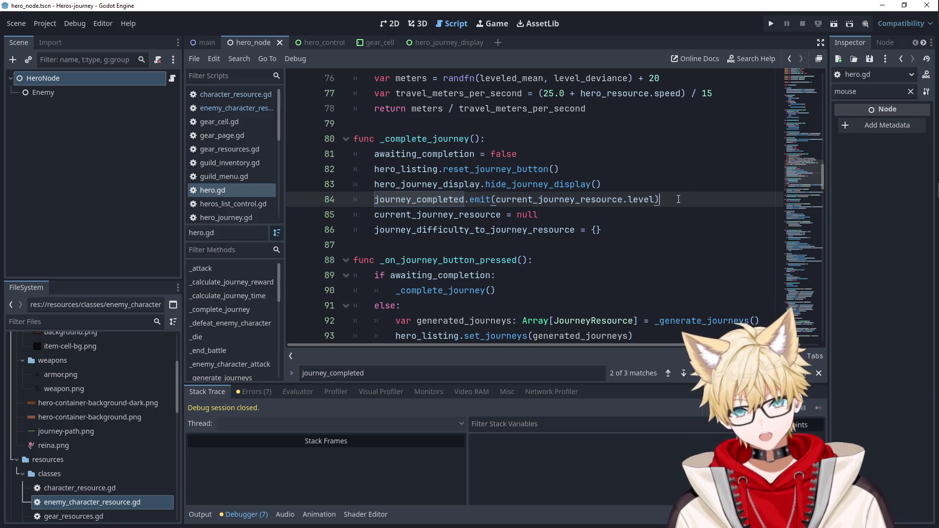
double_click(416, 199)
double_click(558, 199)
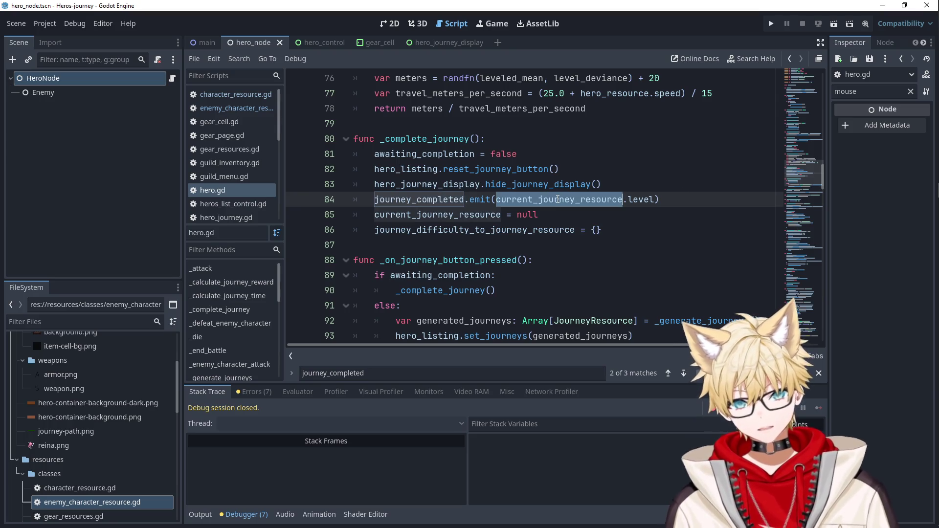
double_click(438, 199)
double_click(558, 199)
double_click(438, 199)
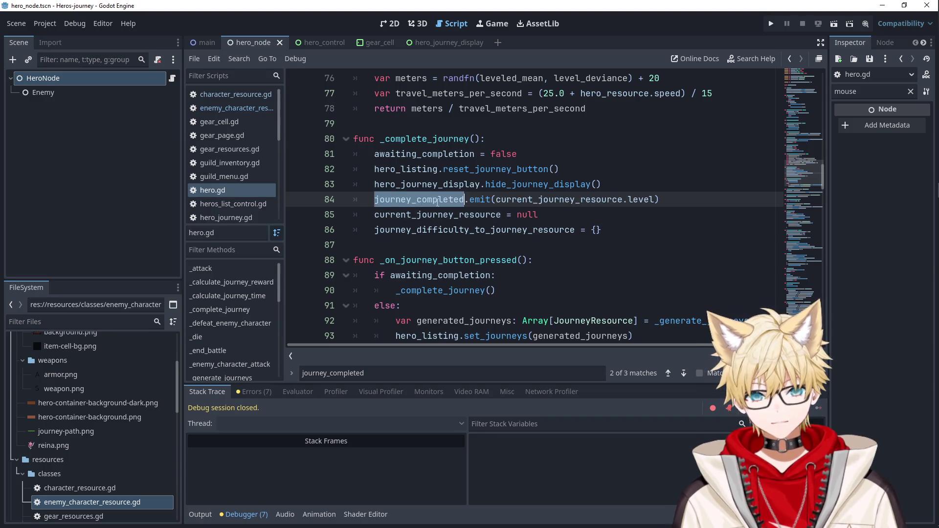
click(611, 180)
Insert 'if current_journey_resource.difficulty == 'Easy':' above the journey_completed emit
key(Return)
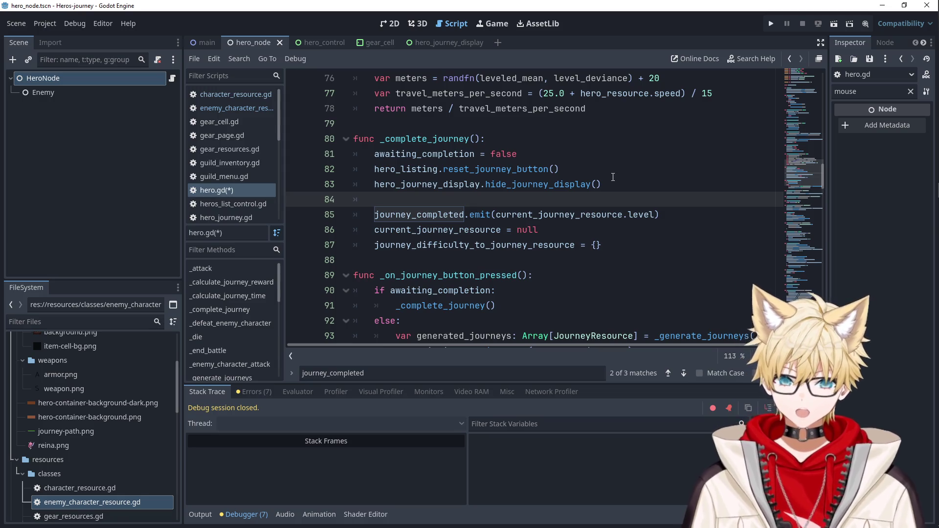
text(if j)
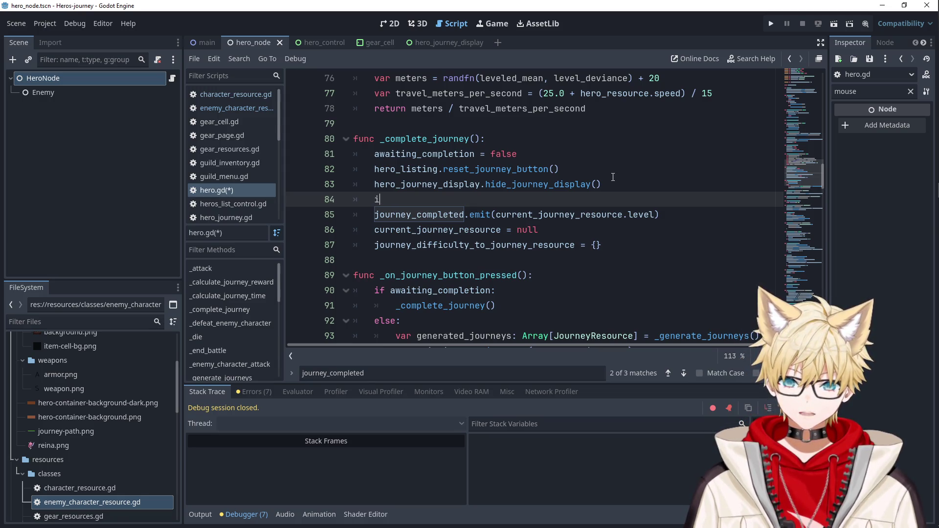
text(our)
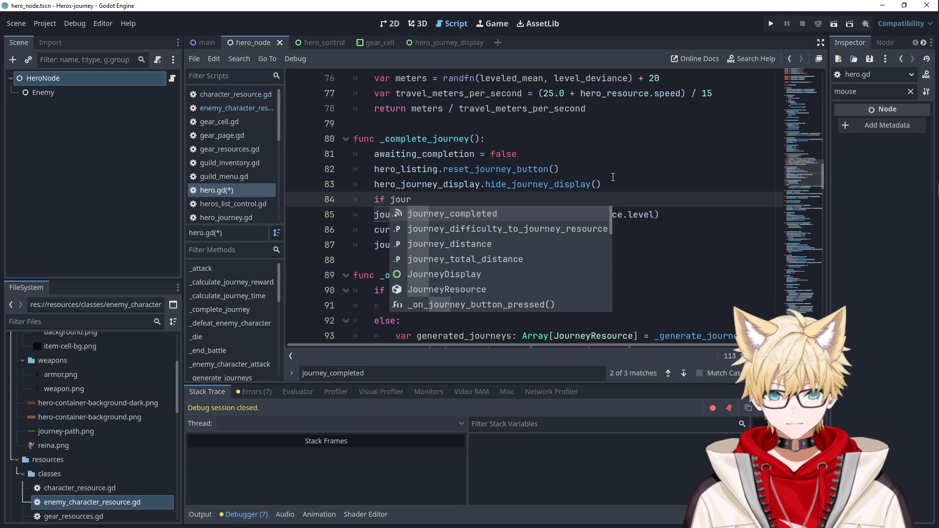
key(Down)
text(u)
key(BackSpace)
key(BackSpace)
key(BackSpace)
text(curre)
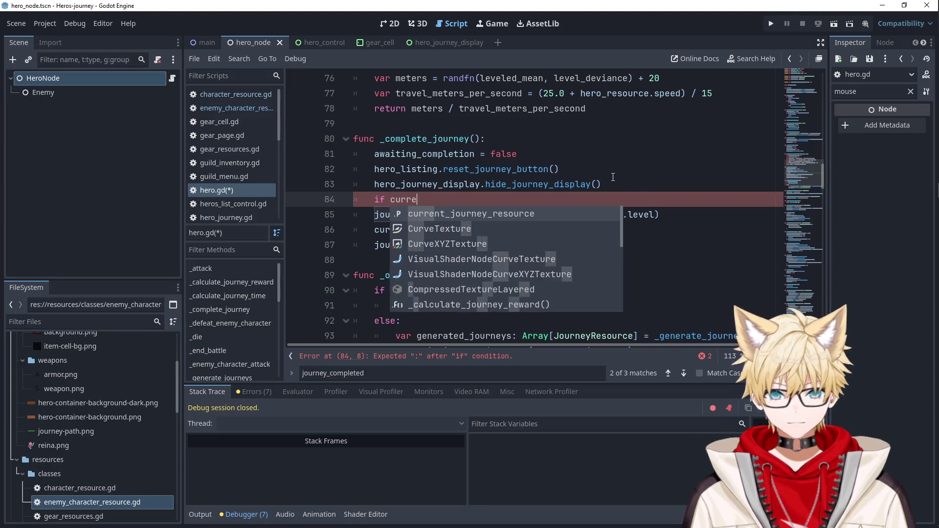
key(Return)
text(.difficulty)
text(== 'Easy':)
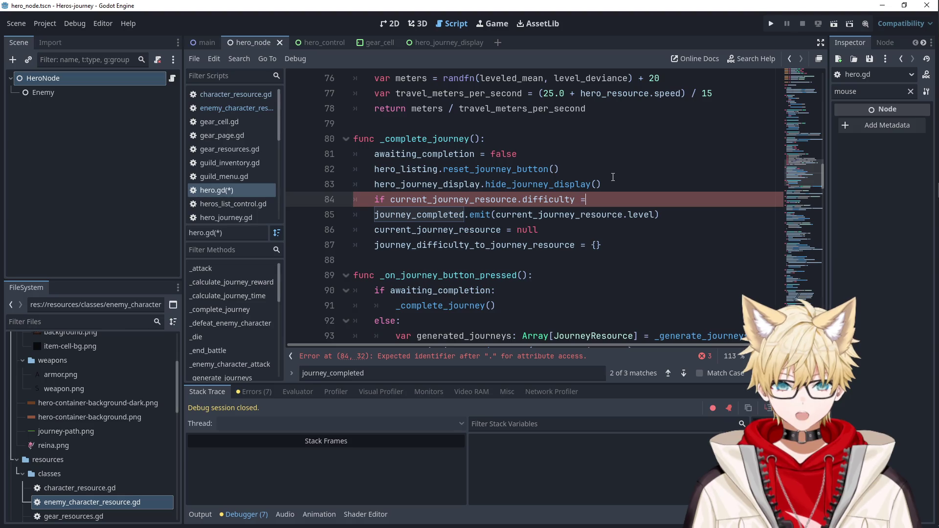
key(Return)
Call hero_resource.level_up() inside the Easy branch and go to level_up's definition
text(her)
key(Escape)
text(o)
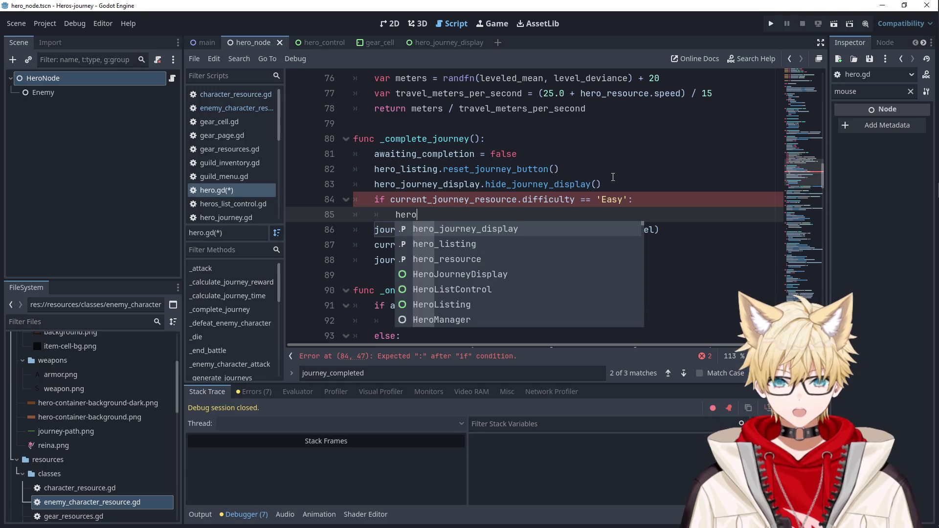
key(Return)
text(.level_up)
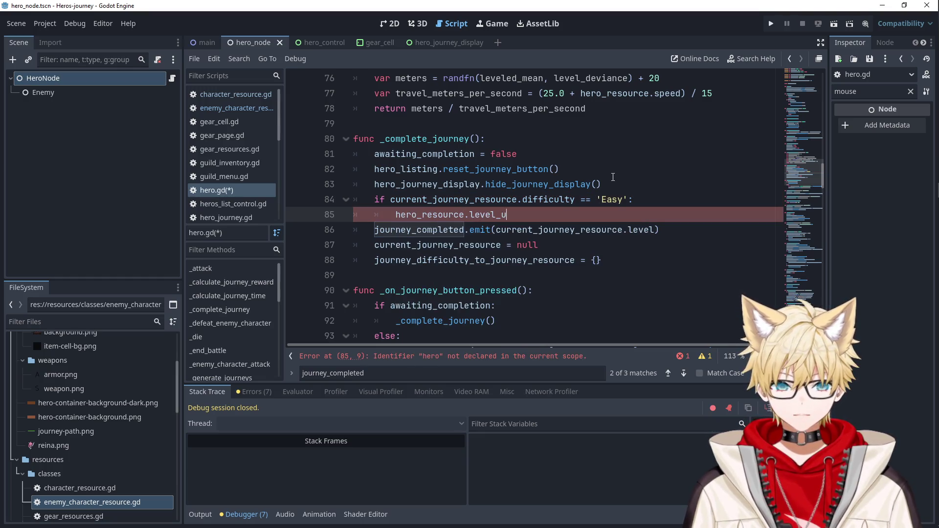
key(Return)
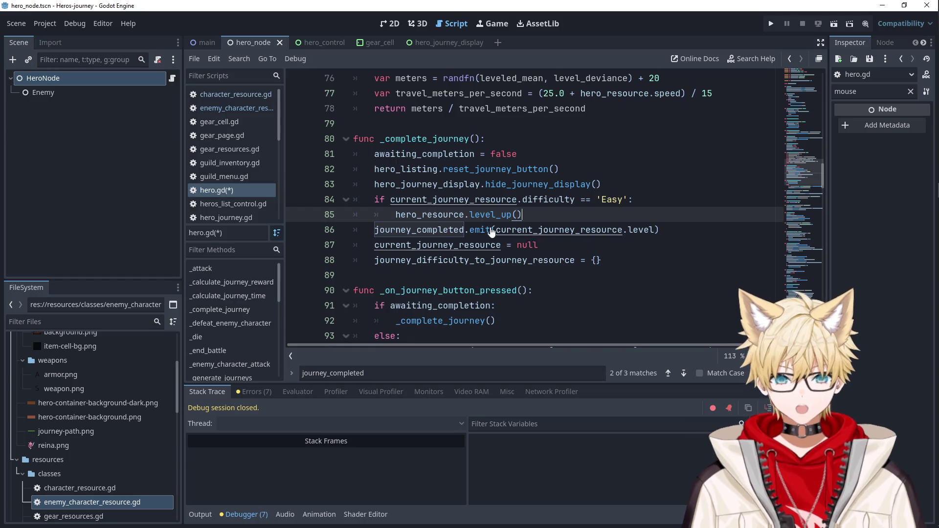
ctrl+click(491, 214)
Draft a duplicate 'func level_up(levels: int):' stub with a pass body after the starting stats
key(Return)
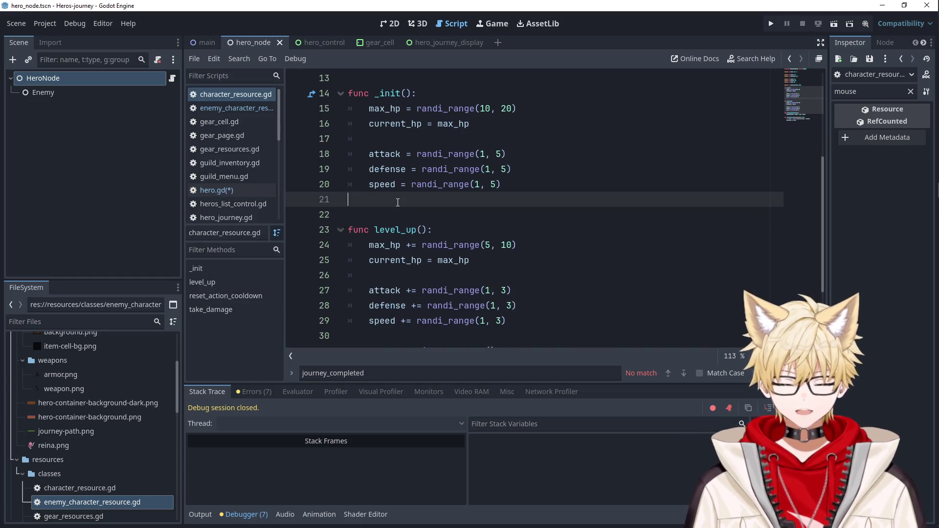
text(fu)
key(BackSpace)
key(BackSpace)
key(Return)
text(func le)
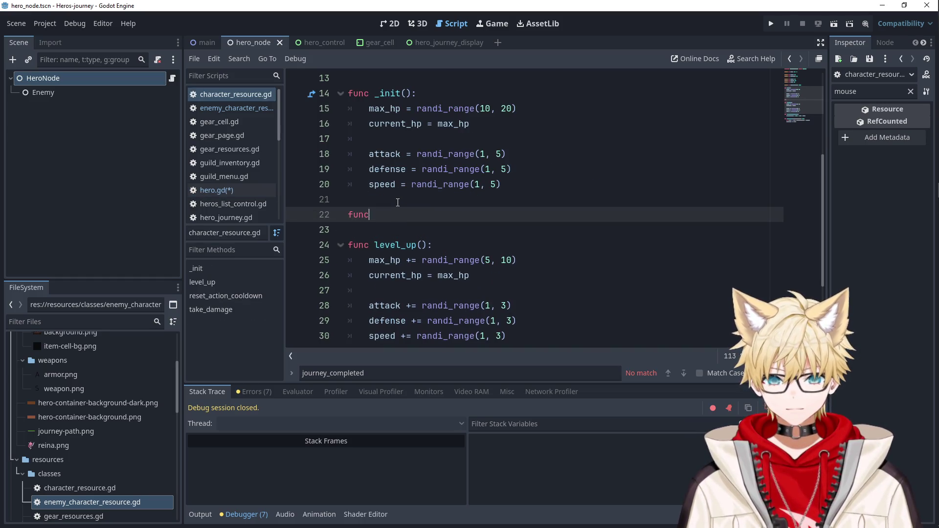
text(vel_up())
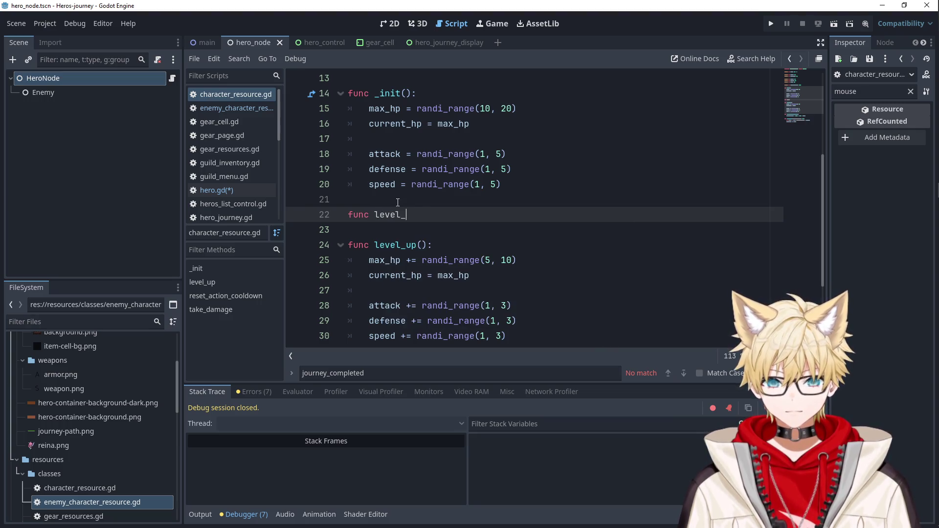
key(Down)
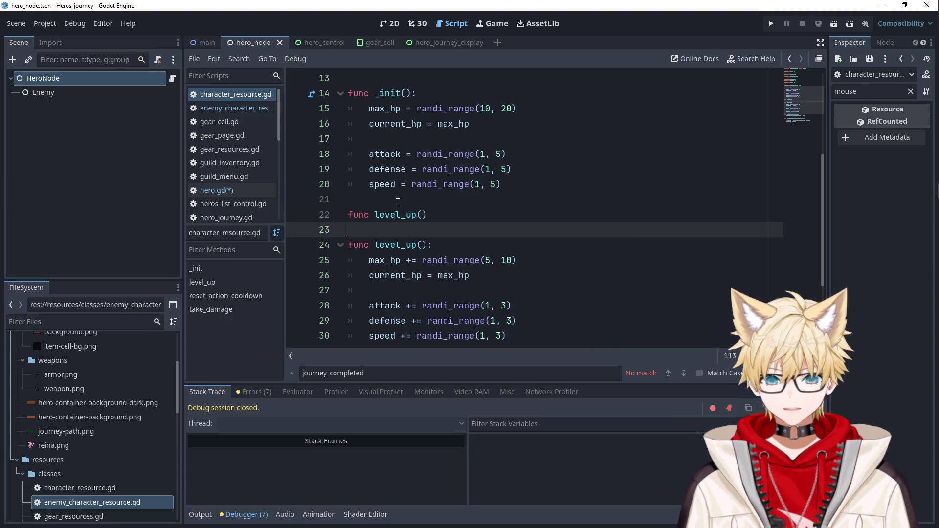
key(Up)
key(Left)
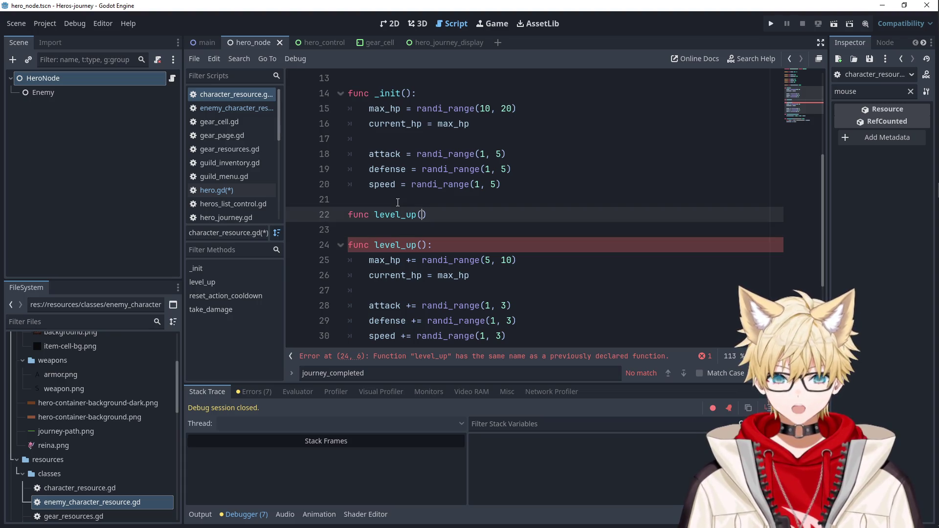
text(levels: int):)
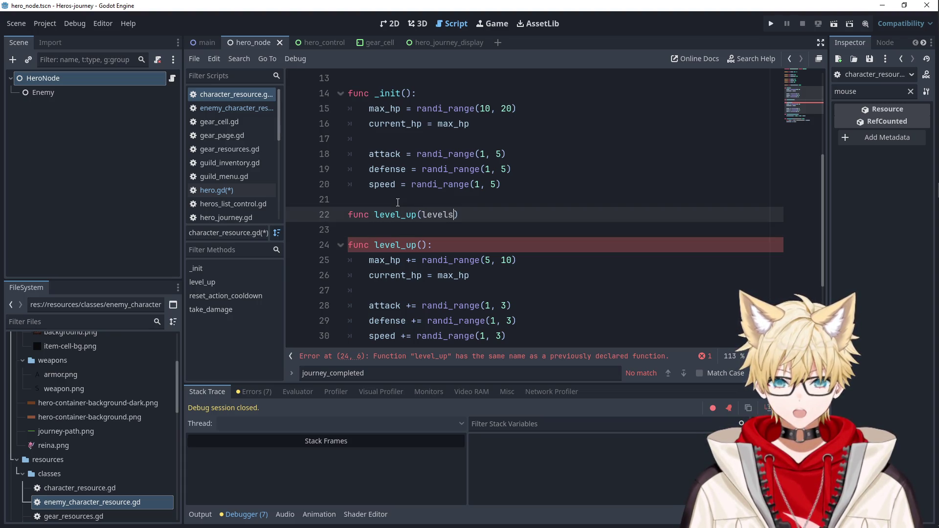
key(Return)
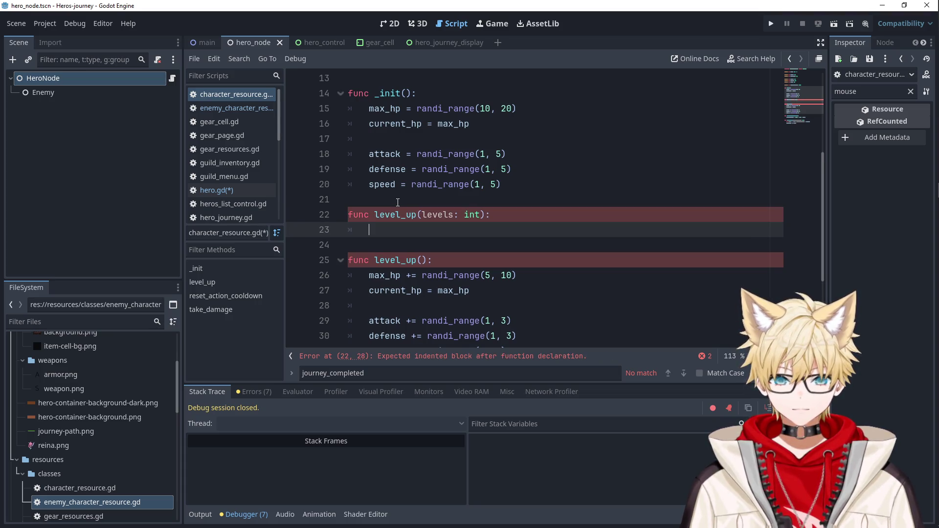
text(pass)
Delete the duplicate stub's parameter list and pass body
click(479, 245)
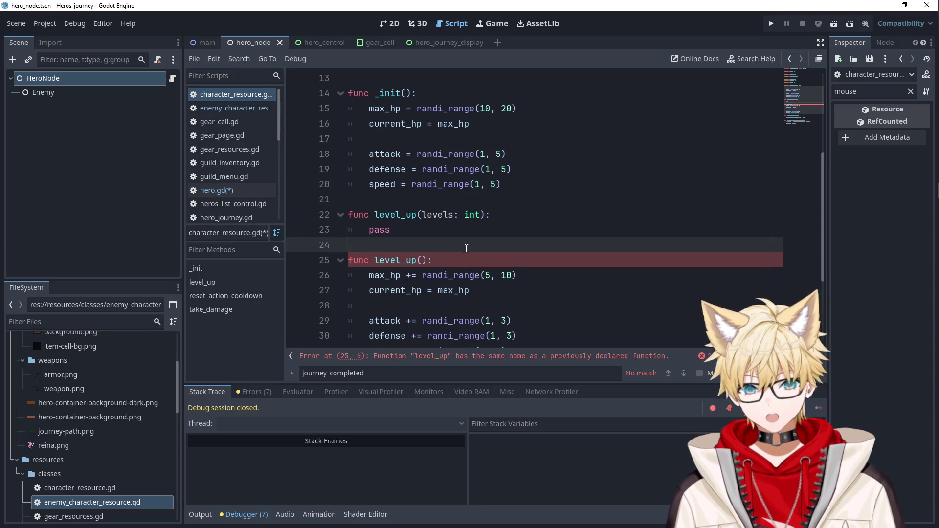
click(396, 216)
mouse_move(416, 216)
mouse_down()
mouse_move(374, 216)
mouse_move(414, 233)
mouse_move(418, 216)
mouse_up()
click(415, 216)
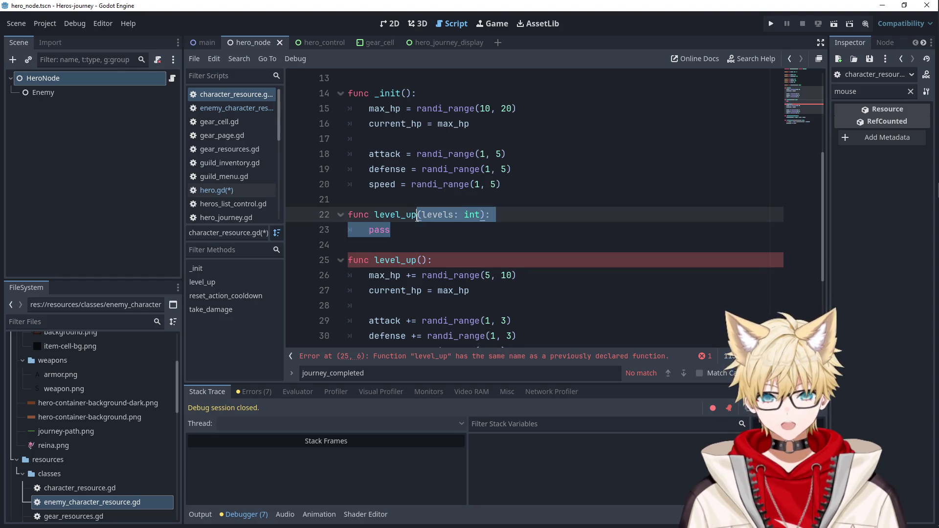
key(BackSpace)
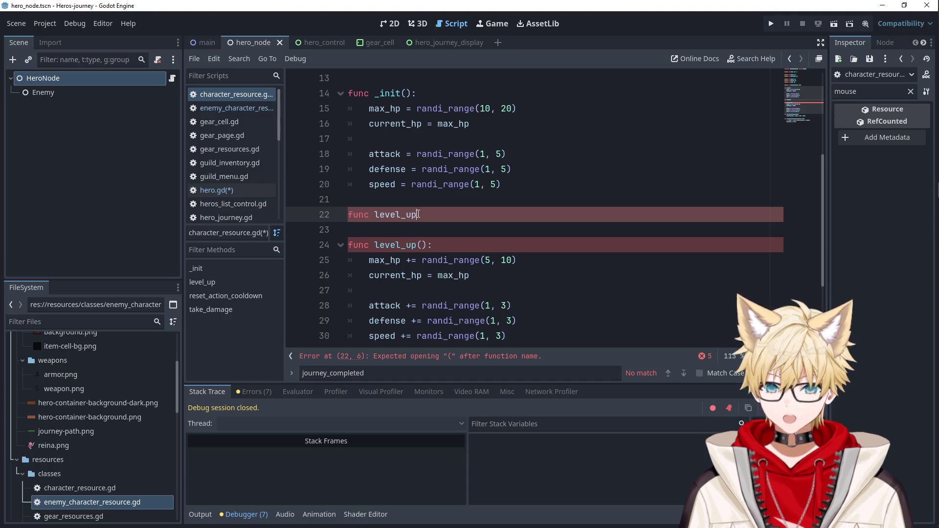
Give the original level_up a levels: int parameter with a default, removing the broken duplicate line
click(424, 245)
text(int levels: 0)
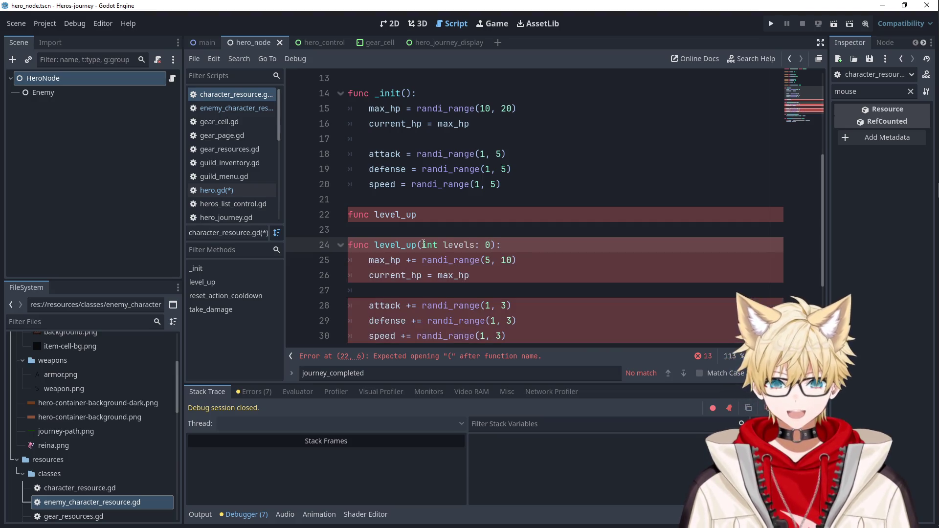
key(BackSpace)
key(BackSpace)
key(BackSpace)
text(= )
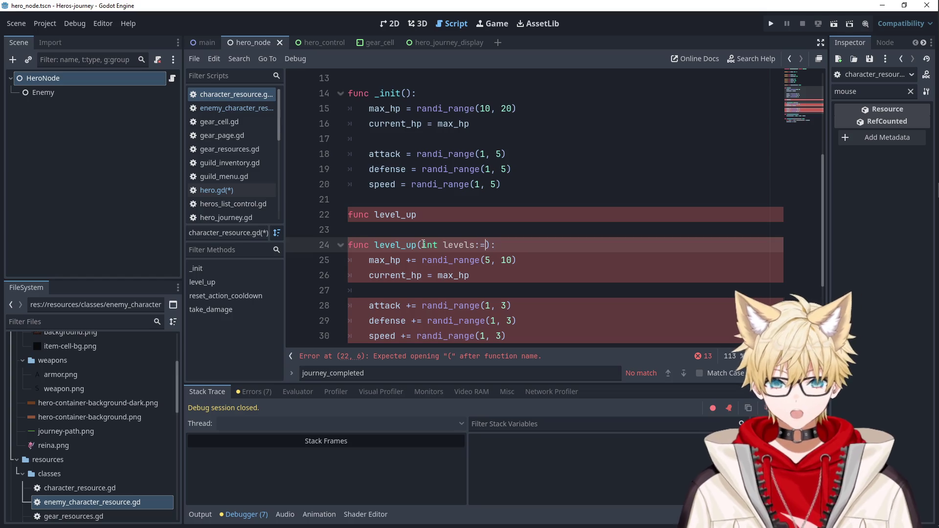
text(0)
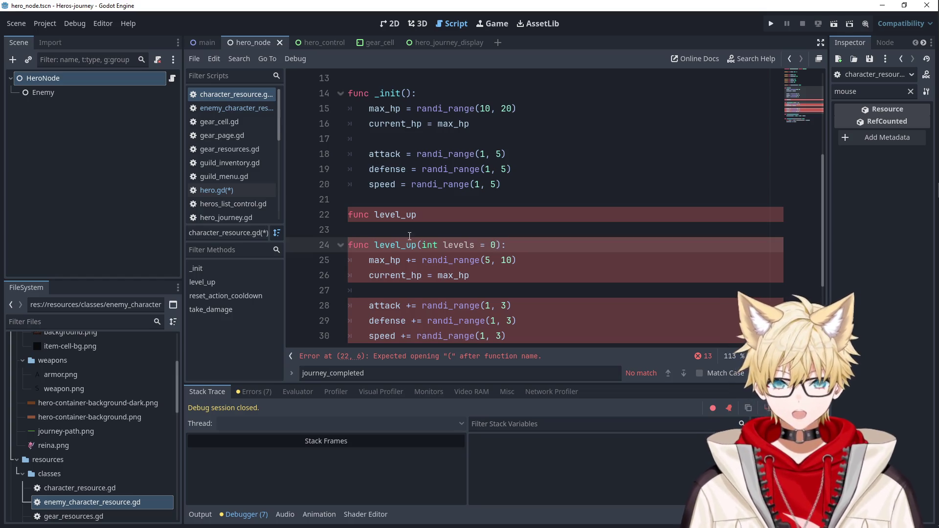
triple_click(443, 210)
key(BackSpace)
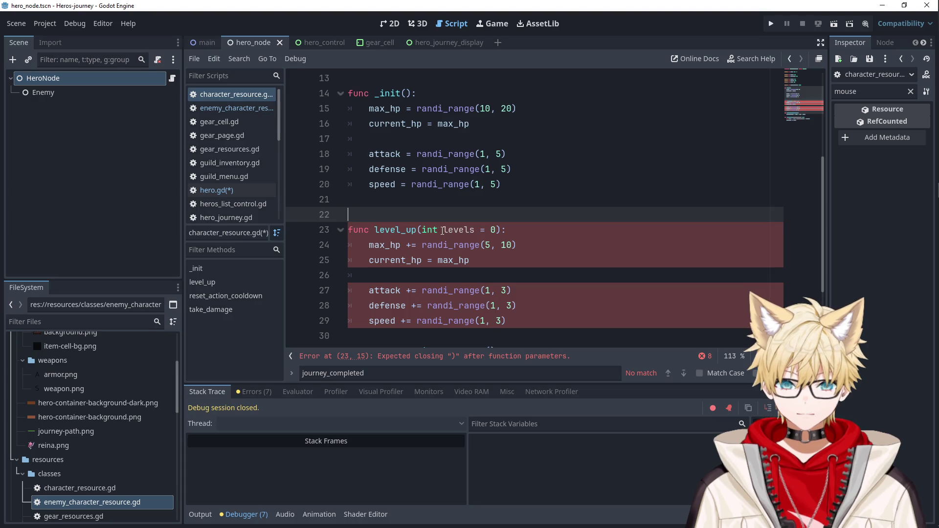
drag(442, 231, 422, 230)
key(BackSpace)
click(456, 230)
text(: int)
key(Escape)
Start level_up's body with 'for _levels in range(levels):' and indent the stat increases under it
scroll(537, 235, down, 2)
scroll(537, 234, up, 1)
click(526, 186)
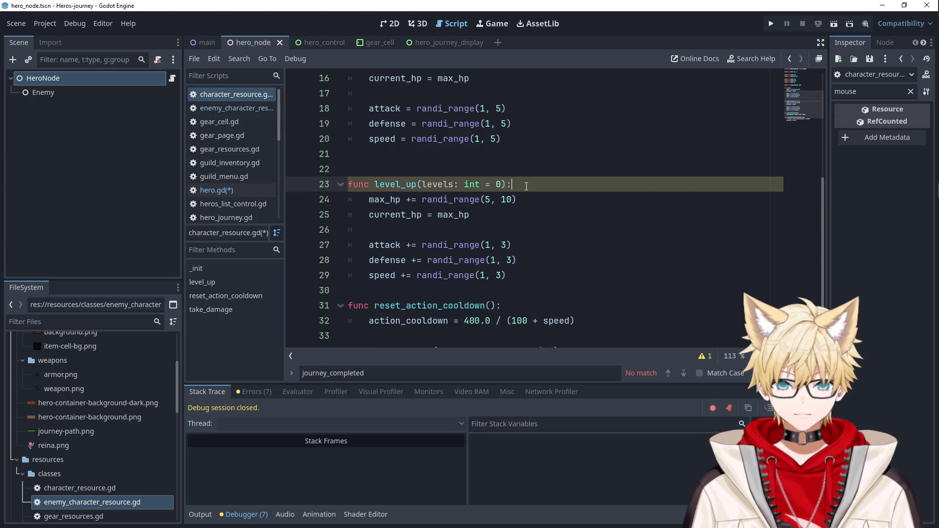
key(End)
key(Return)
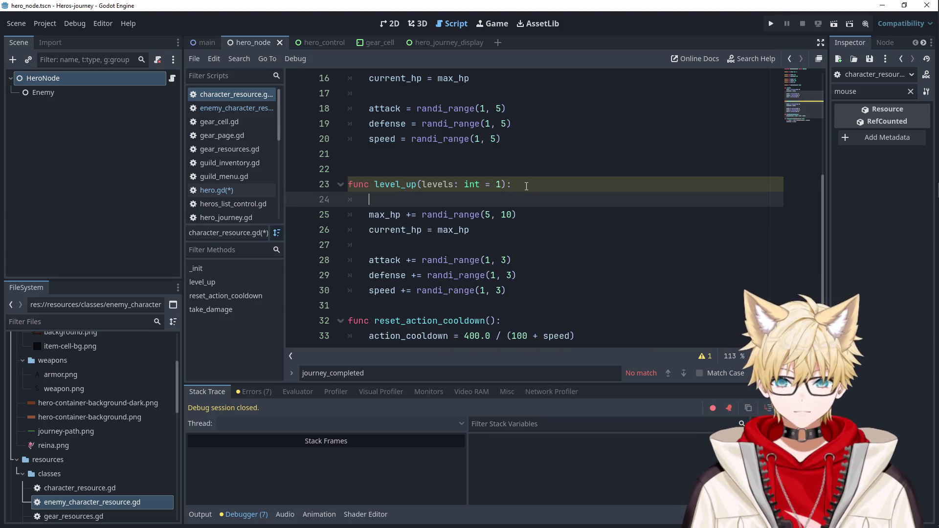
text(for _levels in ran)
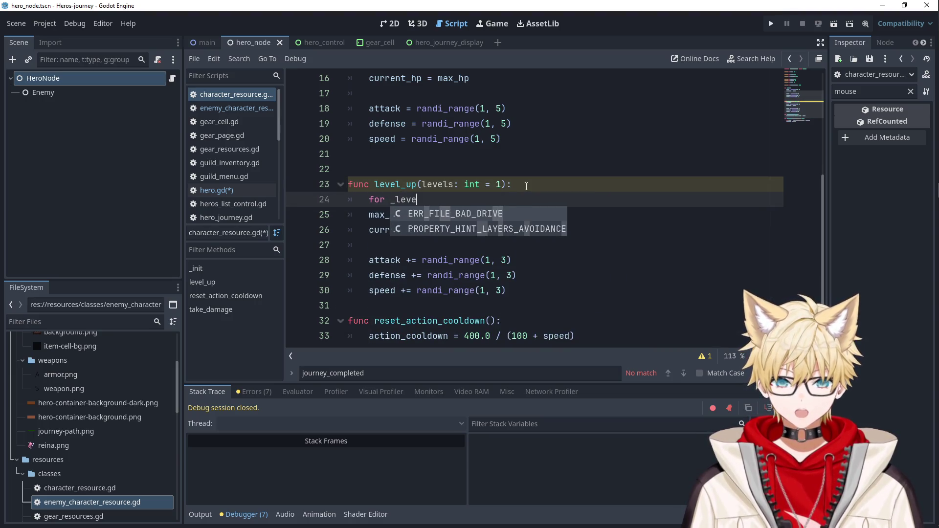
text(ge(levels):)
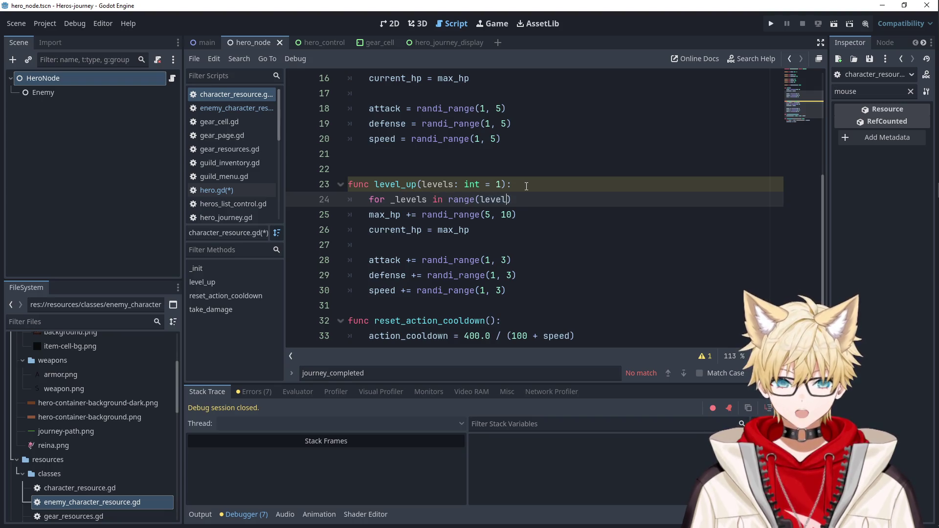
drag(518, 289, 352, 215)
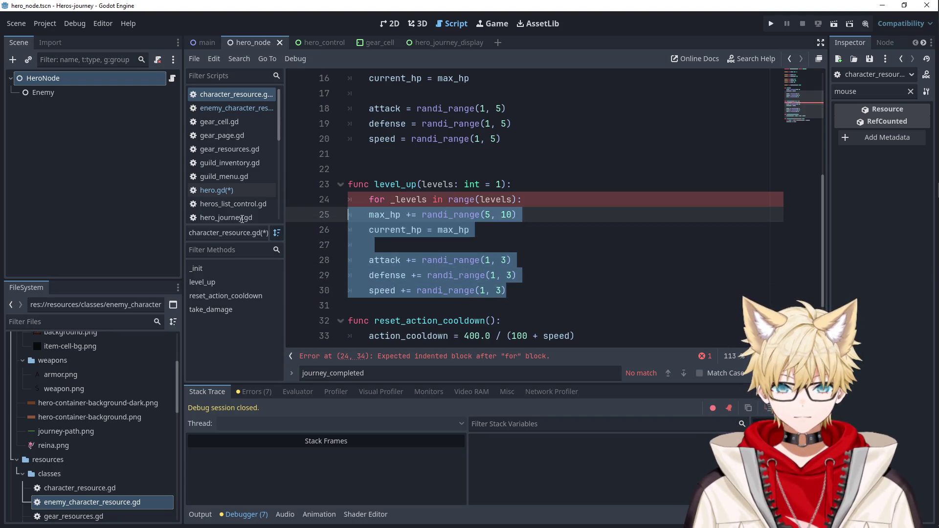
key(Tab)
click(540, 156)
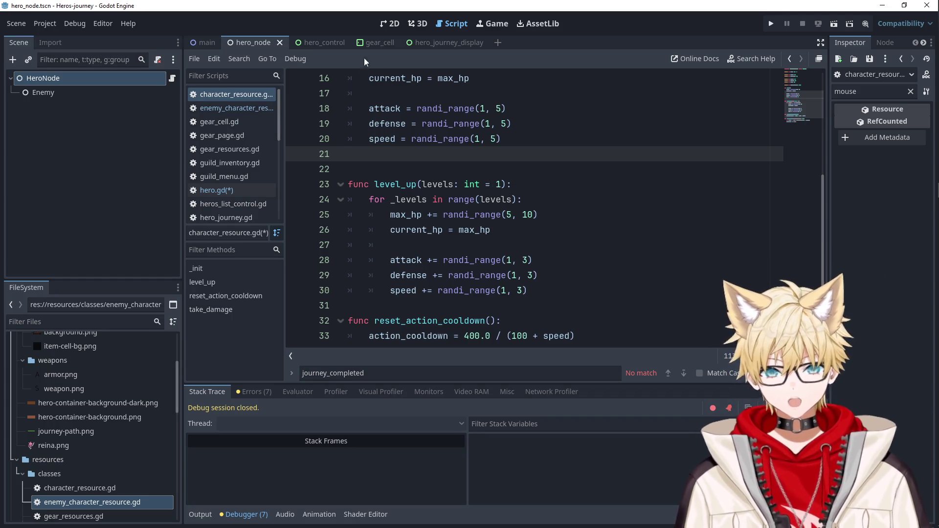
Change the loop header to 'for _levels in levels:' and return to hero.gd's _complete_journey
click(789, 58)
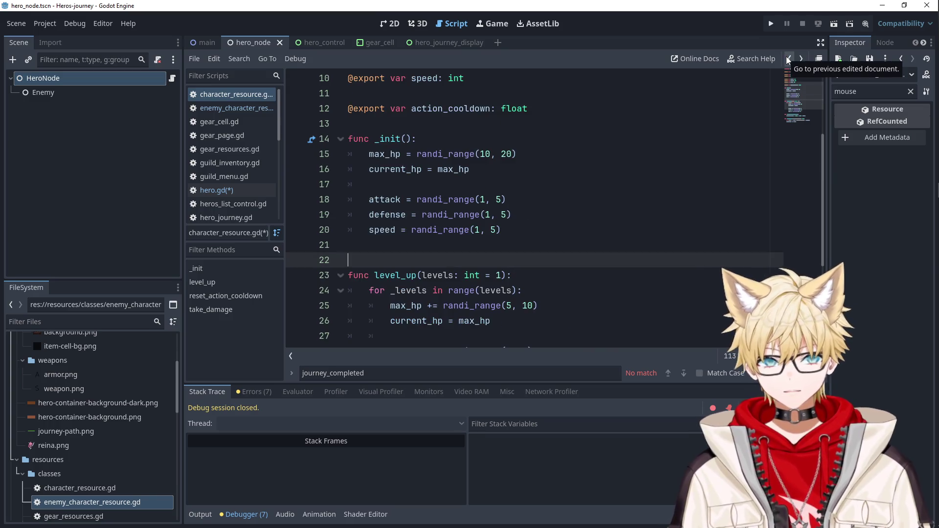
click(798, 60)
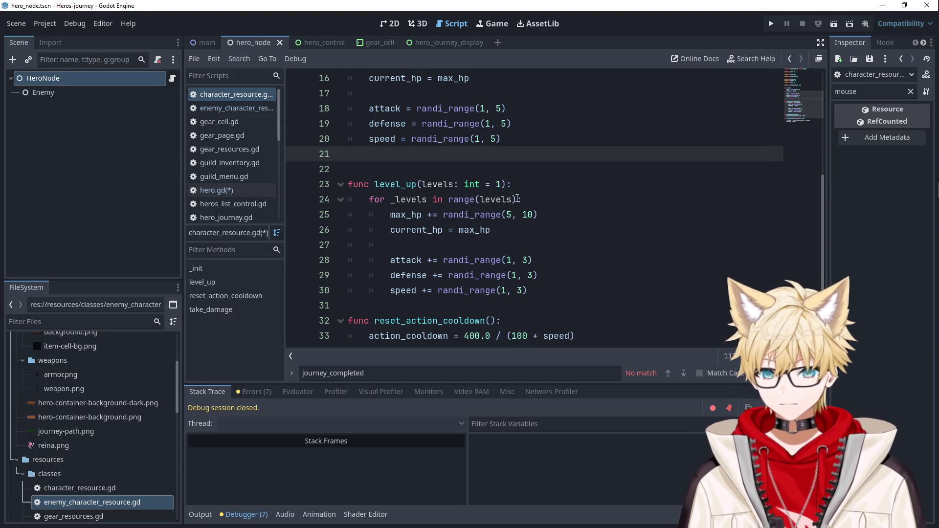
drag(518, 200, 451, 199)
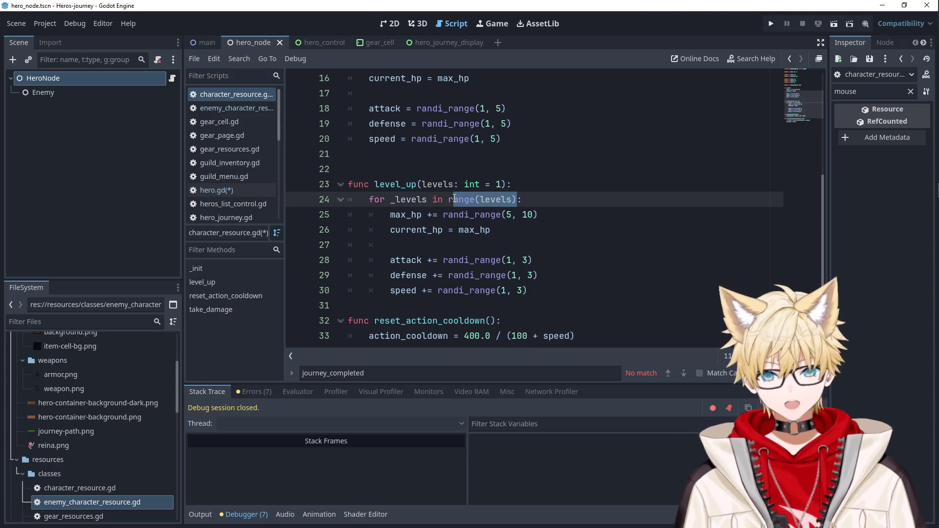
text(levels)
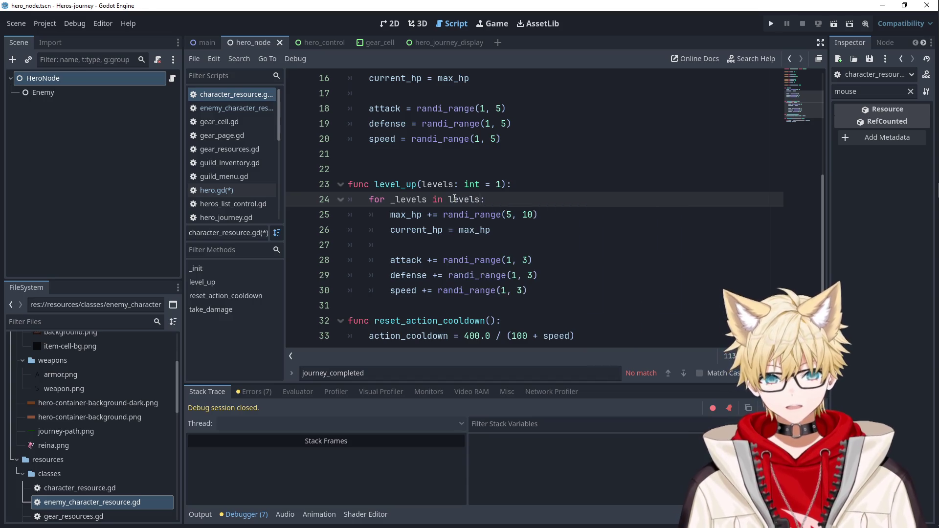
click(455, 172)
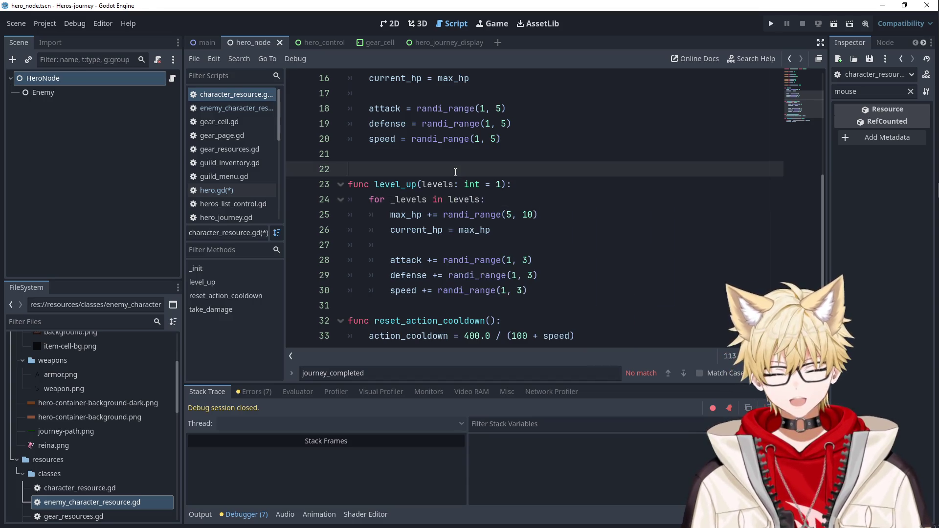
double_click(471, 202)
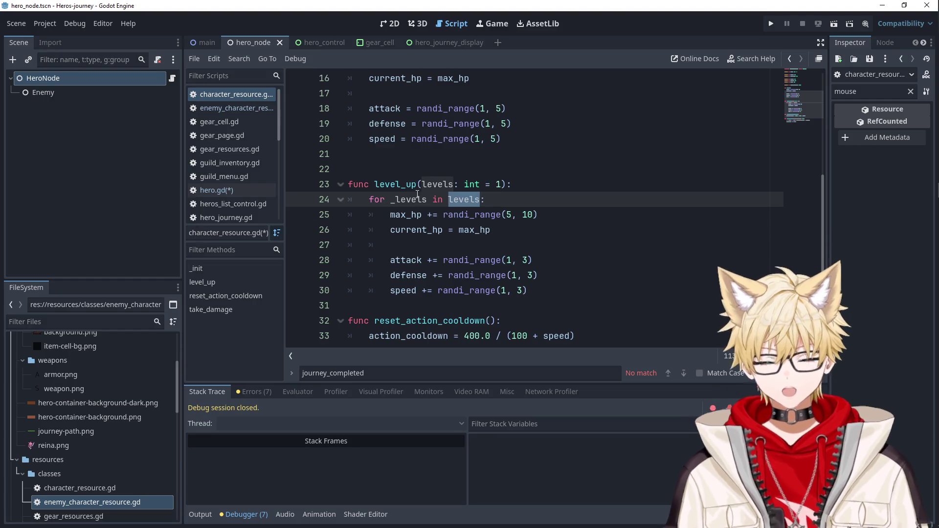
click(534, 199)
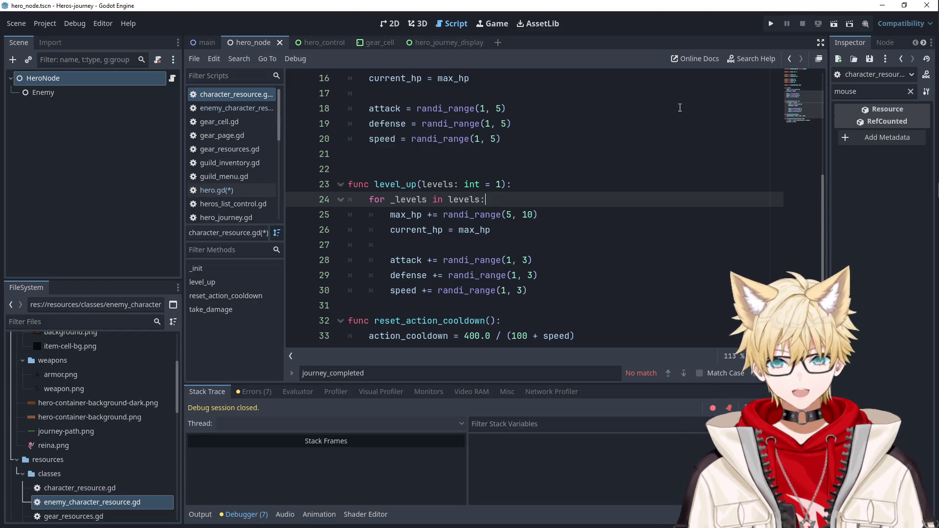
click(790, 58)
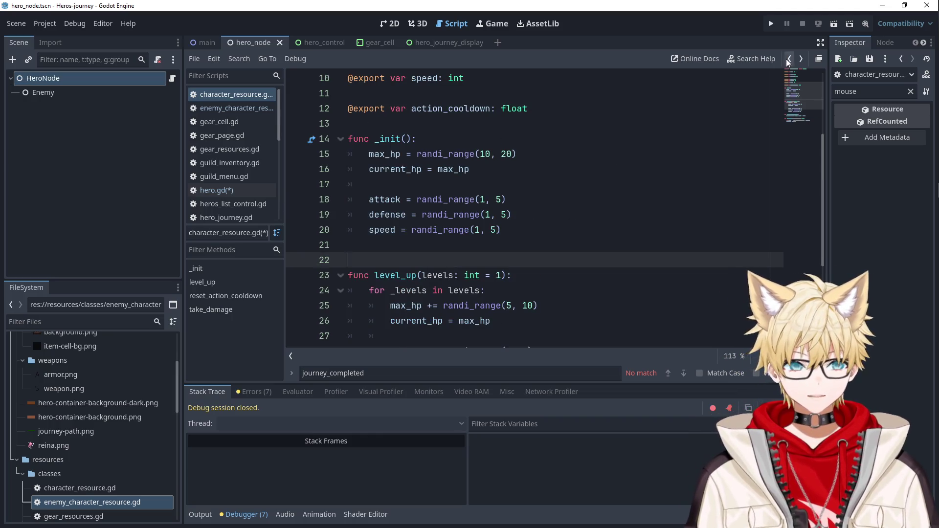
click(790, 58)
click(572, 215)
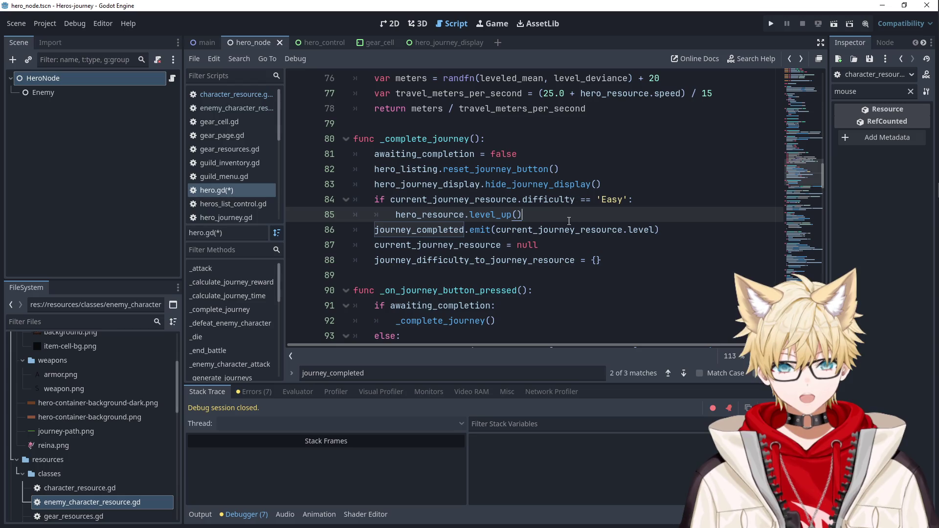
Add a 'Normal' difficulty branch calling hero_resource.level_up(2), copied from the Easy check
key(Return)
drag(375, 199, 634, 200)
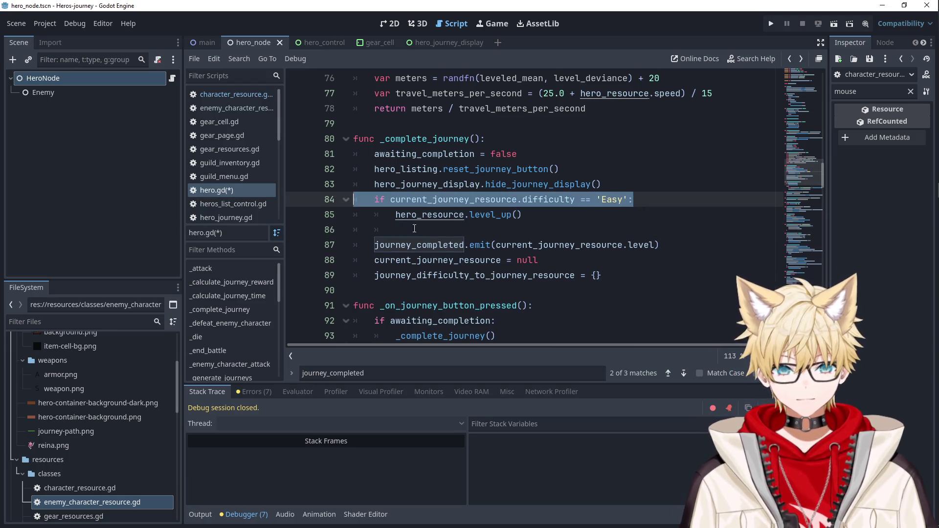
key(ctrl+c)
click(425, 232)
key(ctrl+v)
key(shift+Tab)
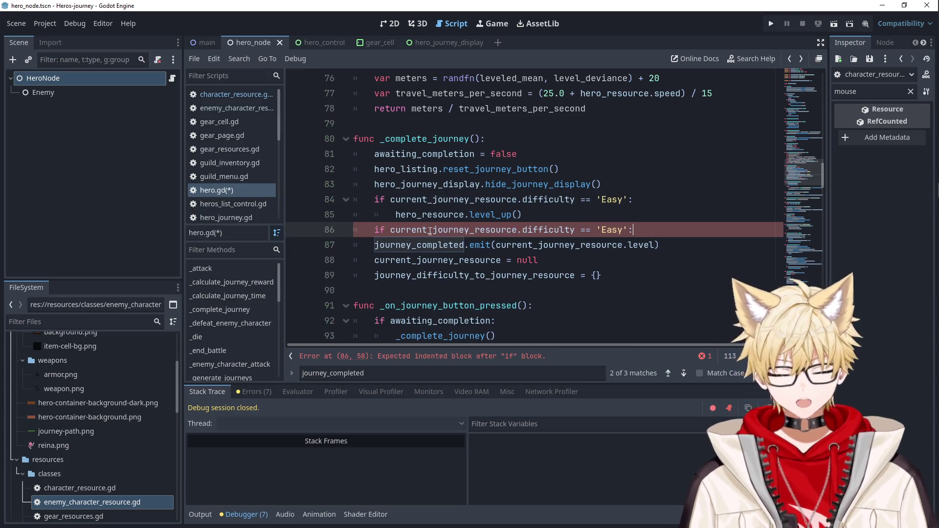
double_click(611, 230)
text(Normal)
key(Return)
text(hero)
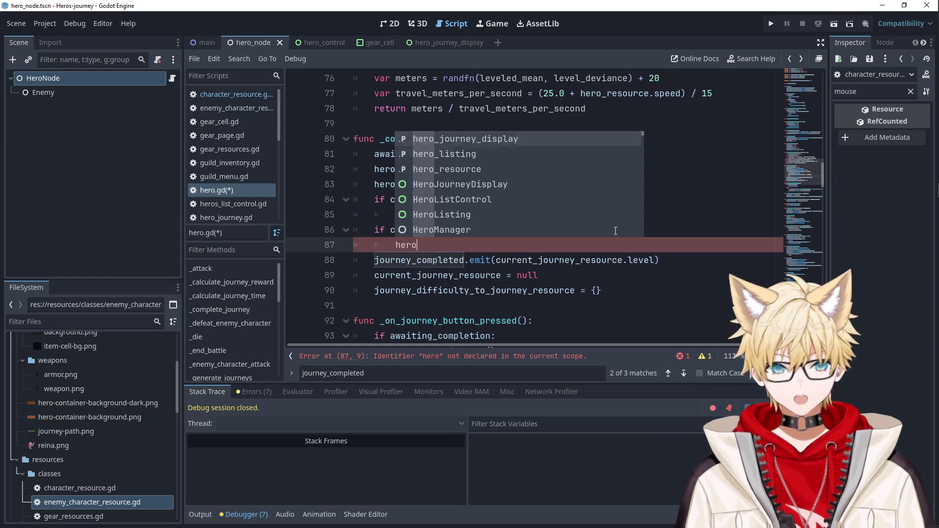
key(Down)
key(Down)
key(Return)
text(.level_up(2))
Add a 'Hard' difficulty branch calling hero_resource.level_up(5)
key(Return)
key(ctrl+v)
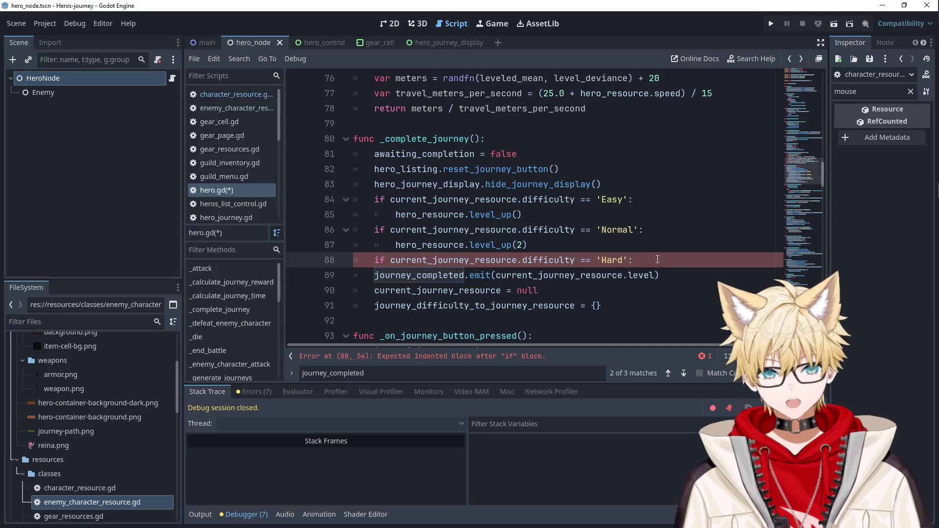
key(Return)
text(e)
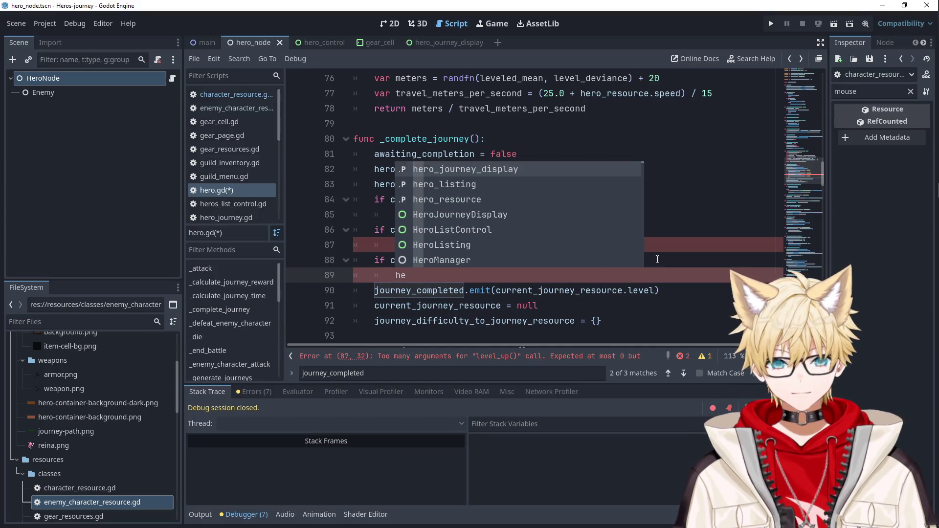
key(Down)
key(Down)
key(Return)
text(.lev)
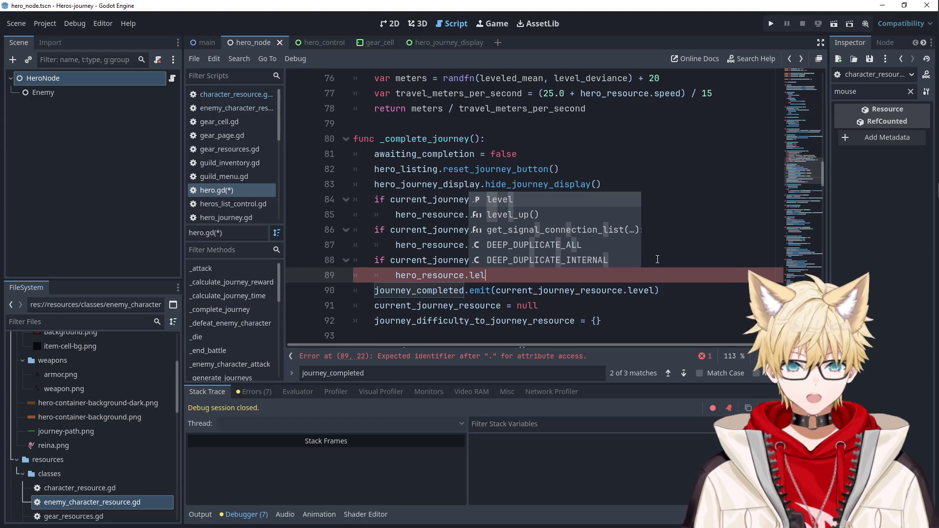
key(Down)
key(Return)
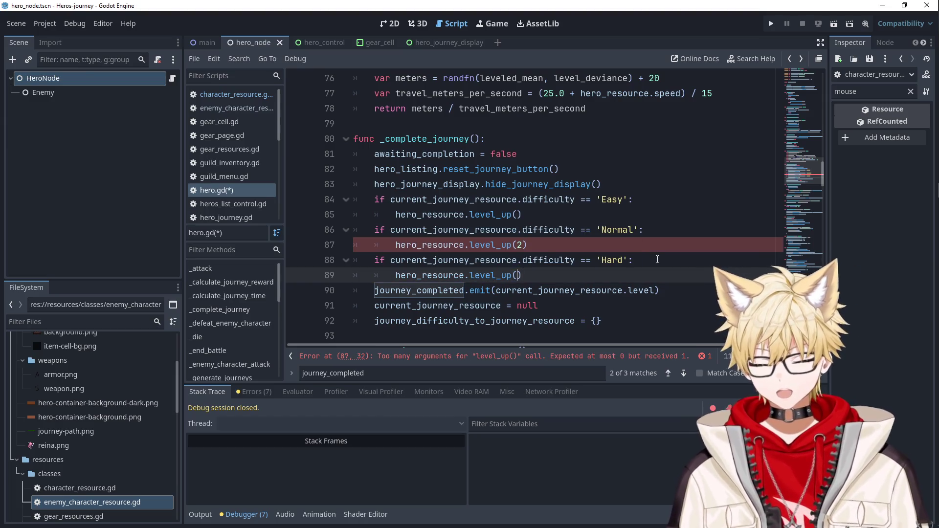
text(5)
Save hero.gd and jump to level_up's definition in character_resource.gd
click(546, 229)
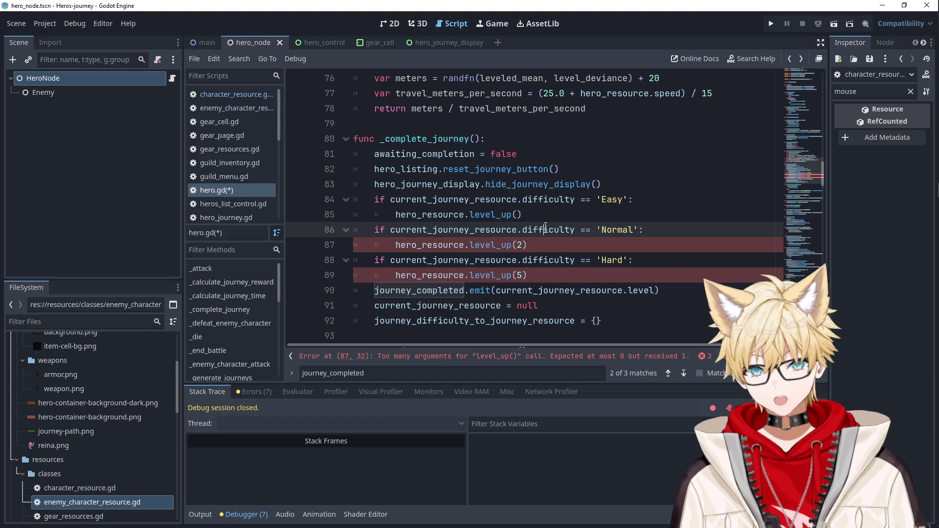
key(ctrl+s)
click(583, 275)
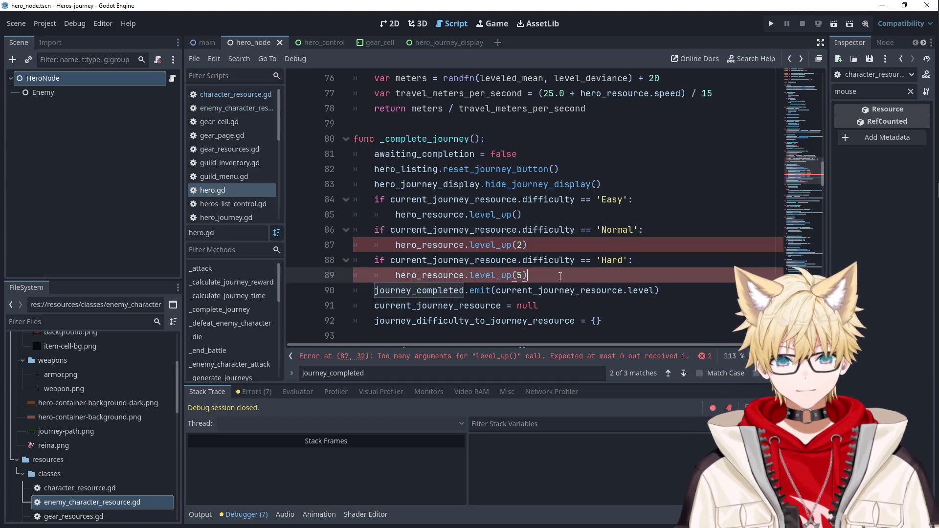
ctrl+click(497, 275)
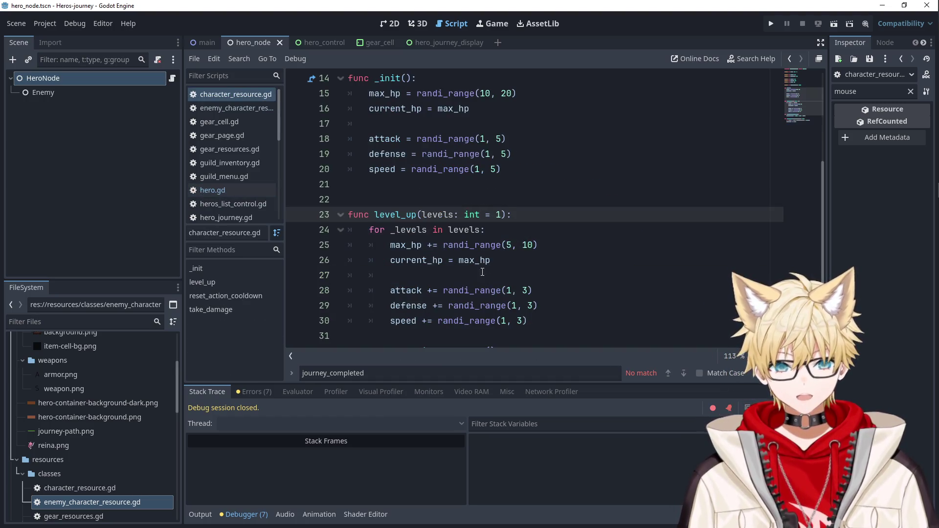
Scroll through the level_up code in character_resource.gd and the hero.gd script
scroll(467, 251, up, 4)
scroll(467, 247, down, 6)
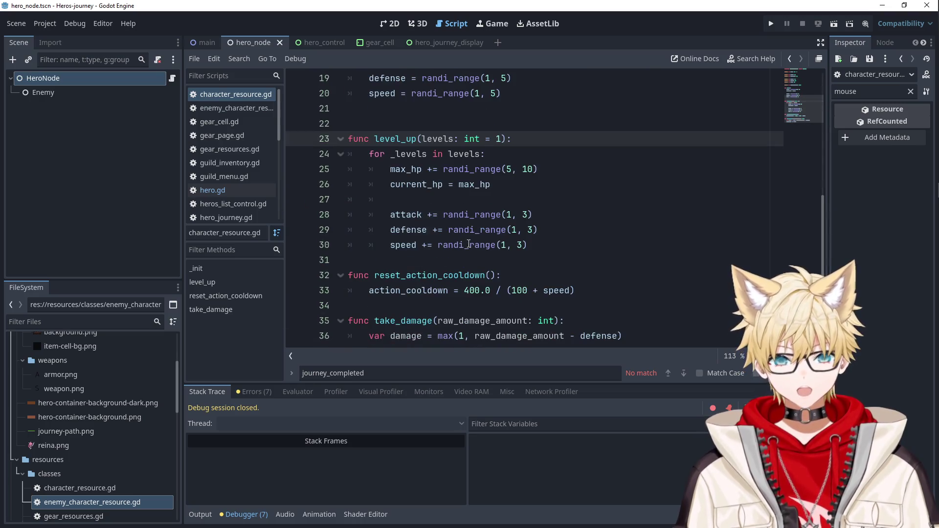
scroll(469, 243, down, 1)
scroll(489, 220, up, 3)
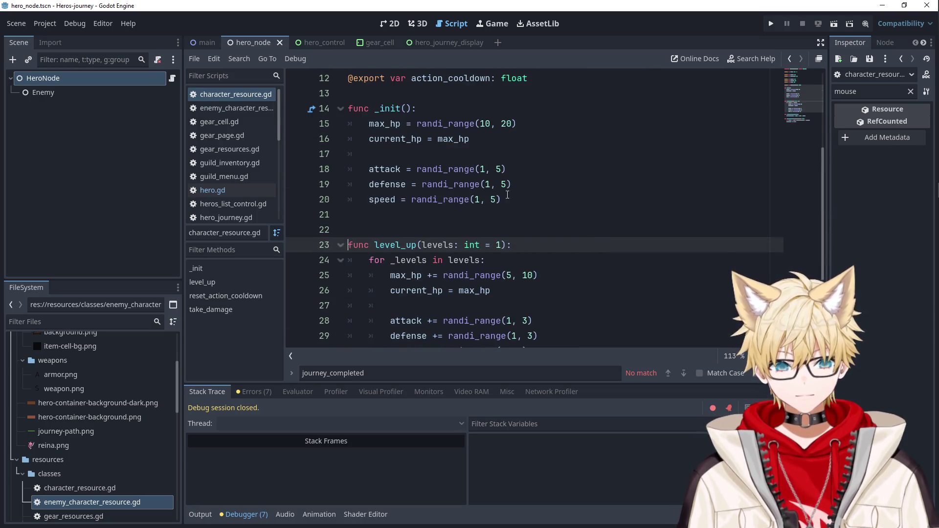
scroll(515, 189, up, 4)
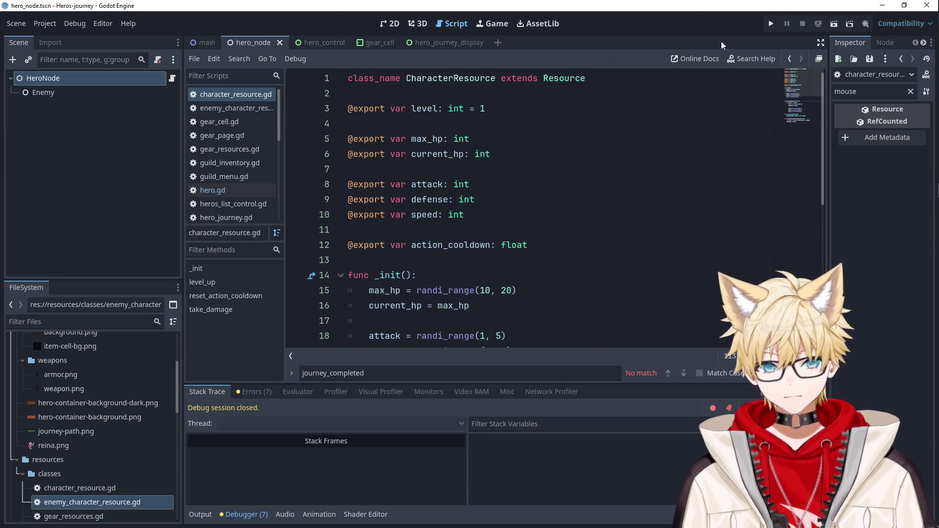
click(213, 190)
scroll(520, 247, up, 15)
scroll(521, 247, up, 11)
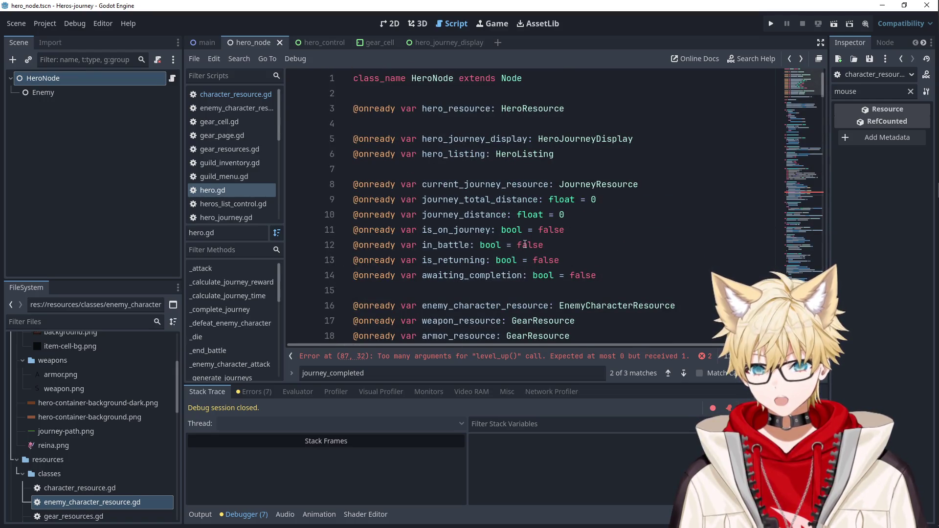
Check hero_resource.gd, then follow hero.gd's Hard level_up call to its definition
ctrl+click(531, 108)
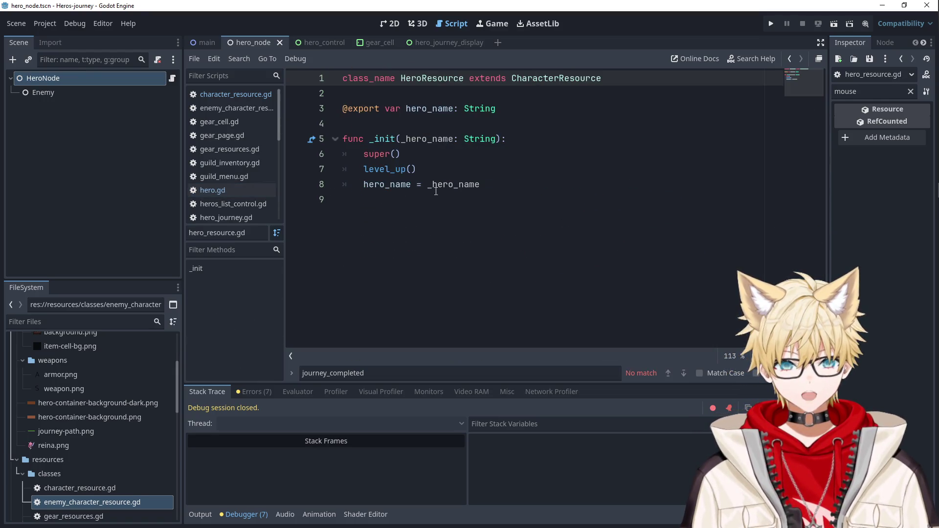
click(790, 59)
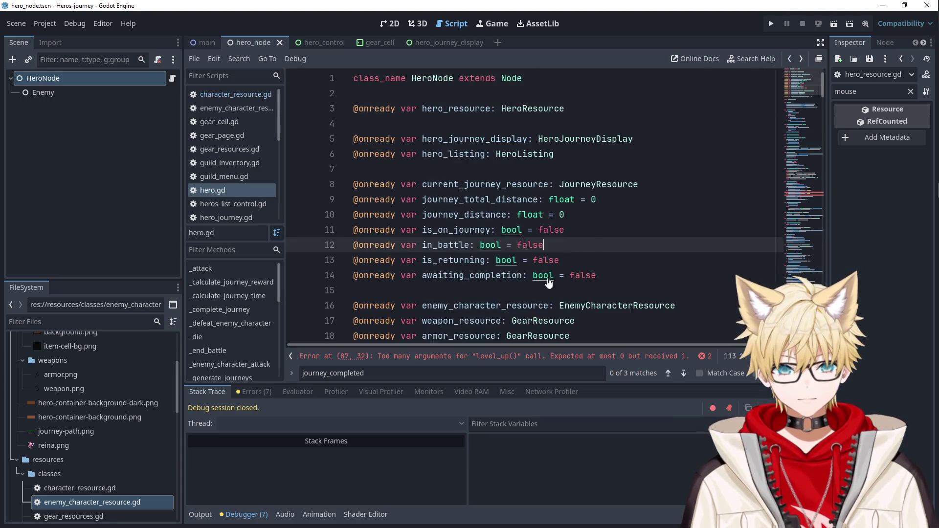
click(529, 356)
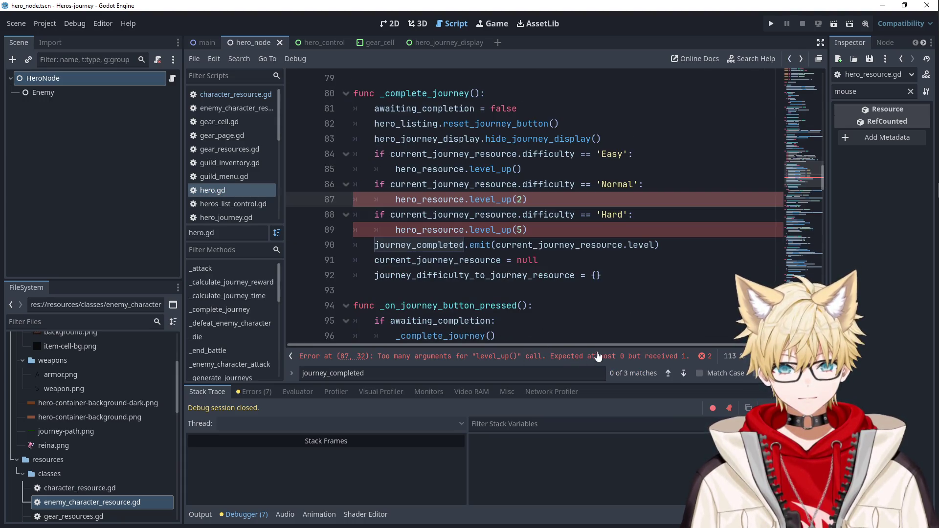
click(486, 230)
ctrl+click(487, 231)
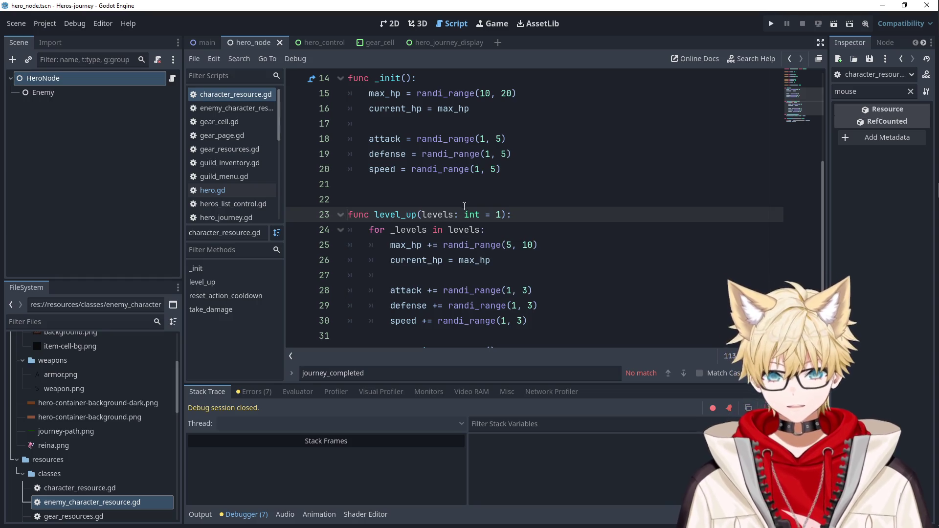
Look over the level_up definition and launch the game in a debug run
mouse_move(472, 221)
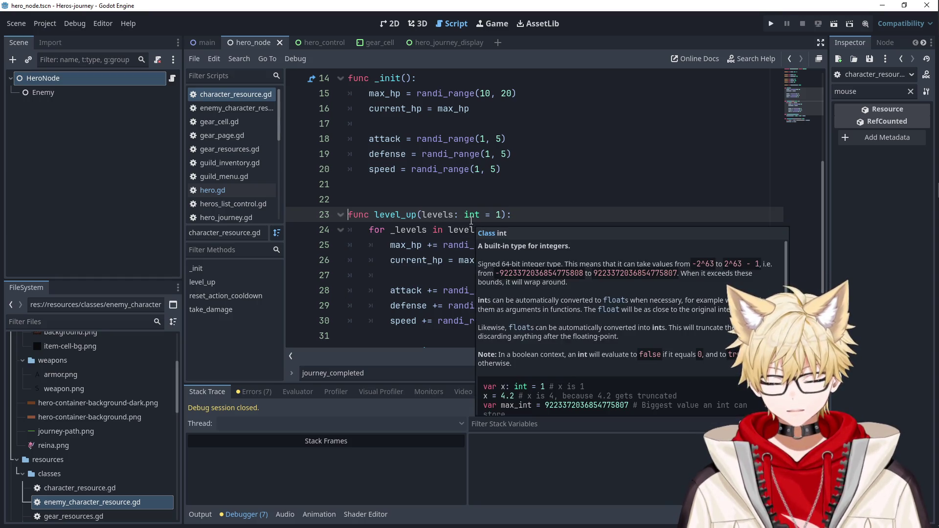
scroll(597, 220, up, 5)
click(597, 199)
scroll(597, 229, down, 7)
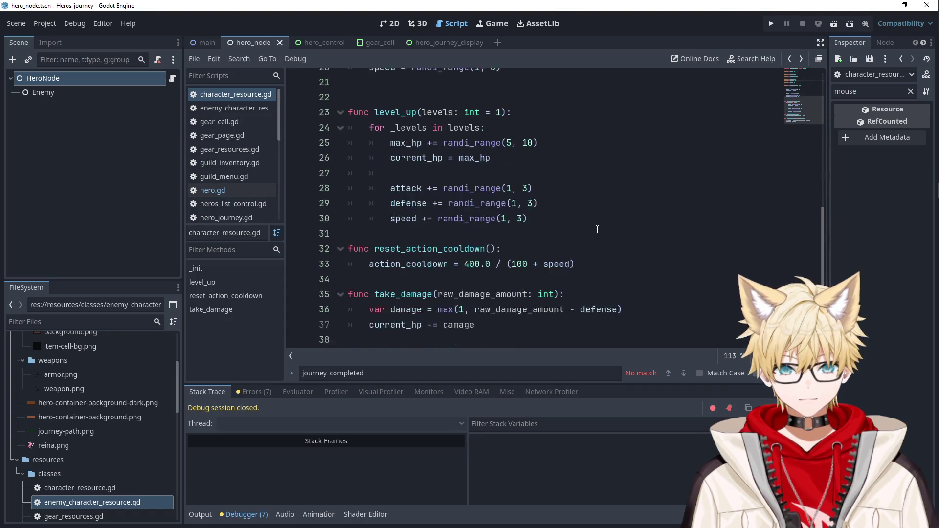
scroll(597, 229, up, 2)
click(771, 24)
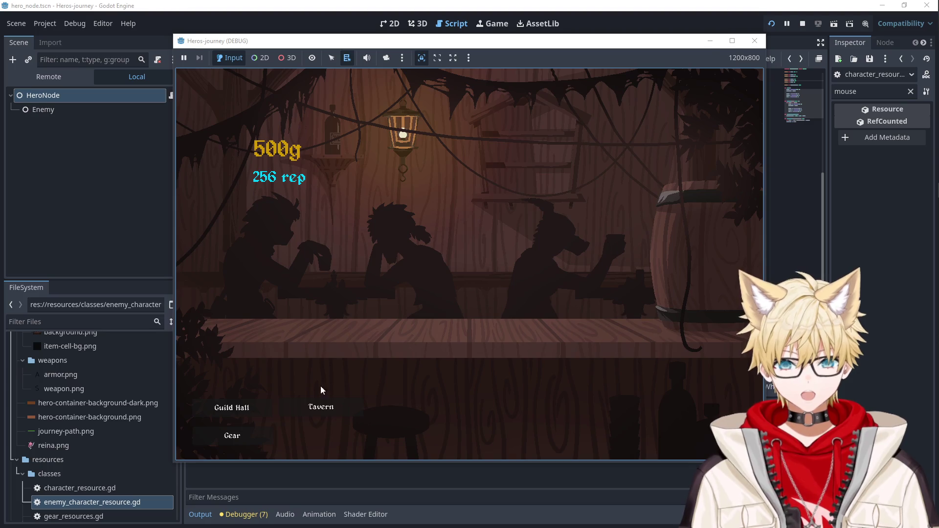
Recruit the first tavern hero and equip them with the armor and weapon
click(321, 407)
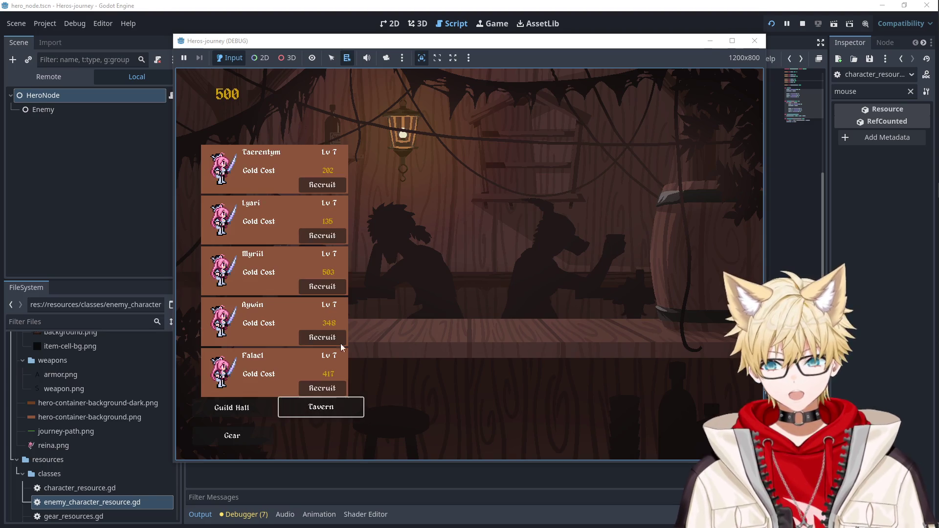
click(322, 184)
click(245, 418)
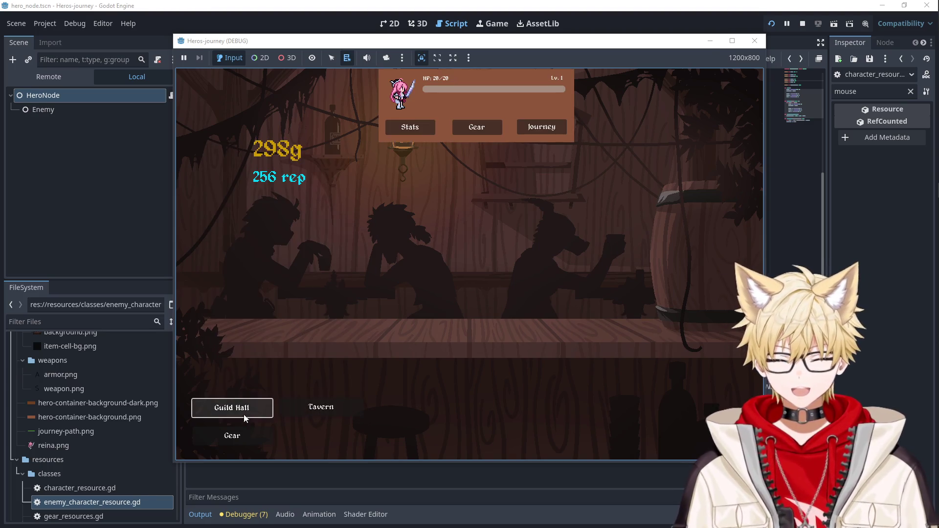
click(267, 435)
click(470, 130)
drag(427, 195, 427, 195)
drag(216, 198, 524, 191)
Send the hero on the Easy journey and view their stats
click(542, 130)
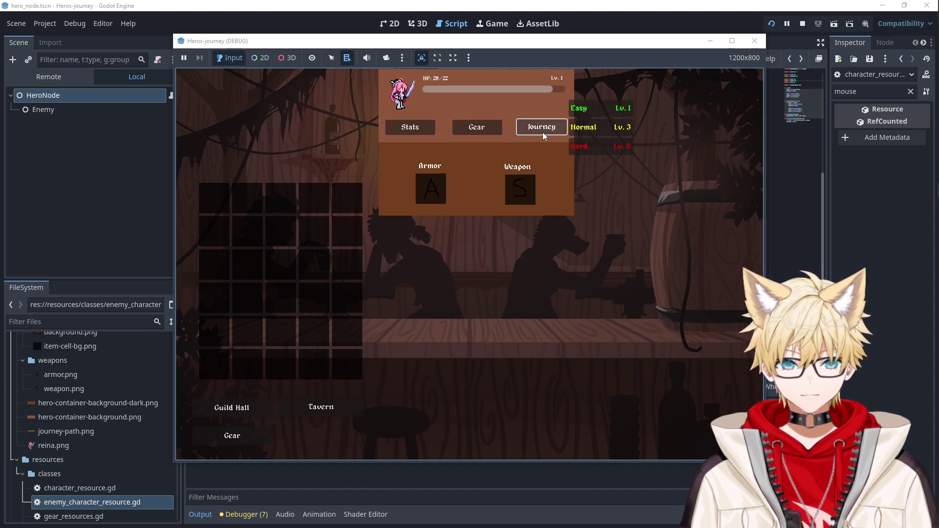
click(595, 114)
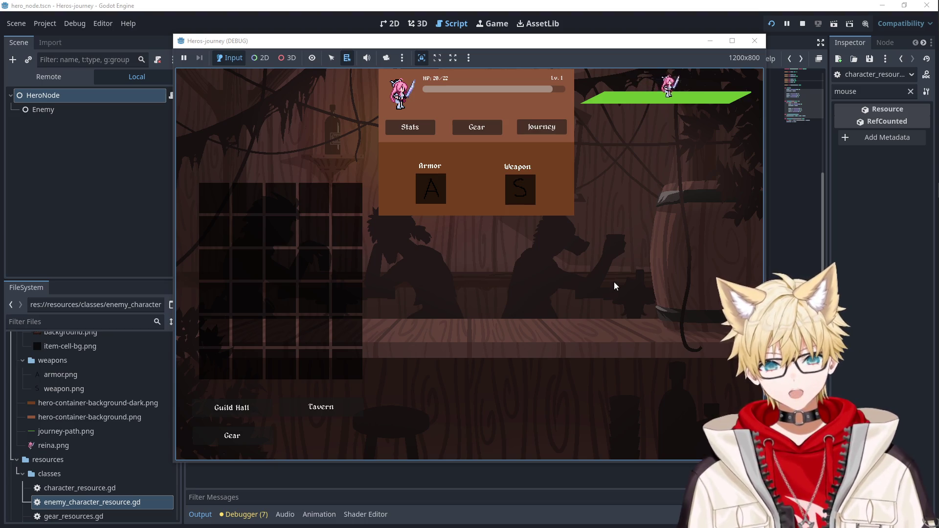
click(412, 128)
Restart the game, recruit a new hero, equip armor and weapon, and start a journey
click(771, 24)
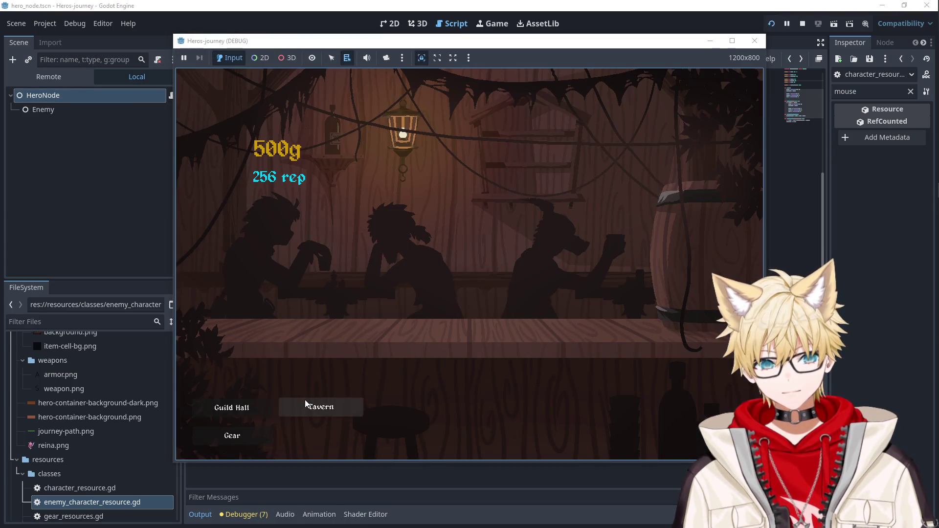
click(306, 404)
click(323, 236)
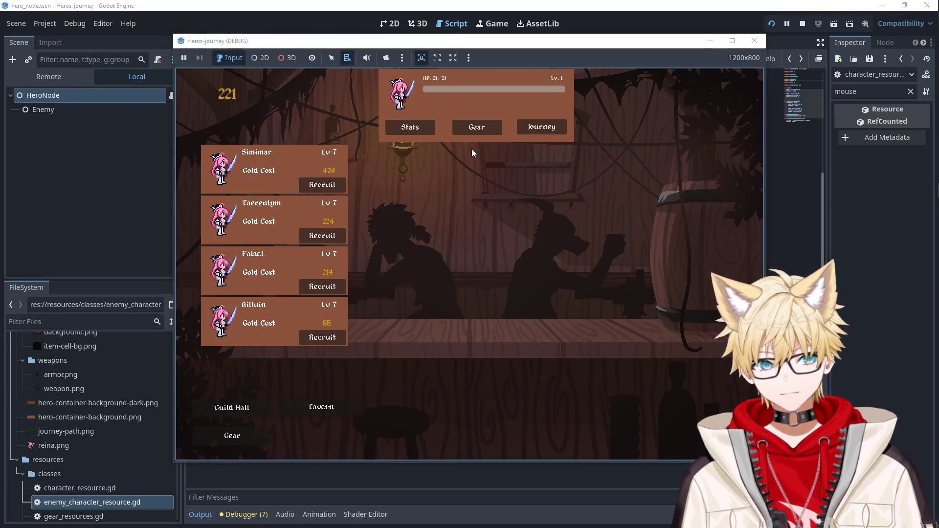
click(430, 132)
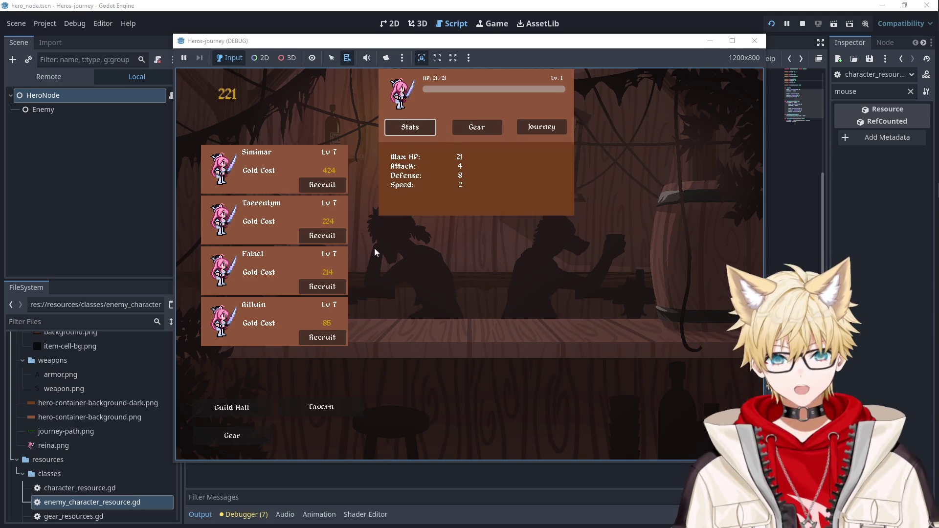
click(241, 433)
click(484, 126)
drag(264, 198, 424, 198)
drag(230, 203, 520, 190)
click(413, 128)
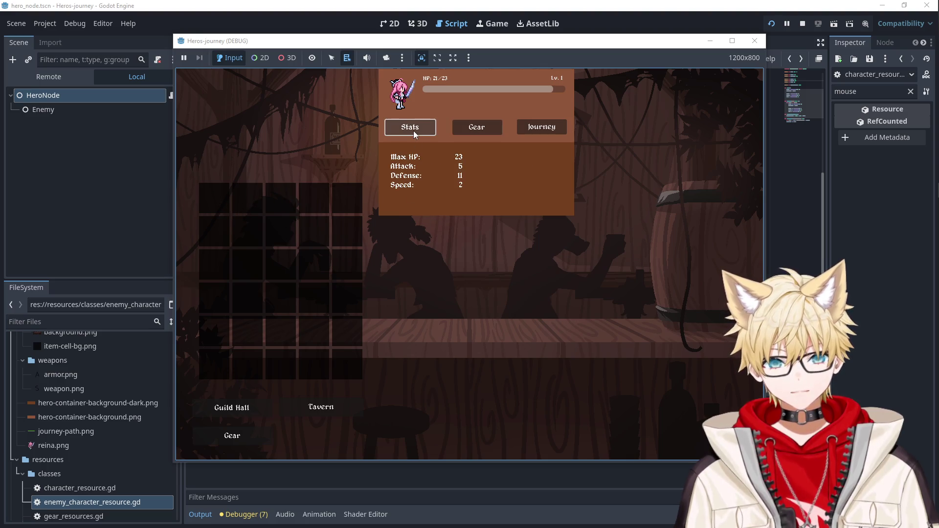
click(555, 127)
click(587, 126)
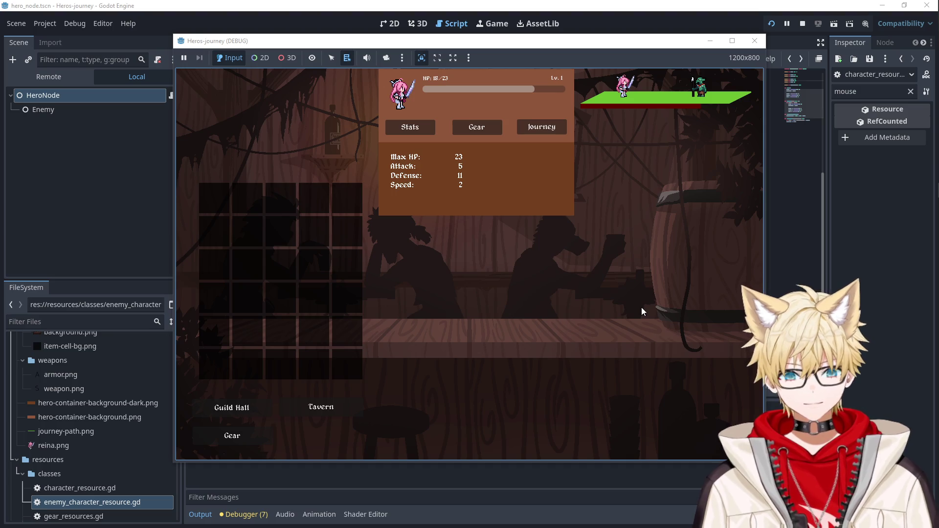
click(477, 129)
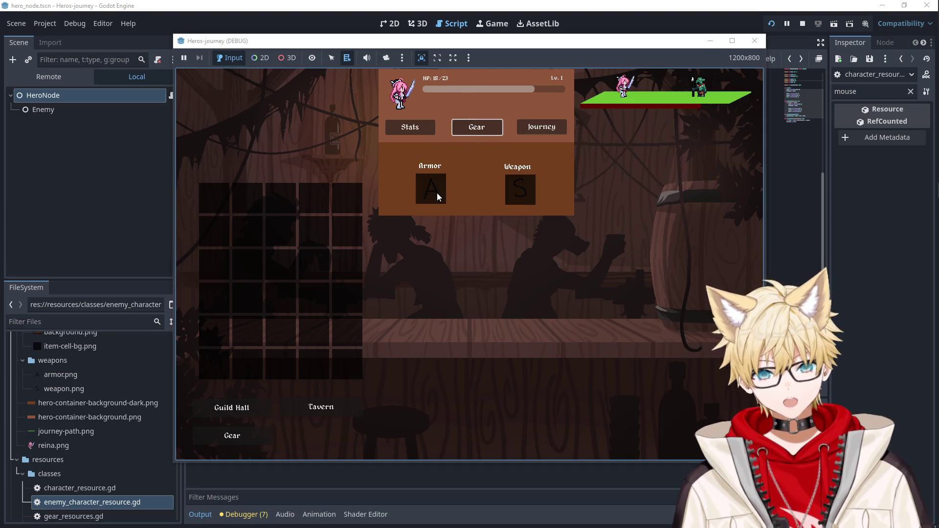
mouse_move(437, 197)
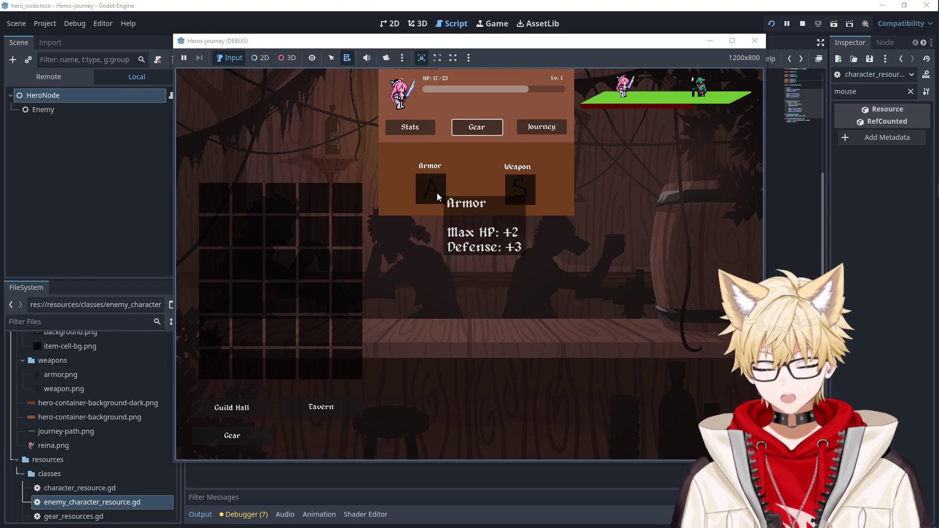
mouse_move(517, 194)
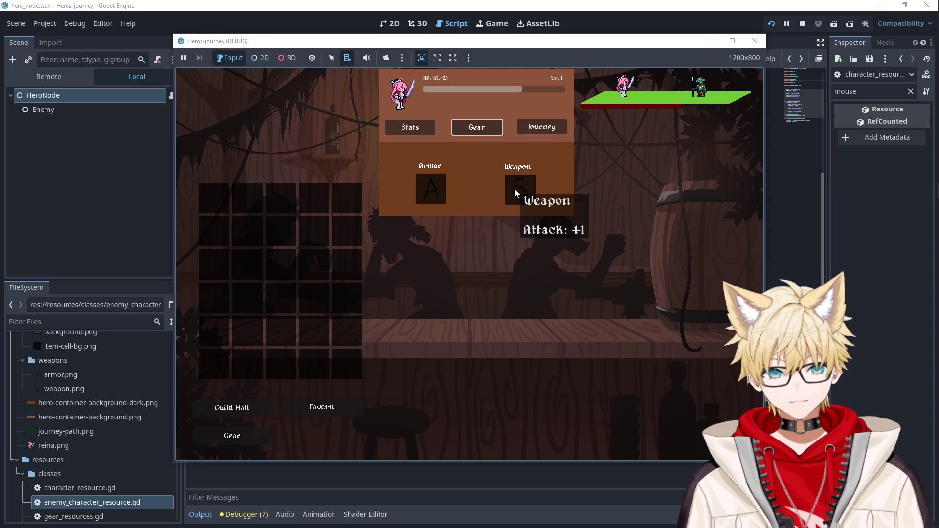
click(410, 127)
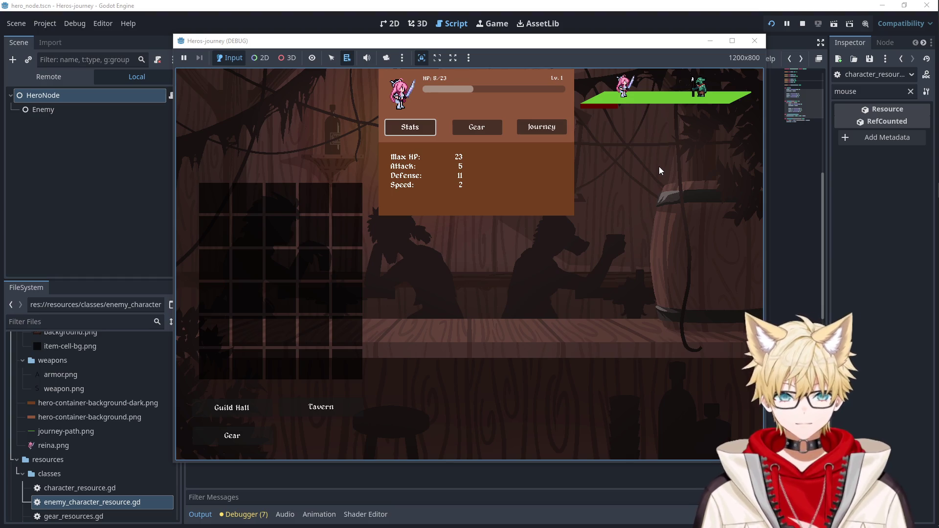
click(767, 171)
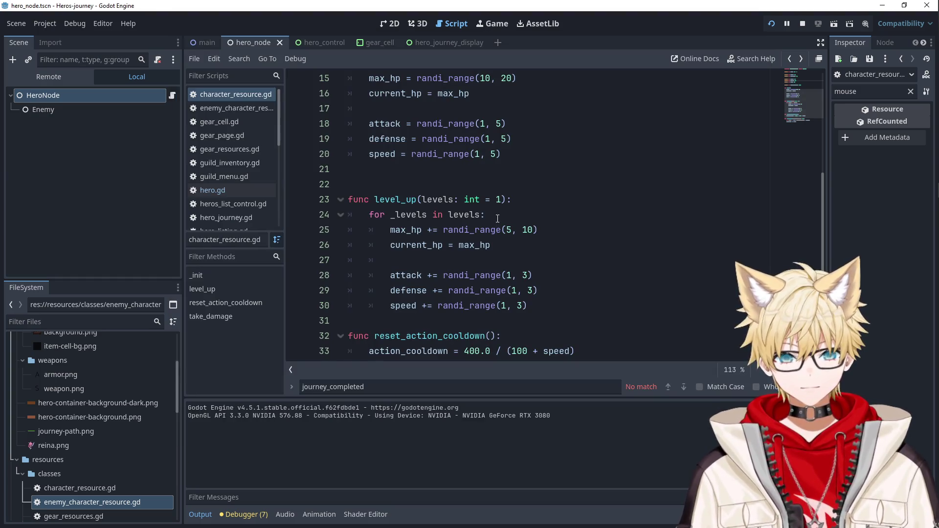
Restart the debug run, complete the hero's journey, and return to level_up's levels parameter
key(alt+Tab)
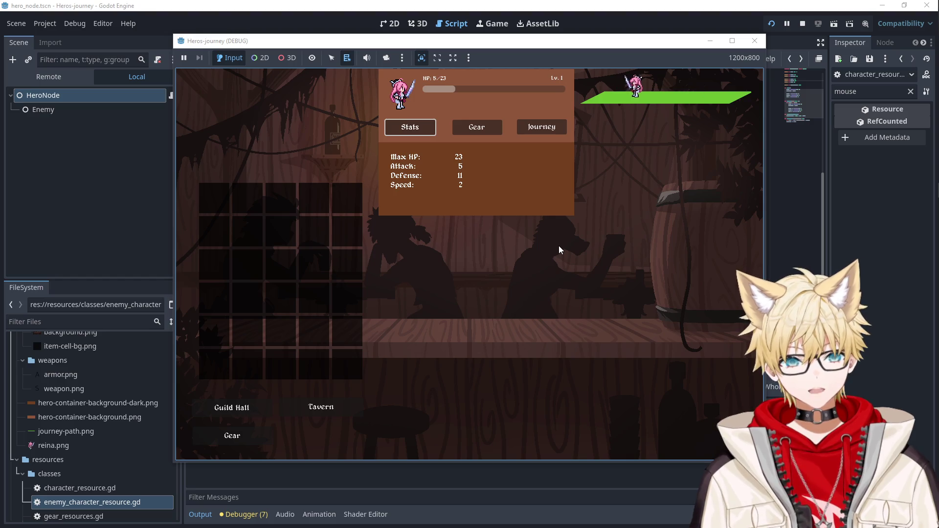
key(F8)
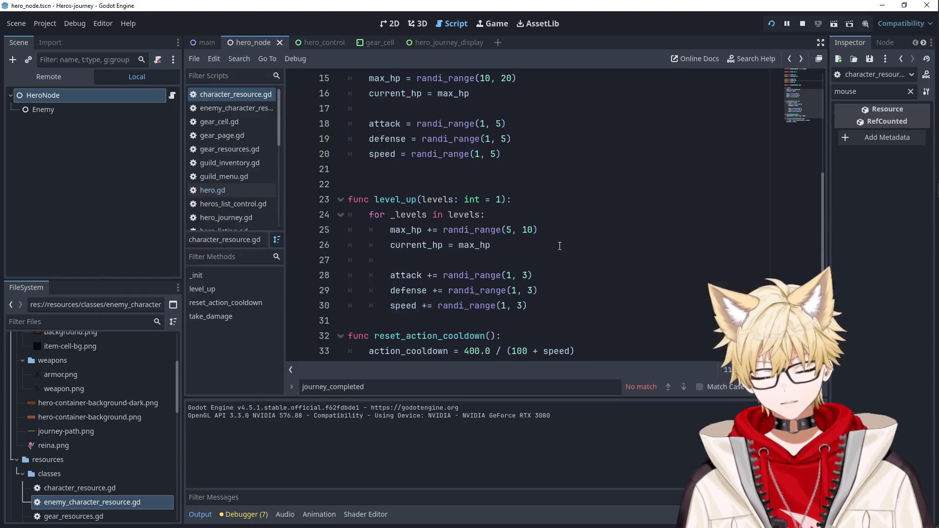
key(F5)
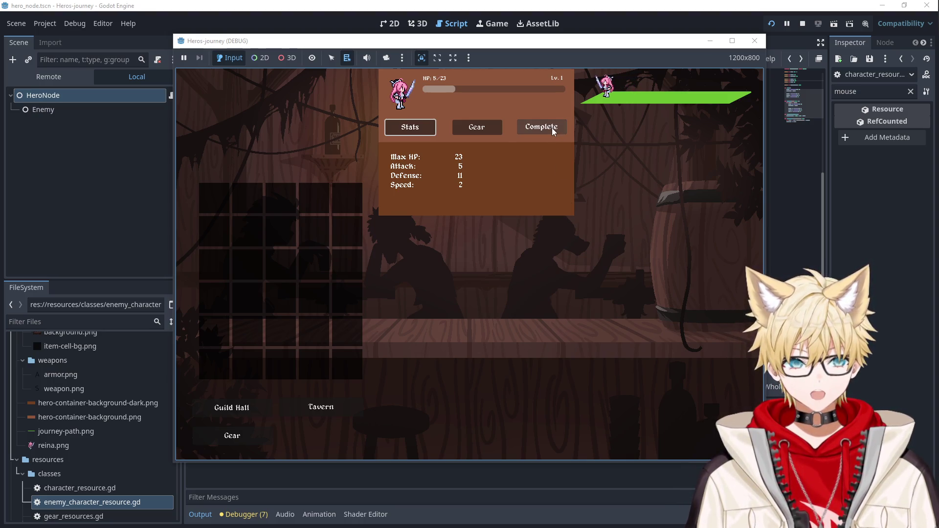
click(554, 131)
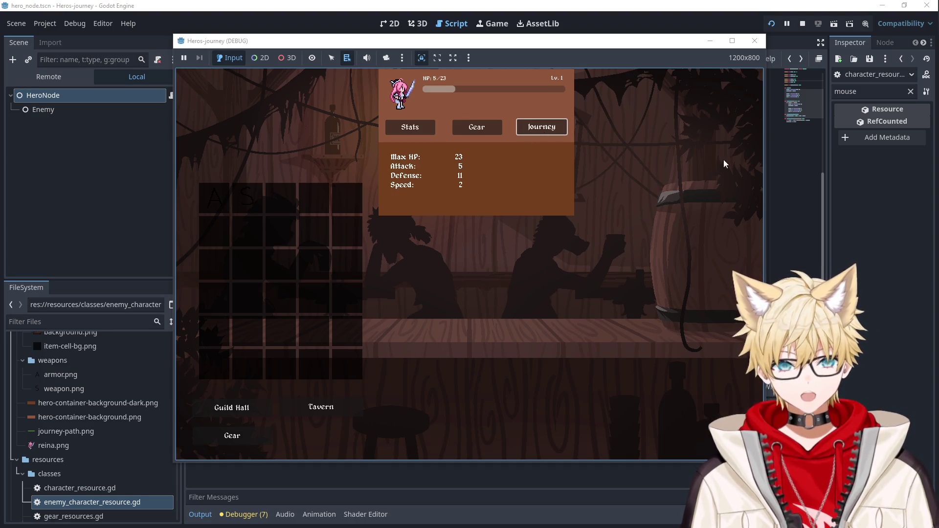
click(791, 167)
double_click(437, 200)
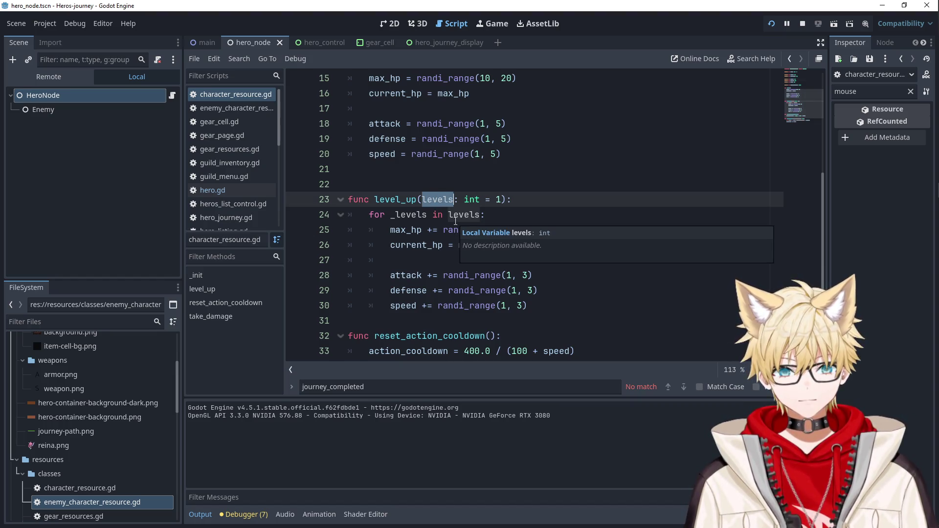
Add a breakpoint on line 30 of level_up and relaunch the game
click(424, 198)
text(_)
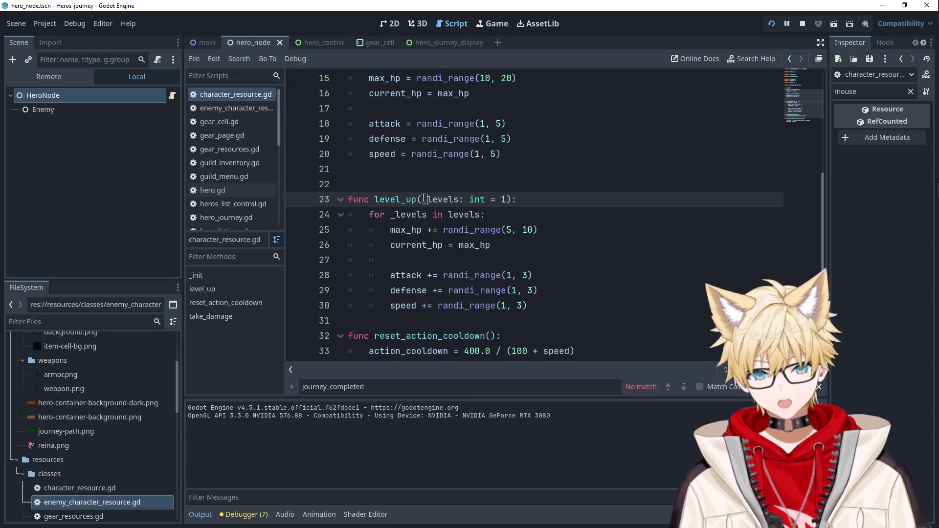
key(ctrl+z)
scroll(457, 133, up, 5)
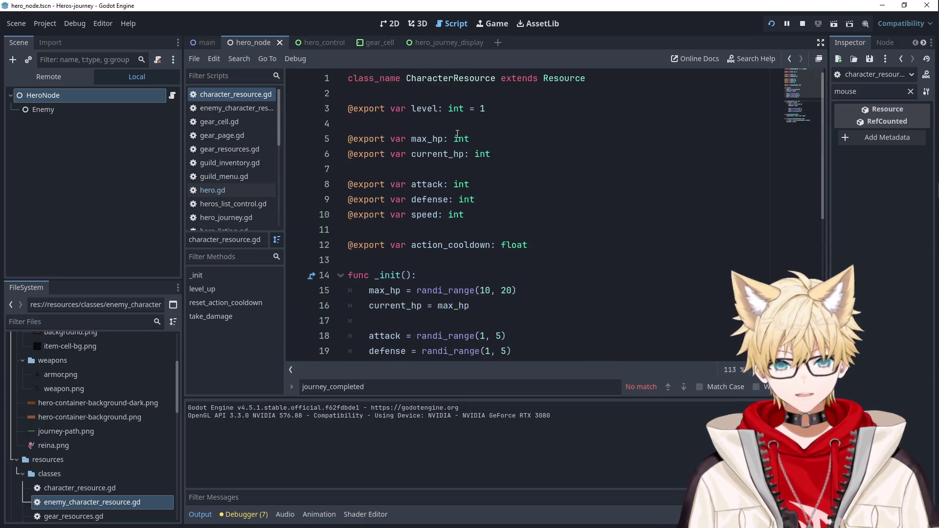
scroll(469, 282, down, 6)
key(Down)
key(Down)
key(Down)
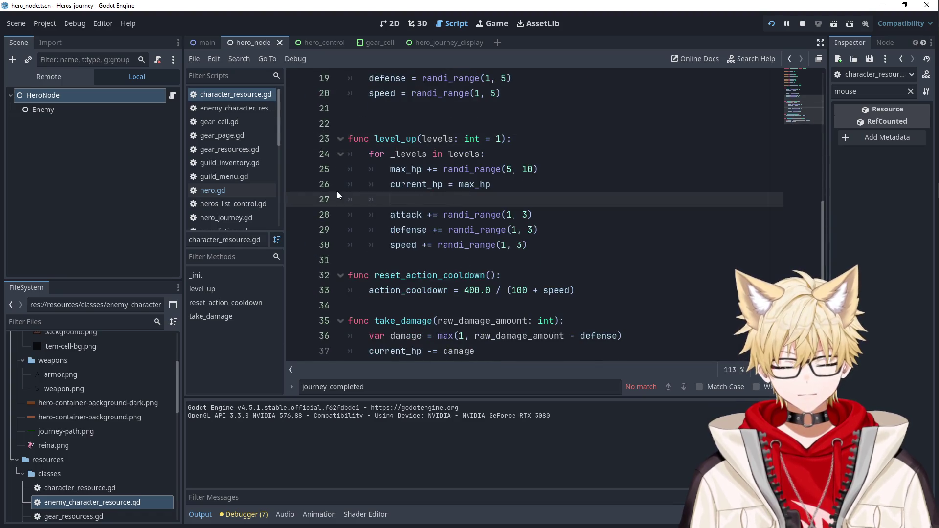
click(297, 245)
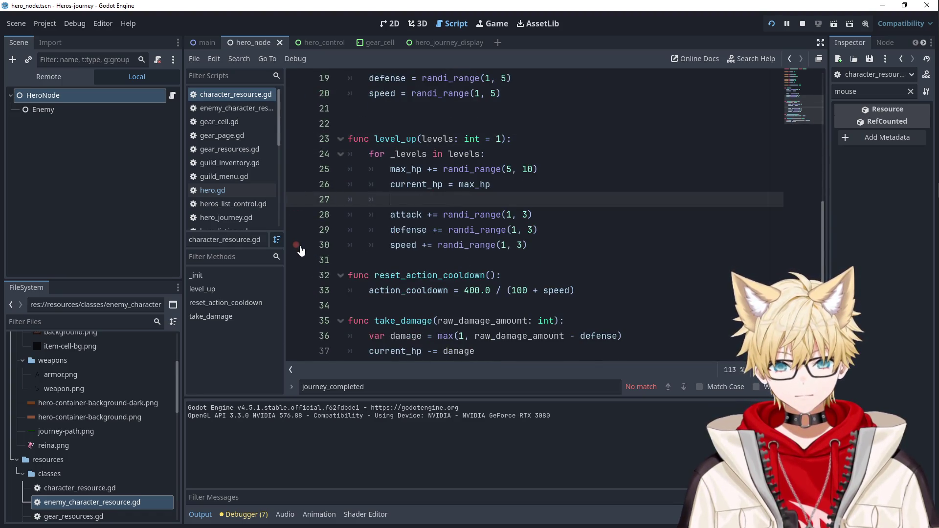
click(770, 26)
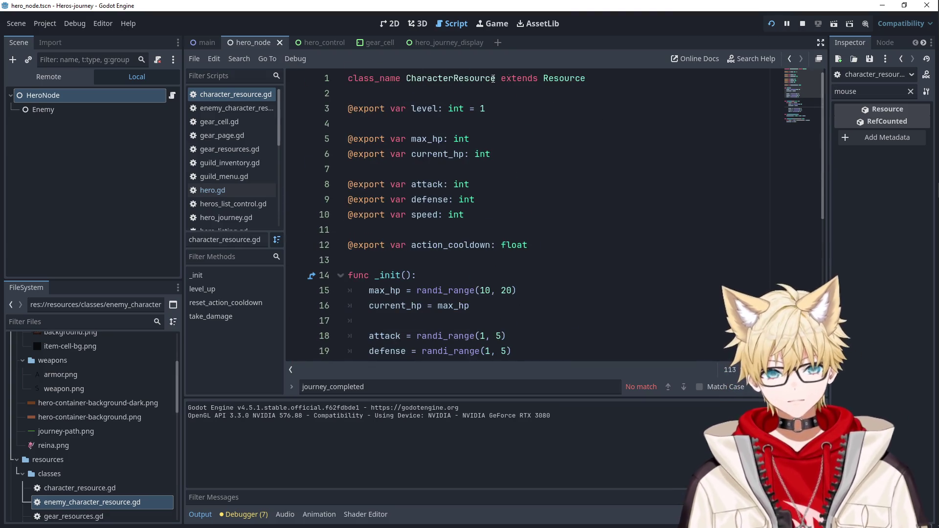
Change HeroResource's _init call to level_up(10), save hero_resource.gd, and run the game
scroll(74, 431, down, 2)
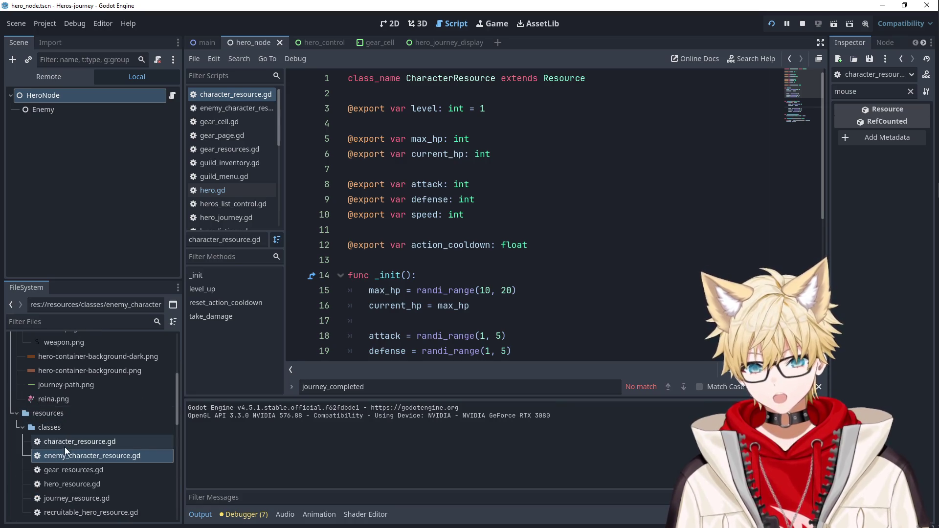
click(64, 447)
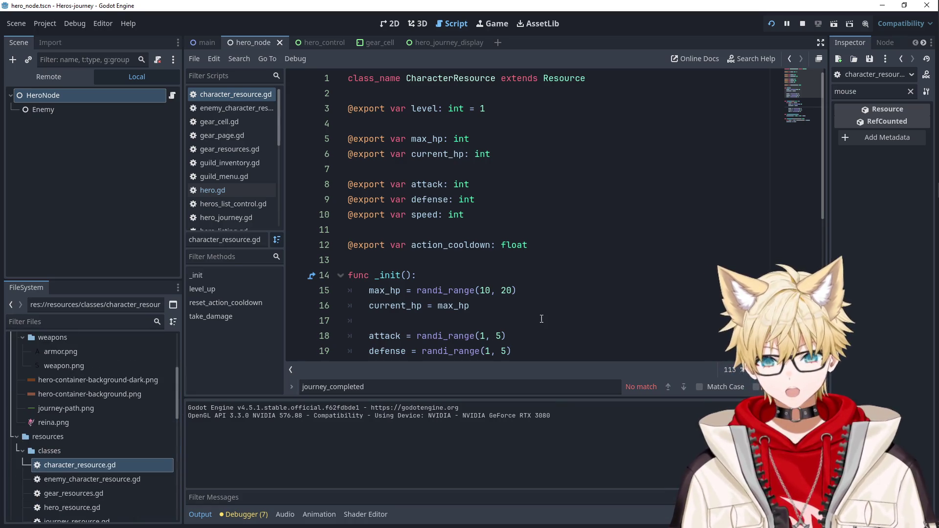
scroll(87, 477, down, 2)
double_click(78, 459)
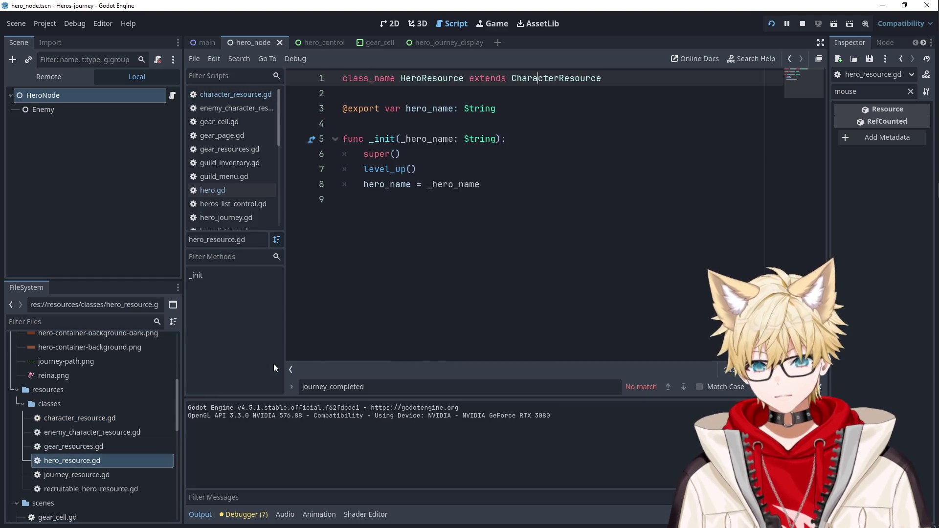
click(410, 170)
text(10)
key(ctrl+s)
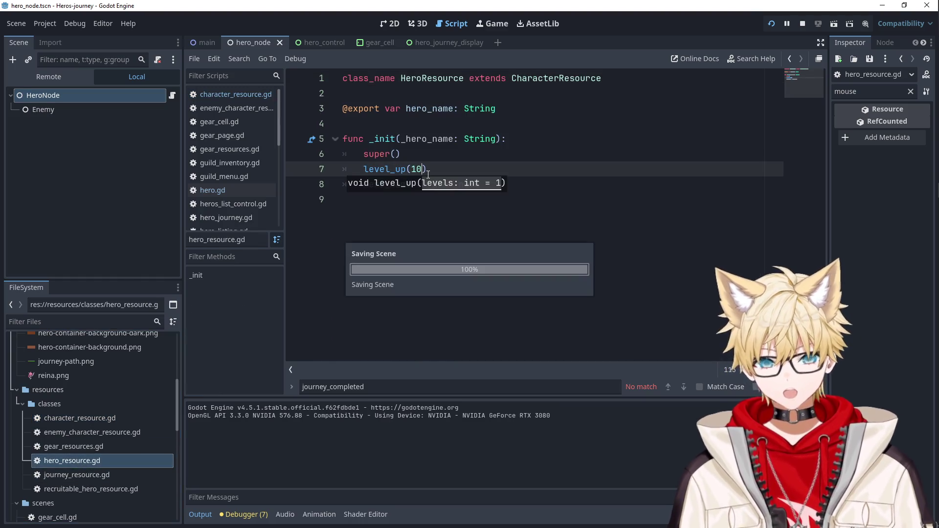
click(772, 23)
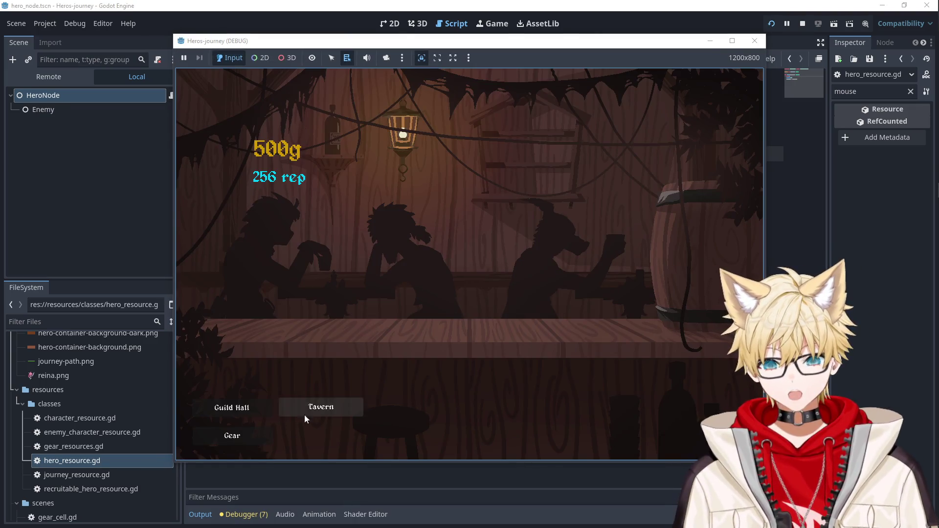
Recruit a tavern hero, step past the level_up breakpoint, and view their stats and gear
click(304, 414)
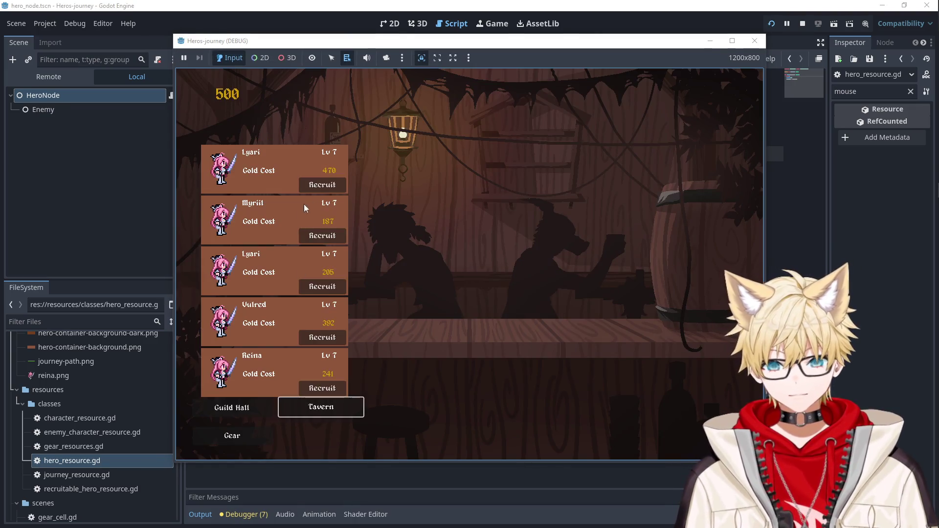
click(322, 184)
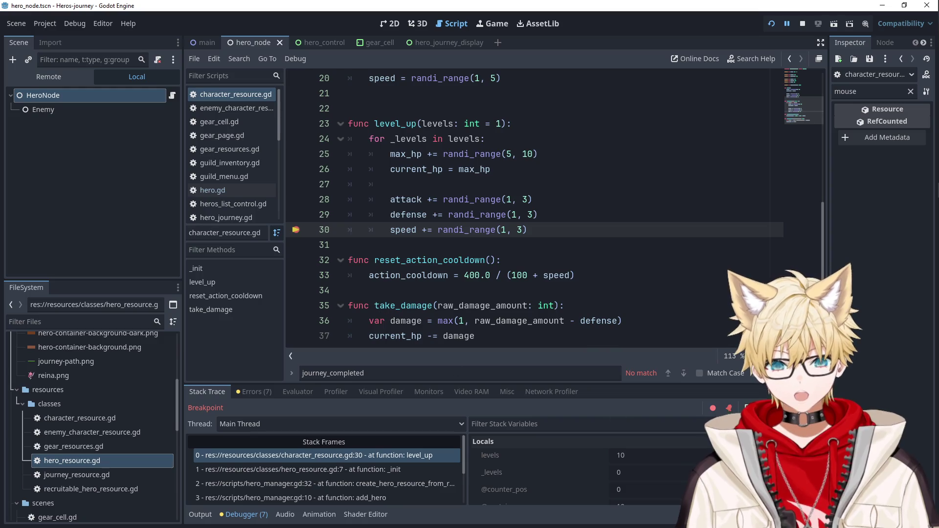
key(F12)
key(F12)
key(F12)
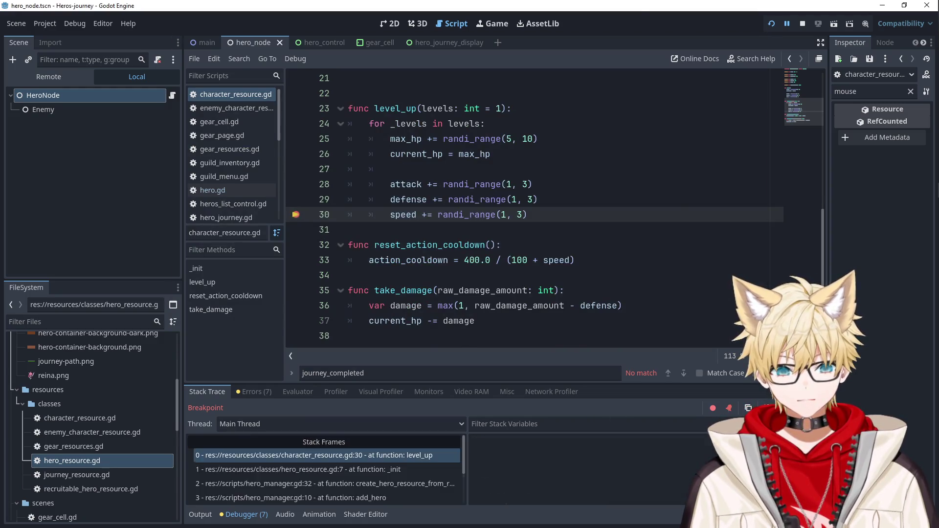
key(F12)
key(F12)
key(F12)
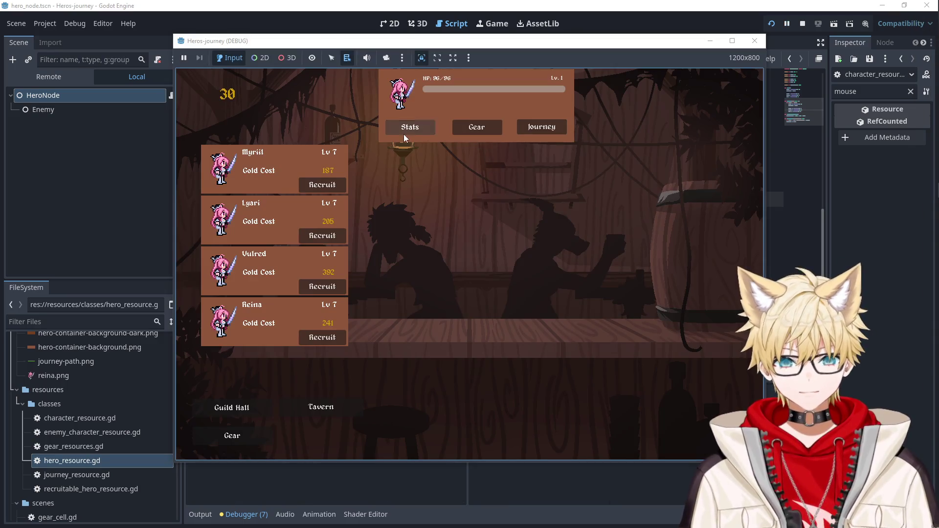
click(410, 128)
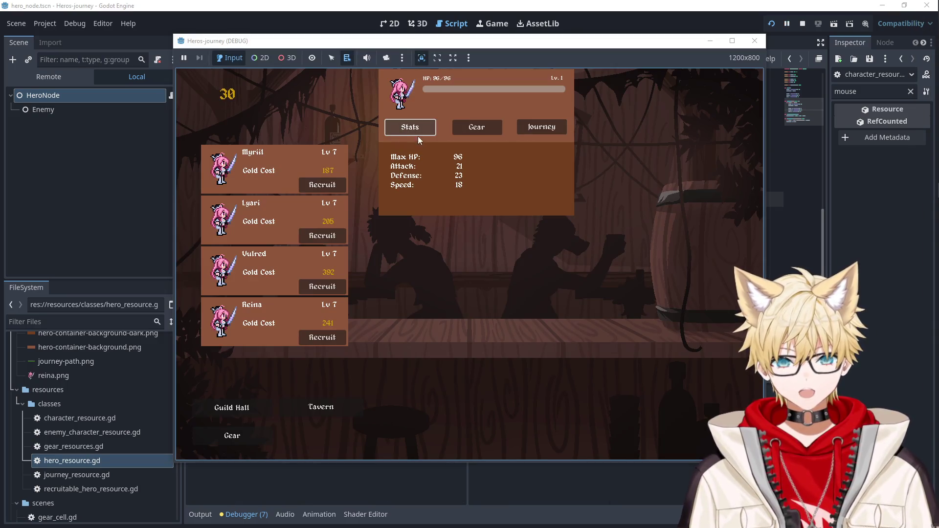
click(492, 133)
Send the hero on a journey, complete it, and stop the game
click(543, 129)
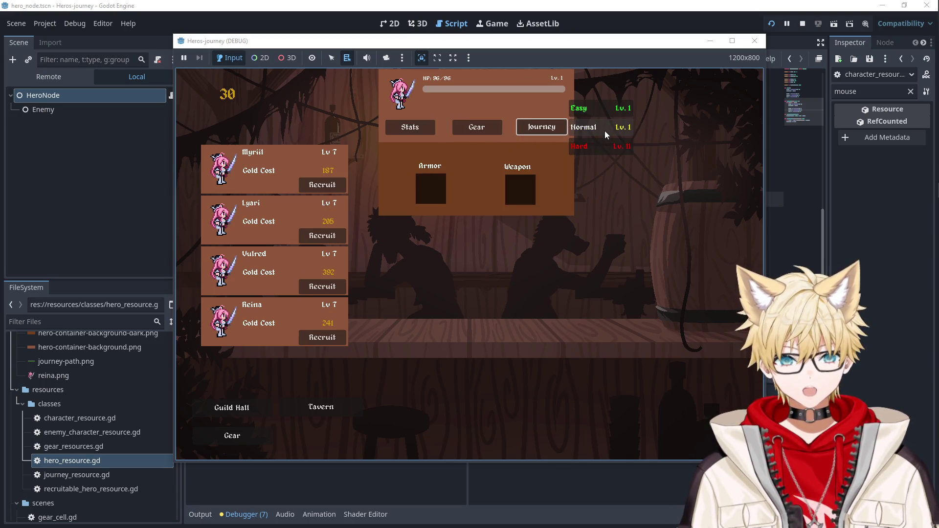
click(606, 135)
click(415, 131)
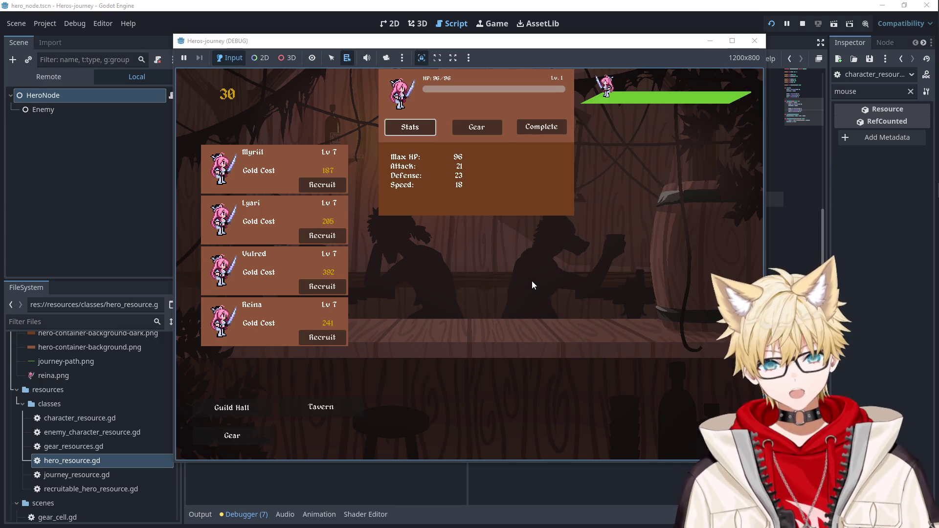
click(528, 133)
click(755, 40)
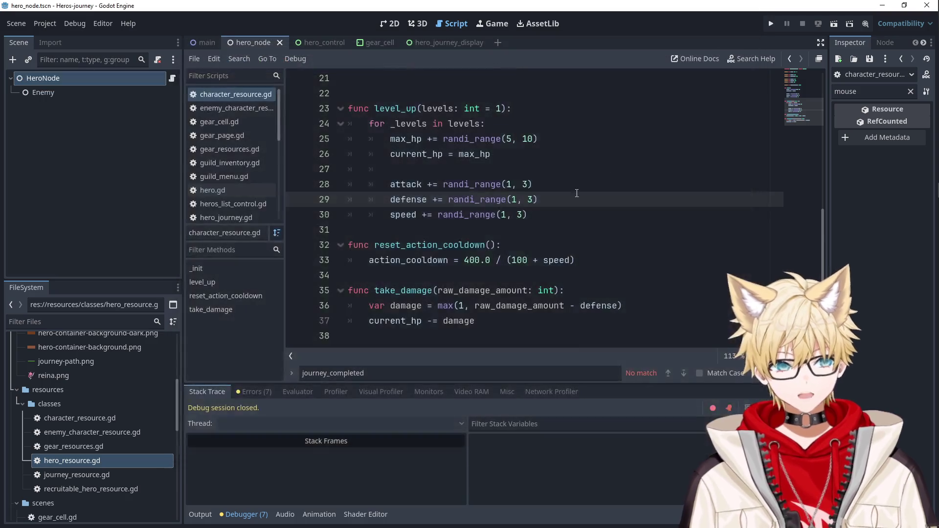
Return to hero.gd and open a new line 90 after the level_up branches
click(490, 230)
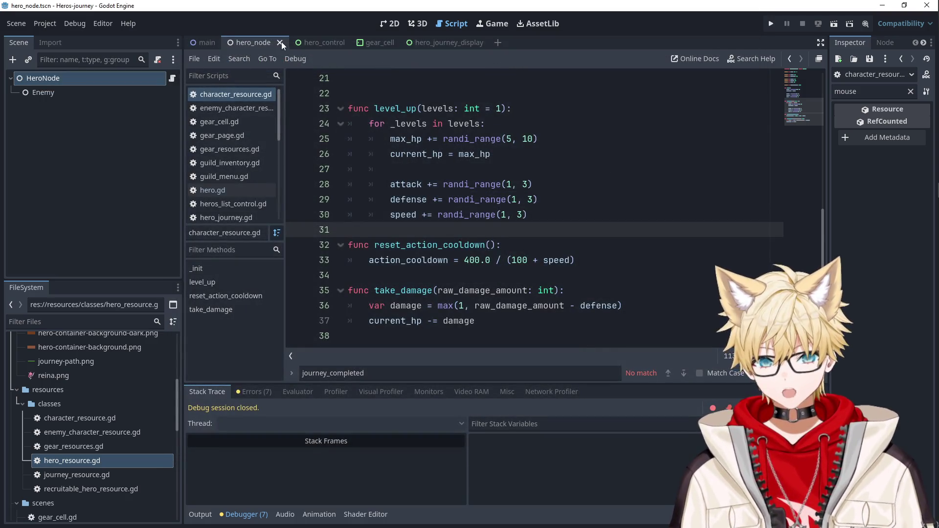
click(319, 43)
click(251, 43)
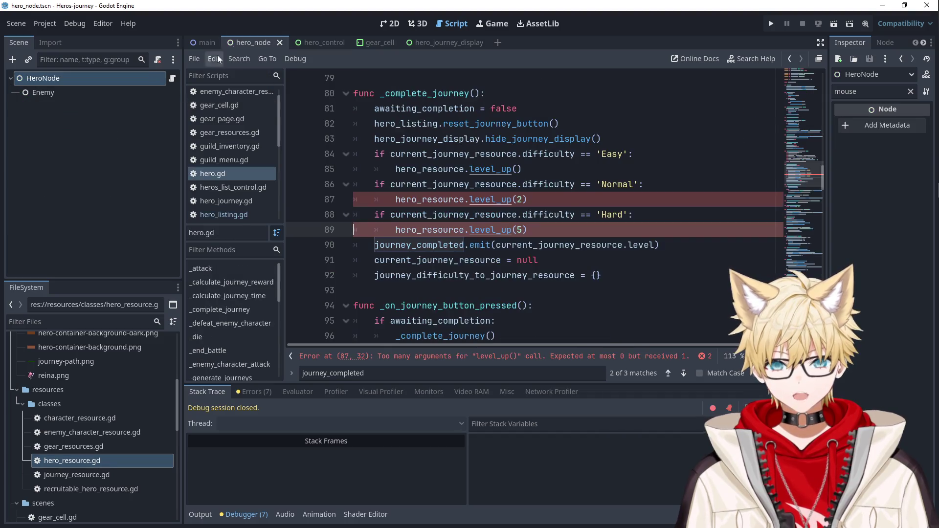
scroll(462, 228, down, 1)
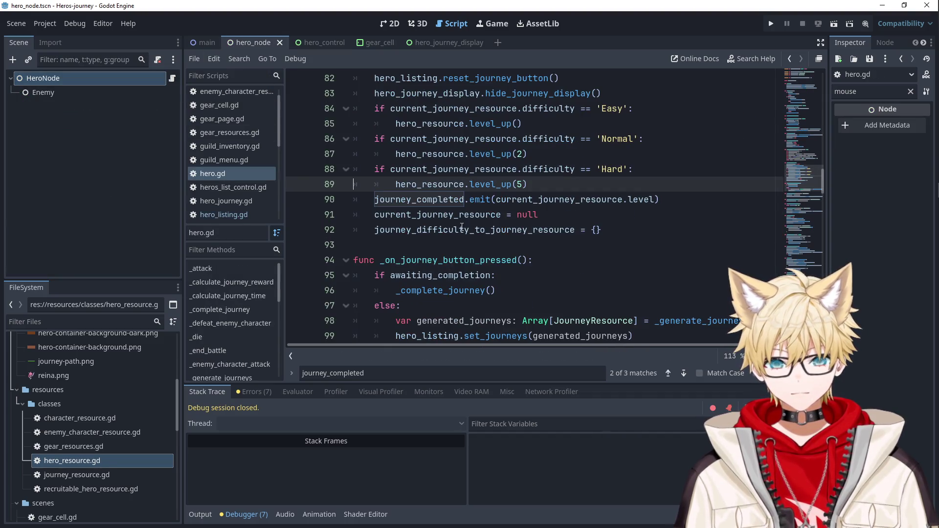
double_click(509, 185)
click(578, 199)
click(581, 188)
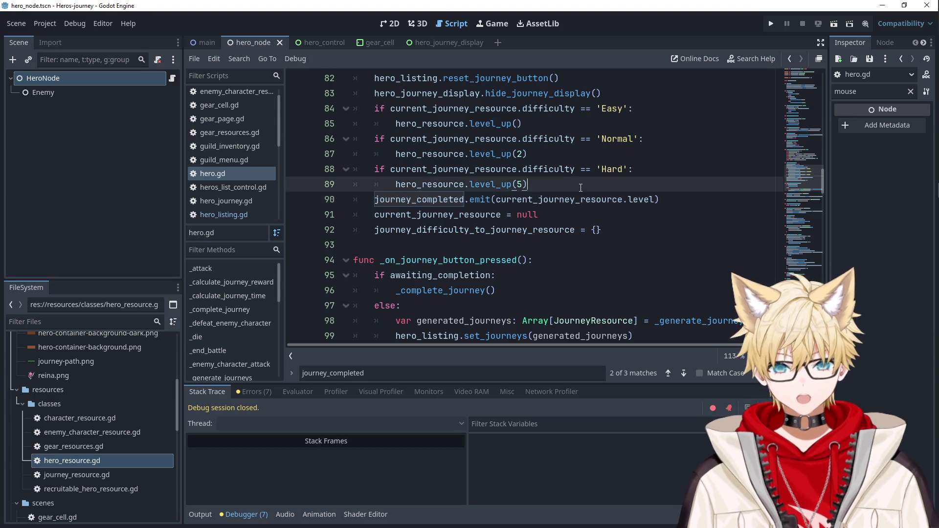
key(Return)
key(BackSpace)
key(BackSpace)
Write hero_listing.update_stats on line 90 using autocomplete
text(jour)
key(Down)
key(Down)
key(Down)
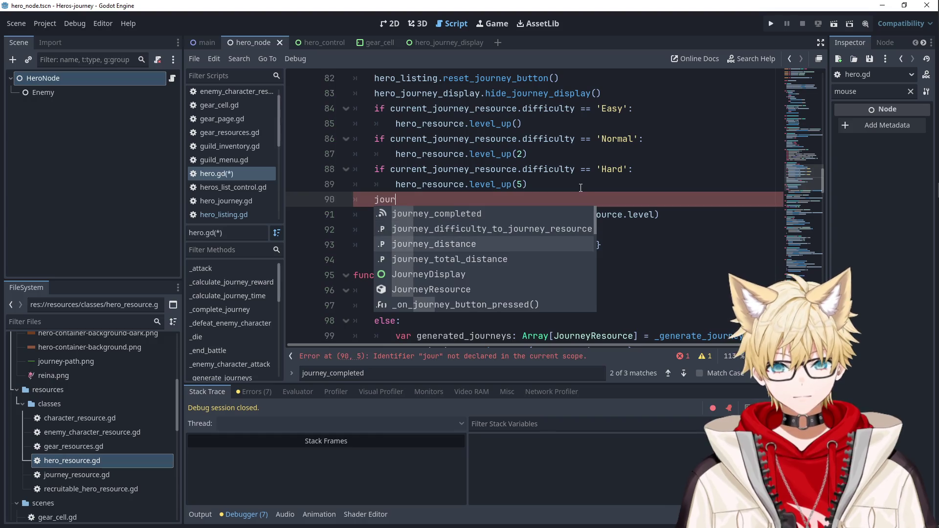
key(Down)
key(Down)
key(Down)
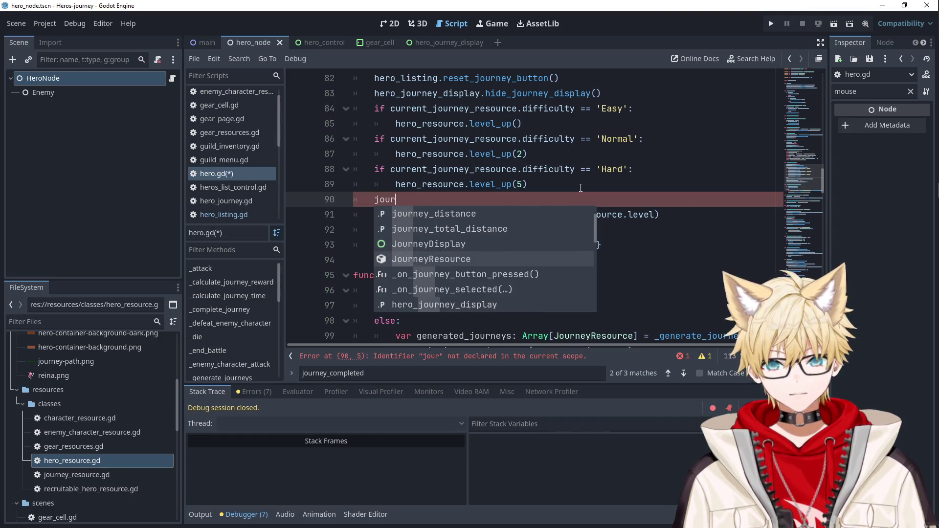
key(BackSpace)
key(BackSpace)
key(BackSpace)
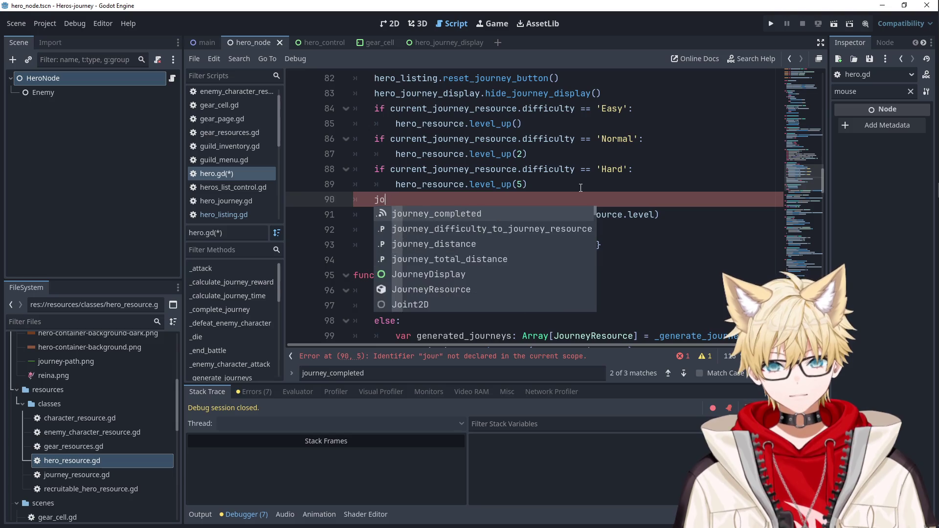
text(hero)
key(Down)
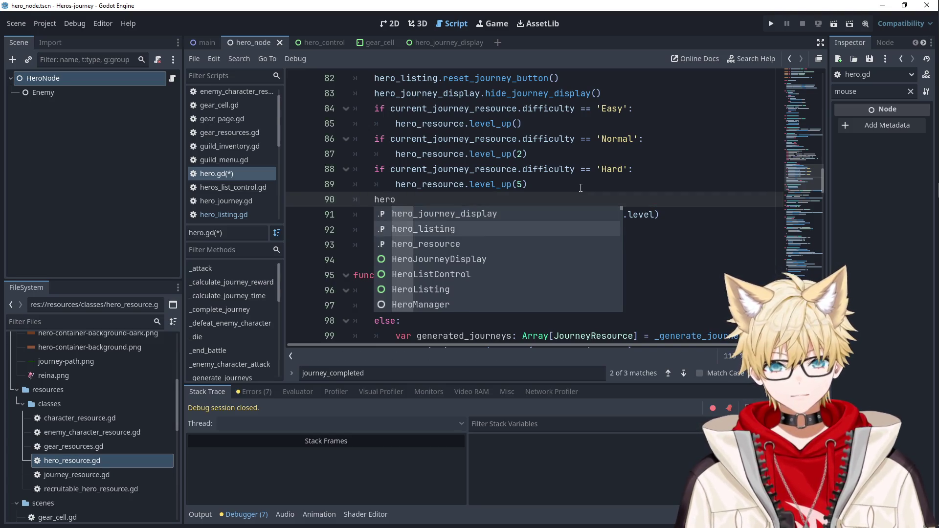
key(Return)
text(.update)
key(Down)
key(Return)
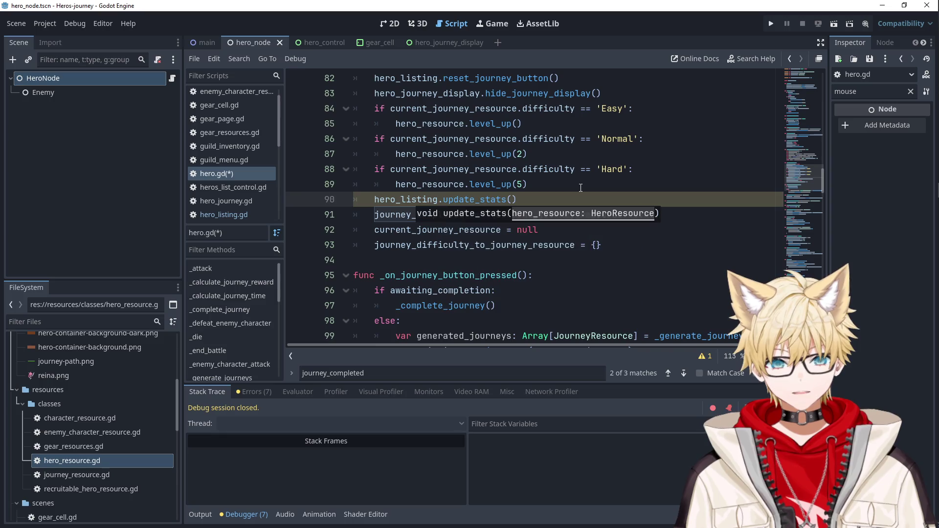
Pass hero_resource as the update_stats argument
click(561, 191)
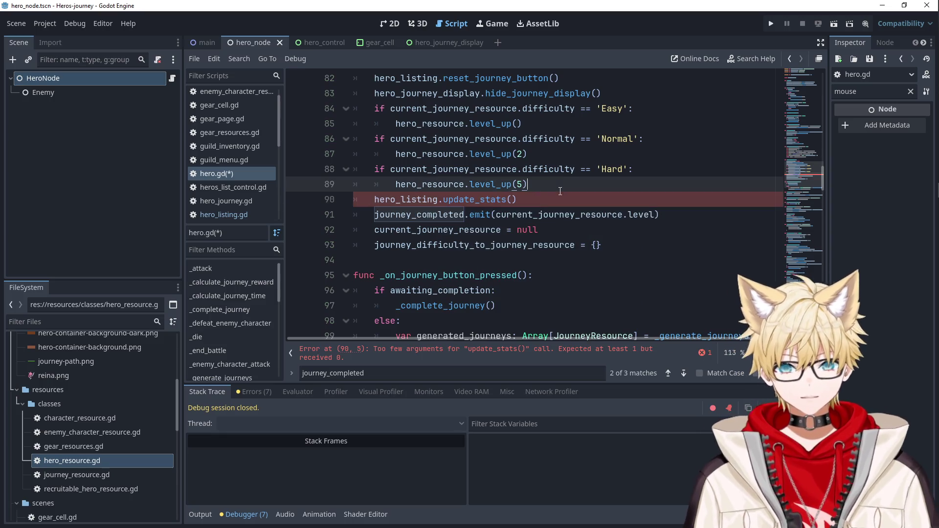
click(490, 199)
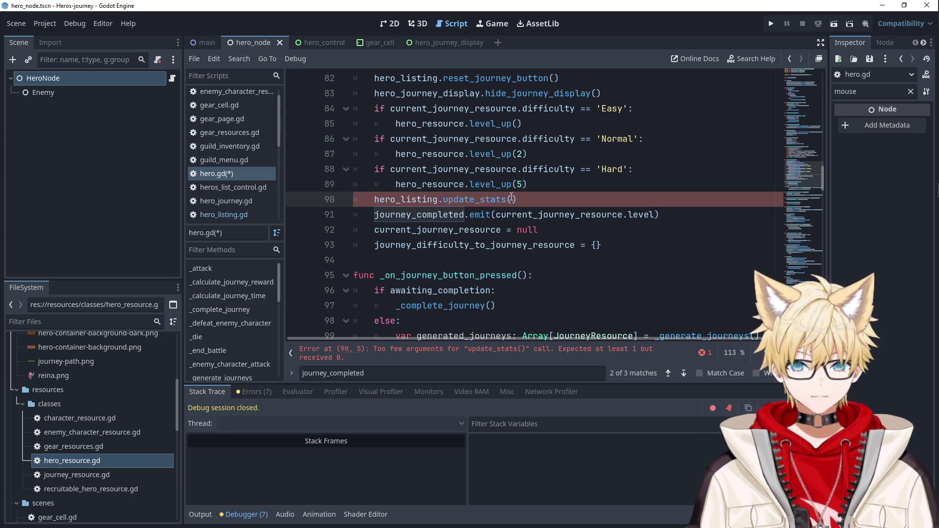
text(hero)
key(Down)
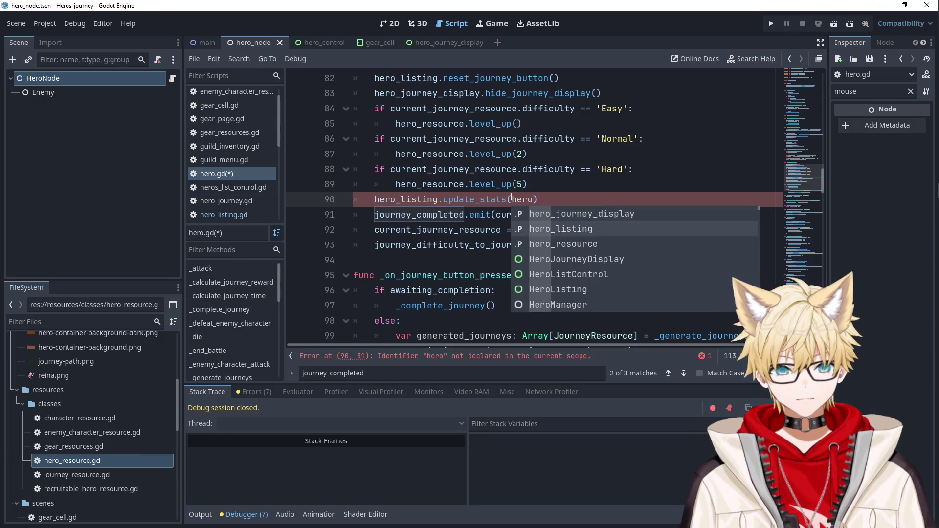
key(Return)
click(519, 171)
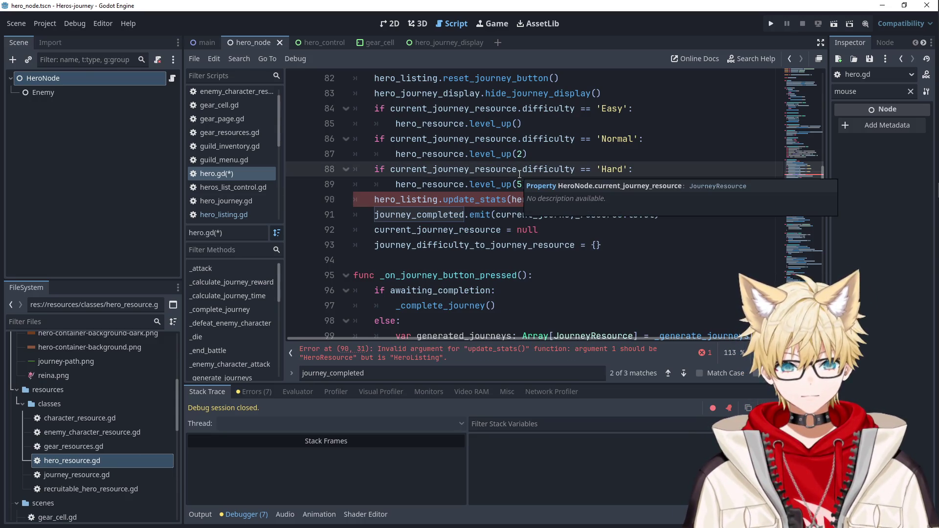
click(547, 200)
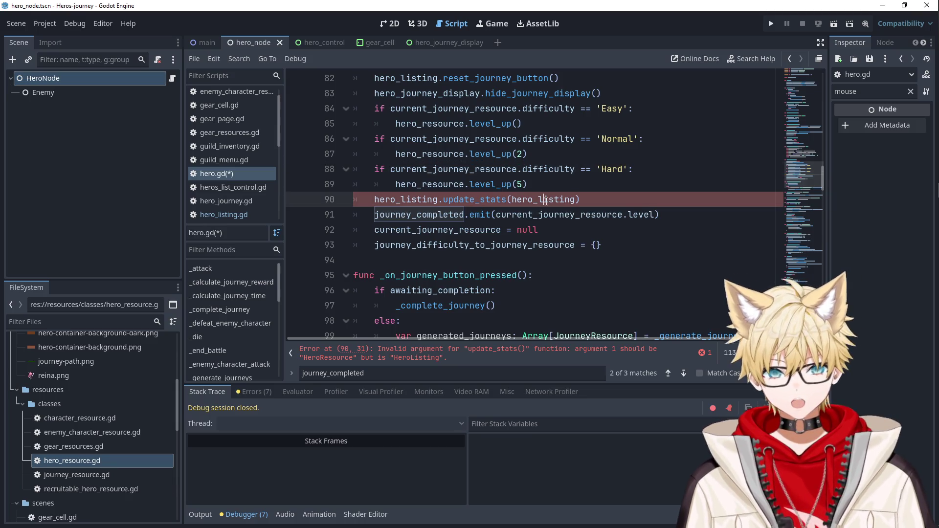
double_click(546, 199)
text(hero_)
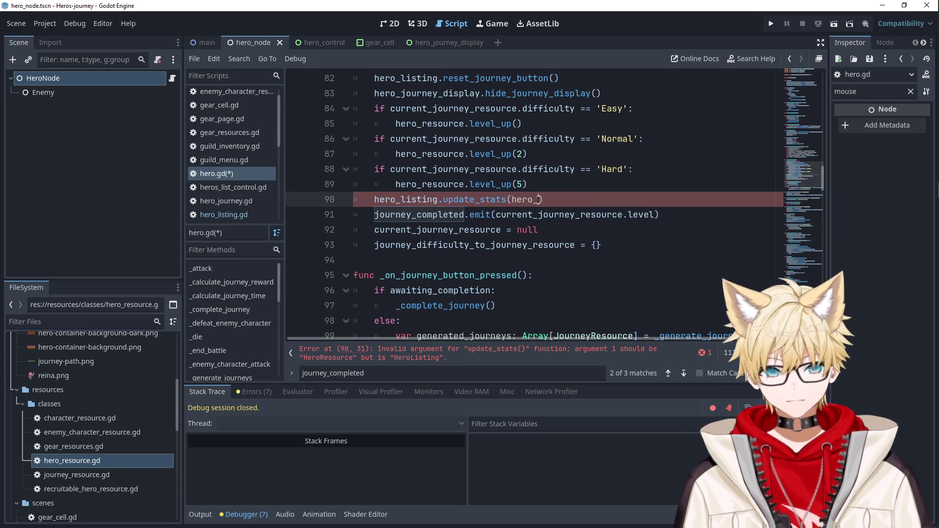
key(Return)
ctrl+click(477, 199)
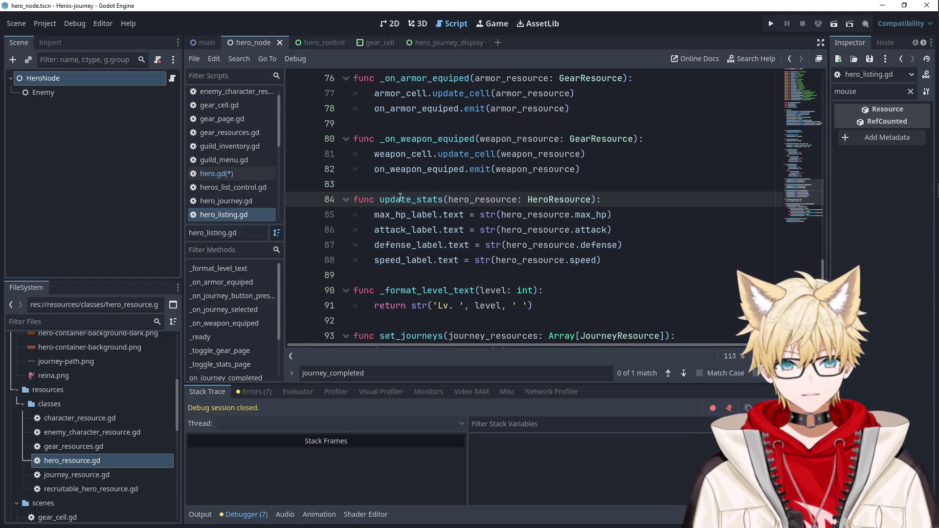
Find update_hp_bar in hero_listing.gd and rename it to _update_hp_bar
scroll(401, 197, down, 5)
scroll(400, 198, up, 5)
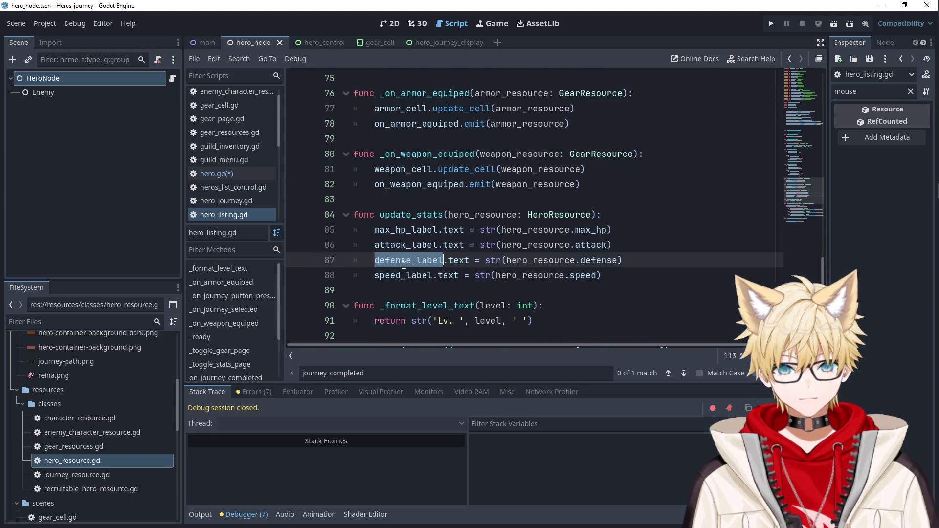
scroll(431, 215, up, 6)
scroll(430, 215, up, 11)
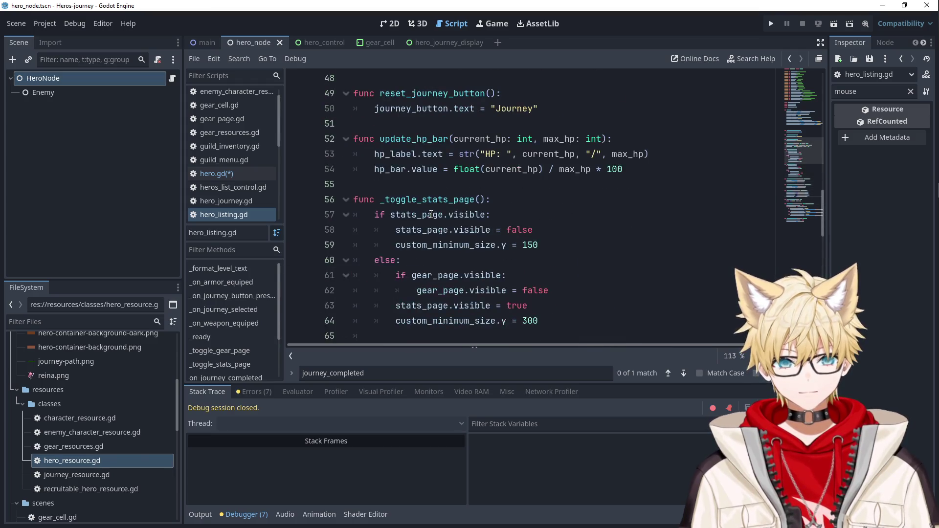
scroll(432, 214, down, 20)
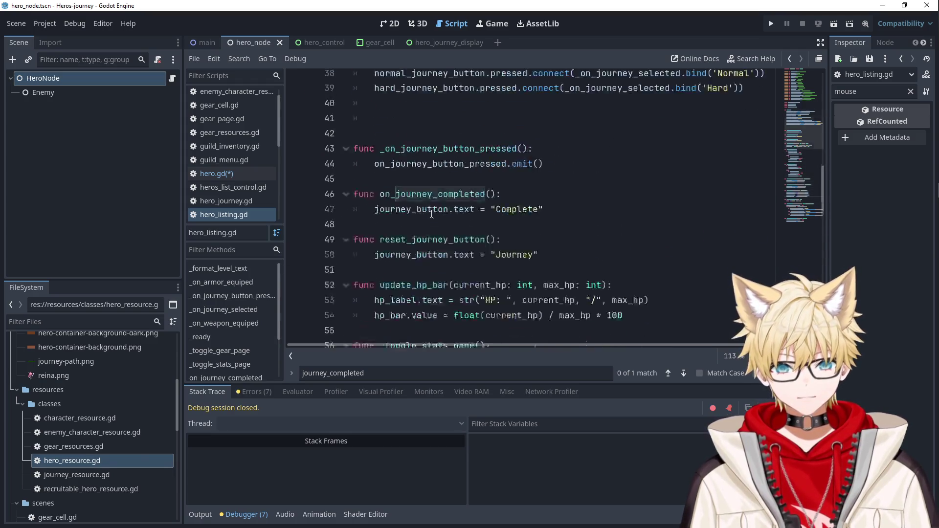
key(ctrl+f)
text(hp_bar)
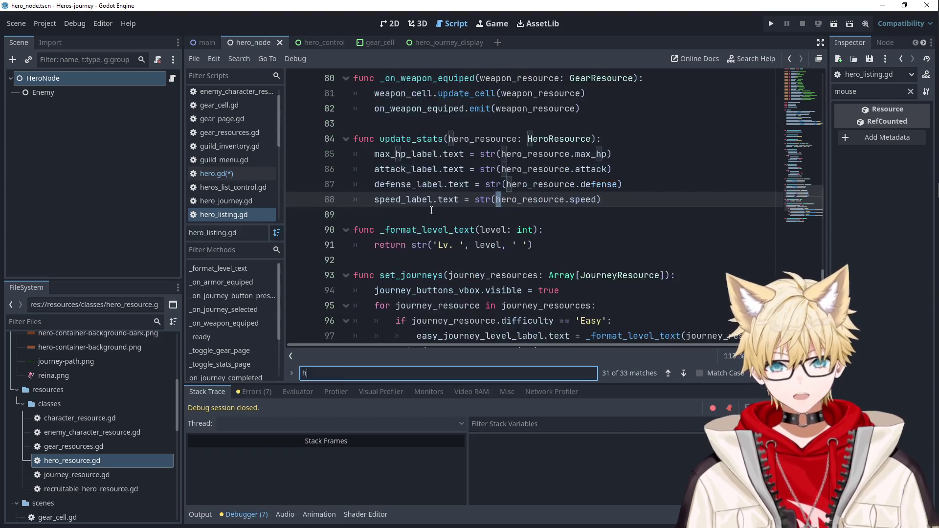
key(Return)
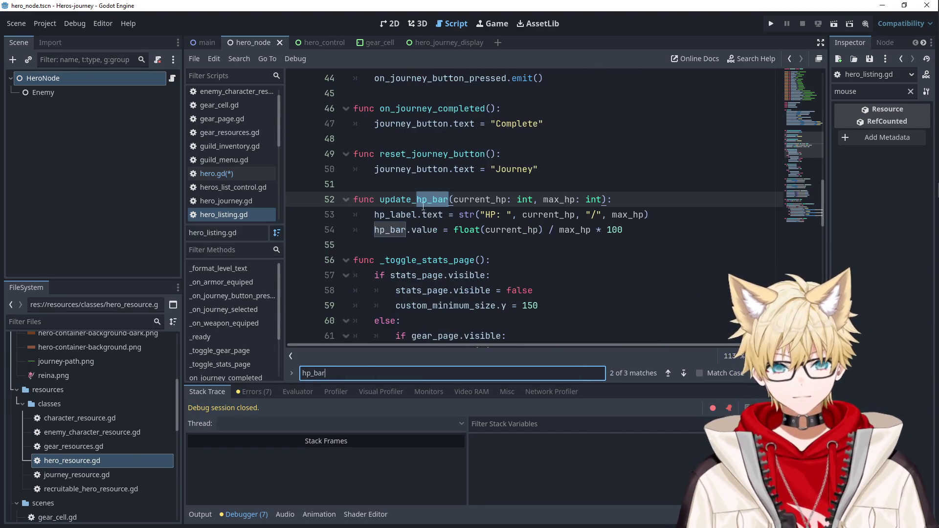
drag(625, 230, 279, 204)
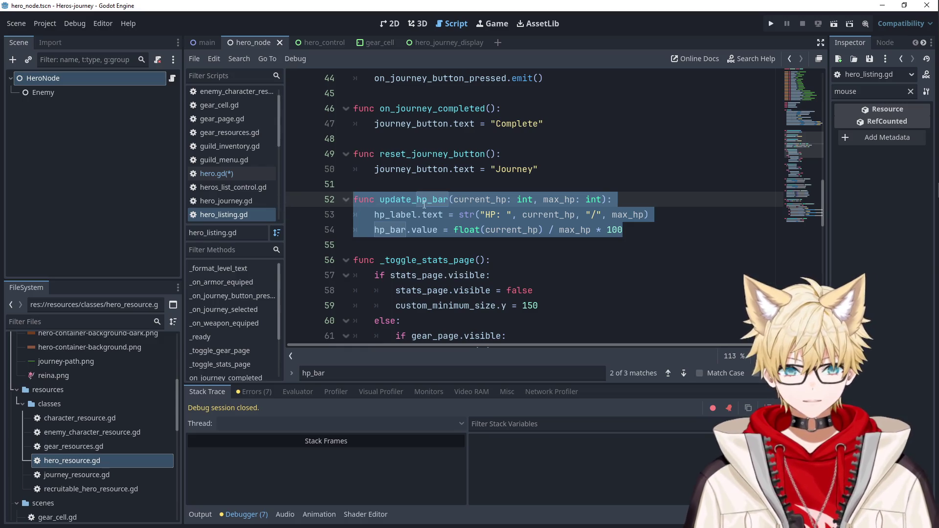
click(380, 200)
text(_)
key(Escape)
Append _update_hp_bar(hero_resource.current_hp, hero_resource.max_hp) to update_stats
key(ctrl+f)
text(update_st)
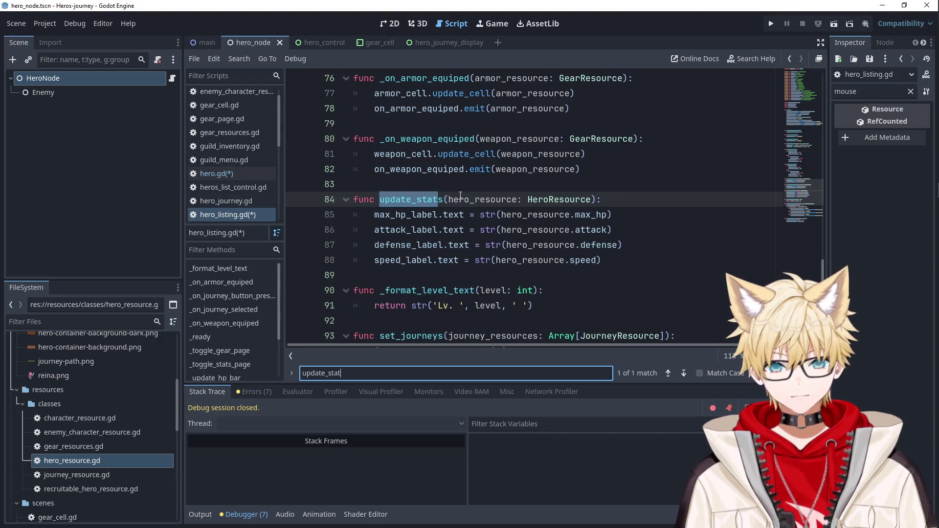
click(629, 254)
key(Return)
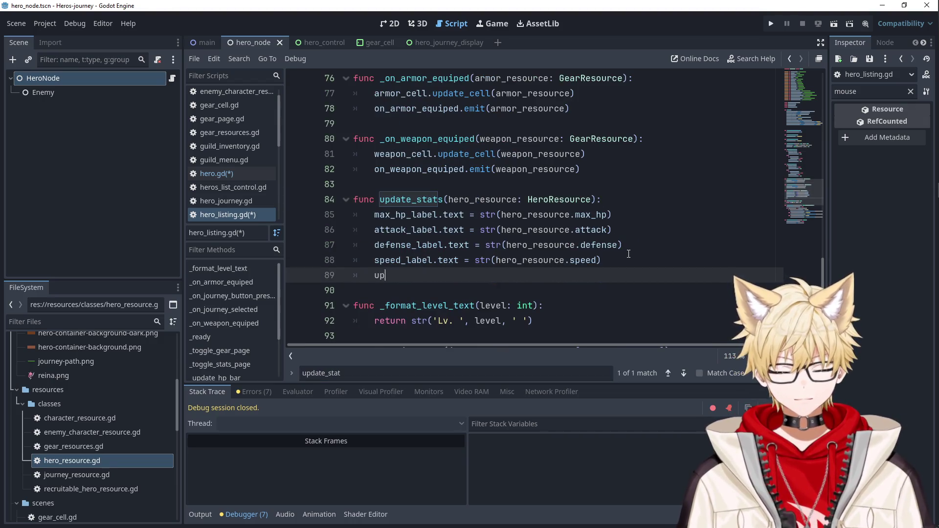
key(Down)
key(Down)
key(Down)
key(Return)
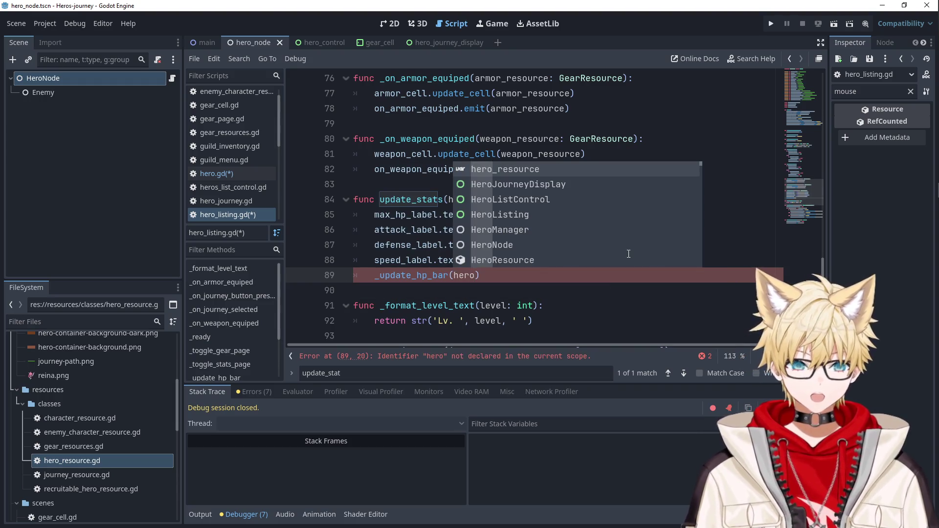
key(Return)
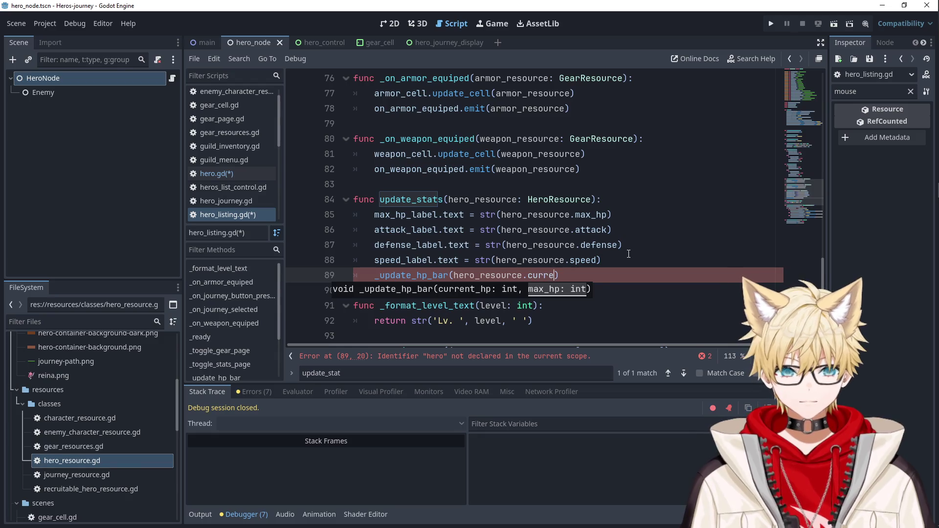
key(Return)
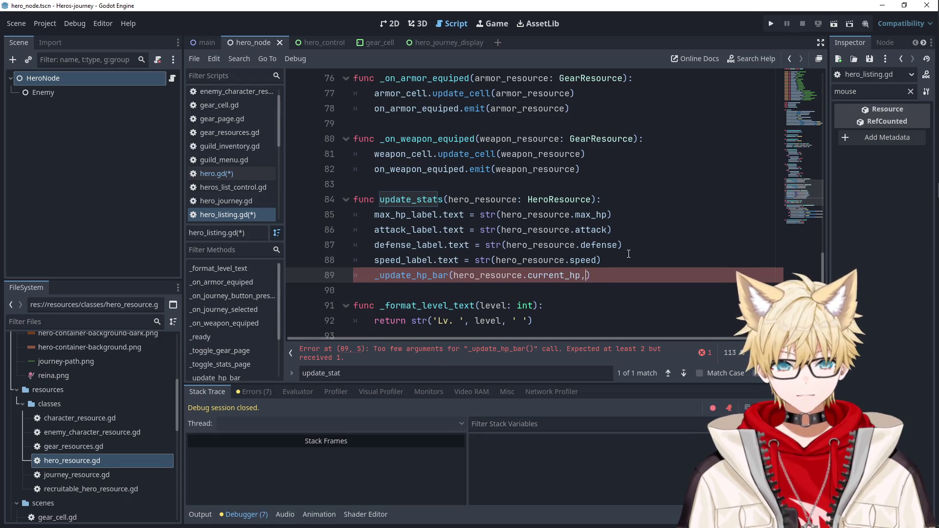
key(Return)
text(.m)
key(Return)
Check the _update_hp_bar definition, then go back to update_stats
ctrl+click(424, 276)
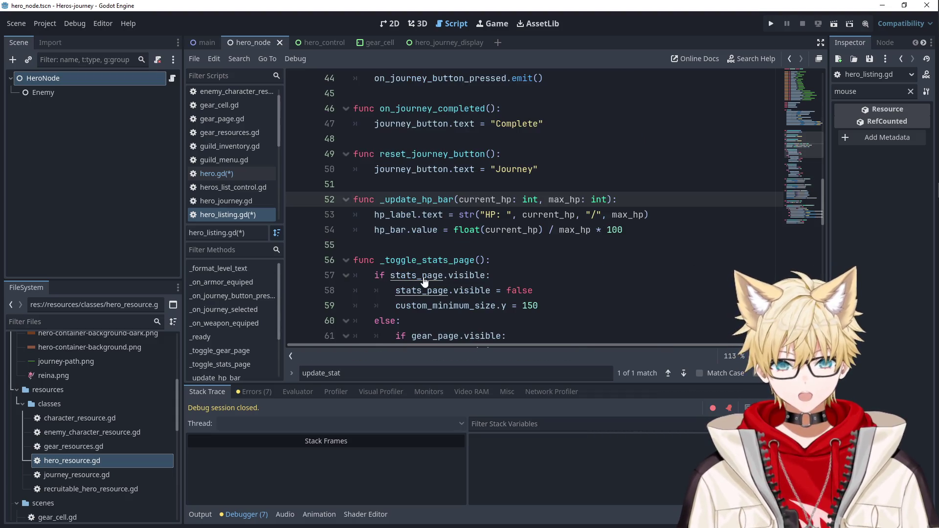
click(789, 59)
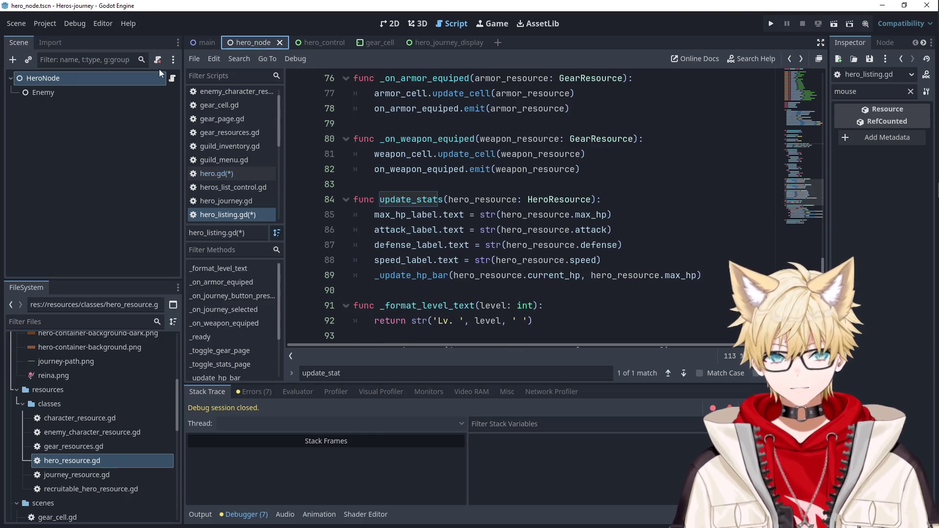
click(172, 78)
Delete the redundant update_hp_bar line 114 in hero.gd
key(ctrl+f)
text(update)
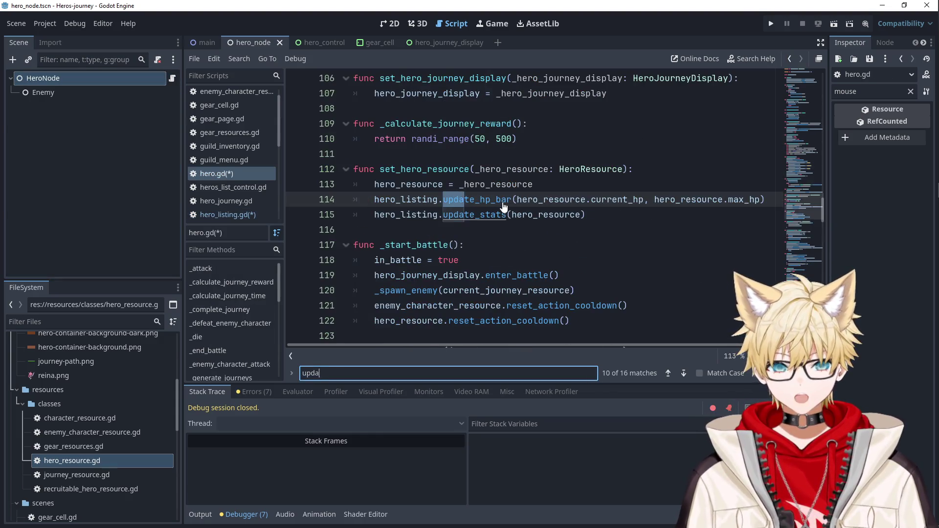
triple_click(769, 199)
key(BackSpace)
key(BackSpace)
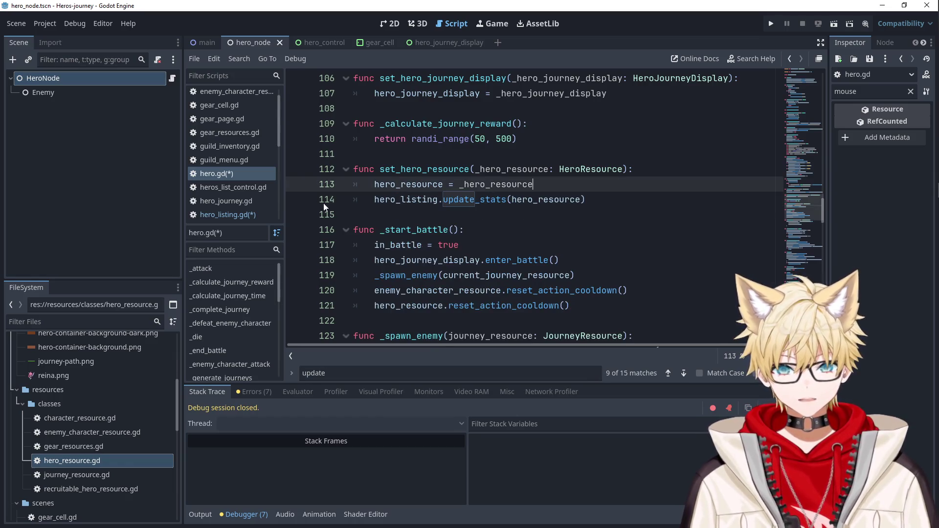
Replace the update_hp_bar call on line 141 with update_stats(hero_resource) and save
key(ctrl+f)
text(updatE_hop)
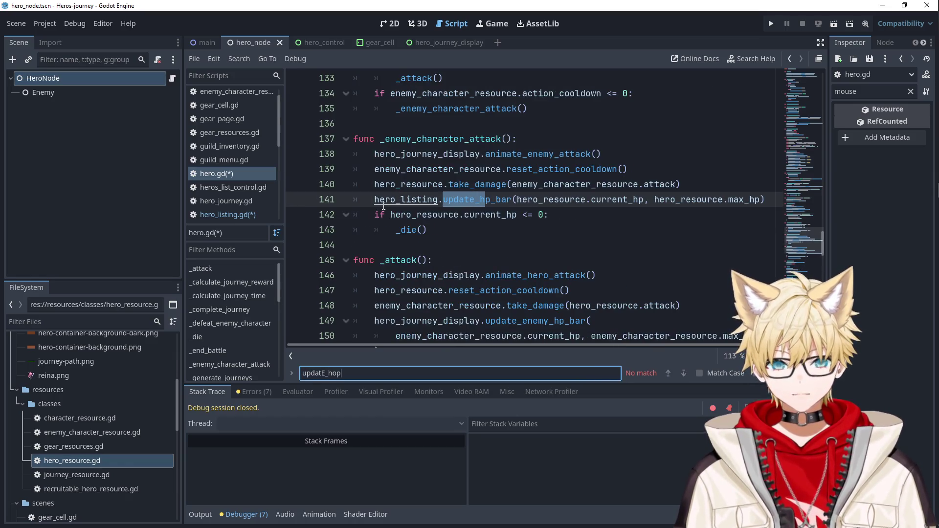
drag(772, 203, 297, 196)
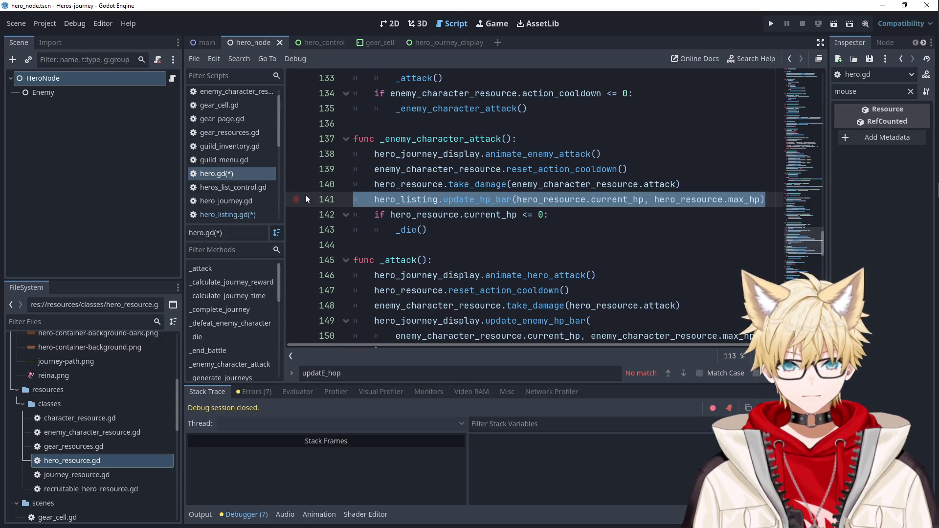
double_click(488, 199)
key(BackSpace)
text(update)
key(Down)
key(Return)
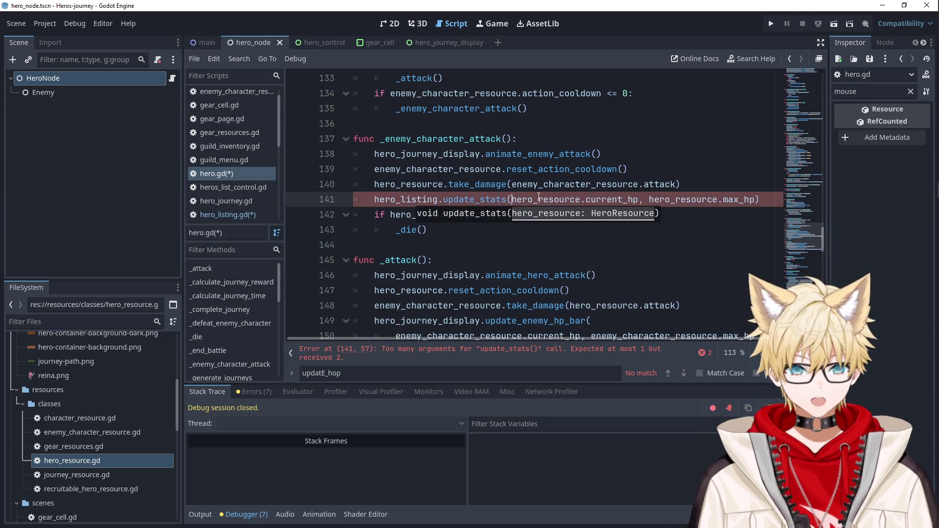
drag(586, 200, 757, 199)
key(BackSpace)
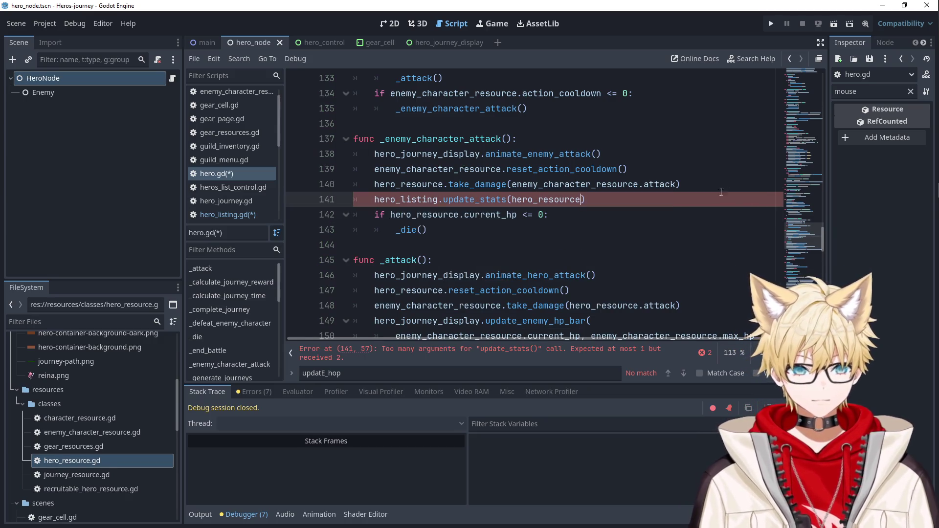
key(ctrl+s)
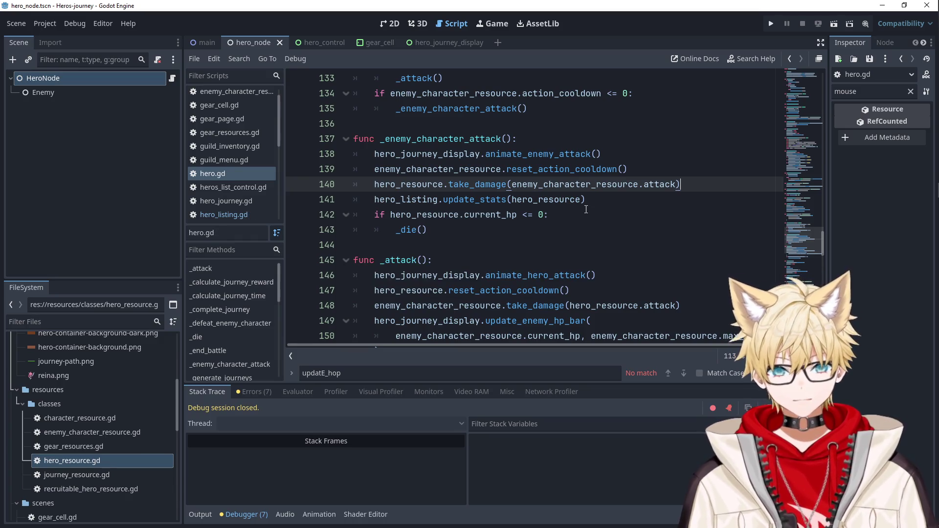
Delete the multi-line update_hp_bar call from _on_armor_equiped
key(ctrl+f)
text(update_h)
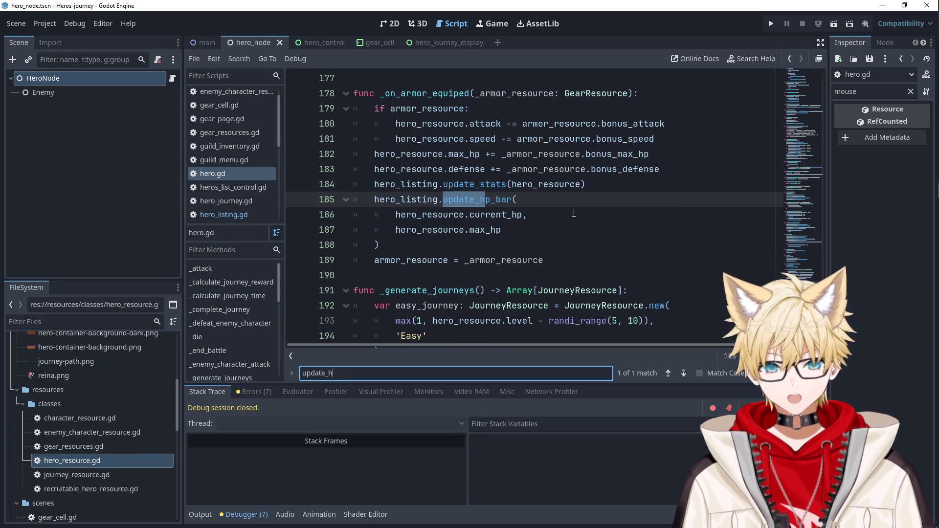
drag(386, 244, 602, 184)
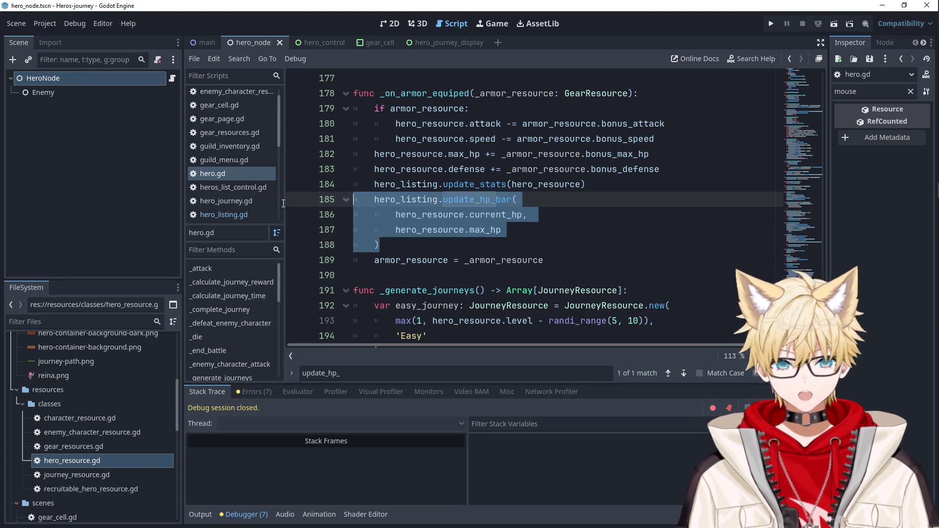
key(BackSpace)
Search hero.gd for any remaining update_hp calls, then clear the search
key(ctrl+f)
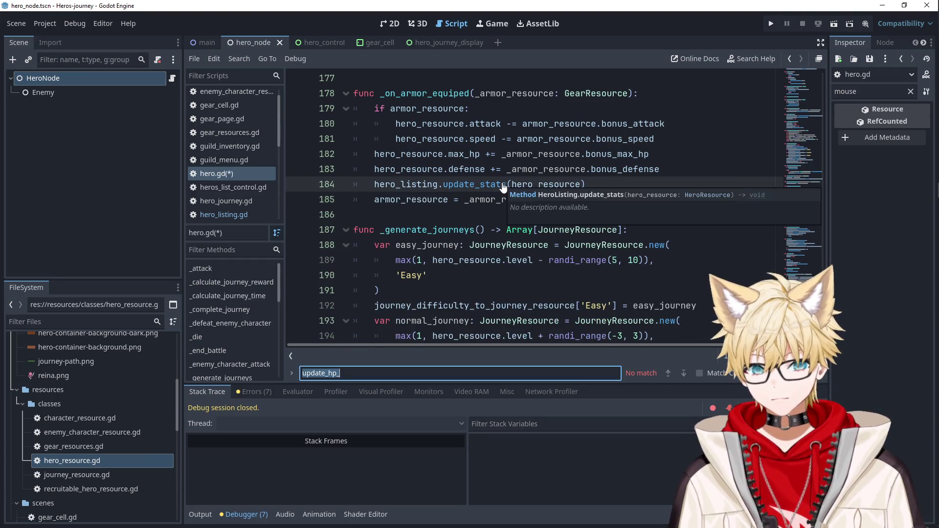
text(updatE_hp)
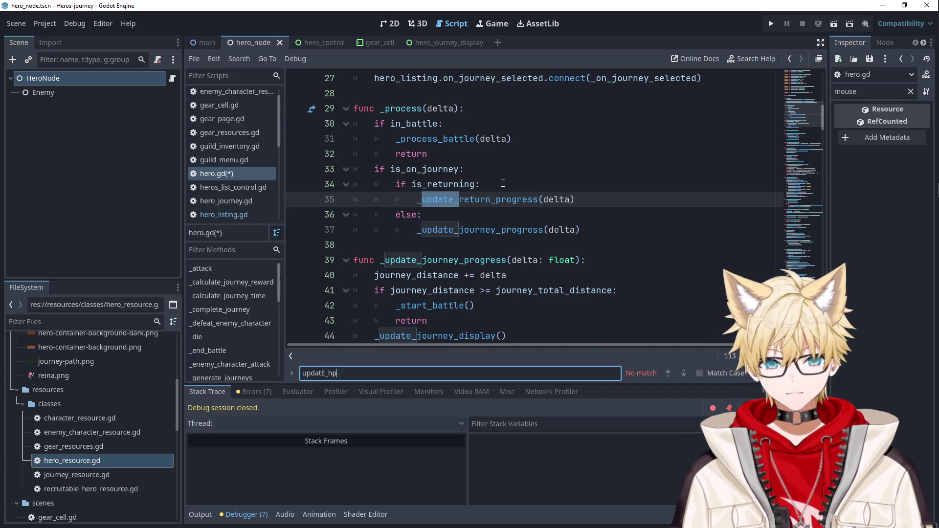
key(BackSpace)
key(BackSpace)
key(BackSpace)
text(e_hp)
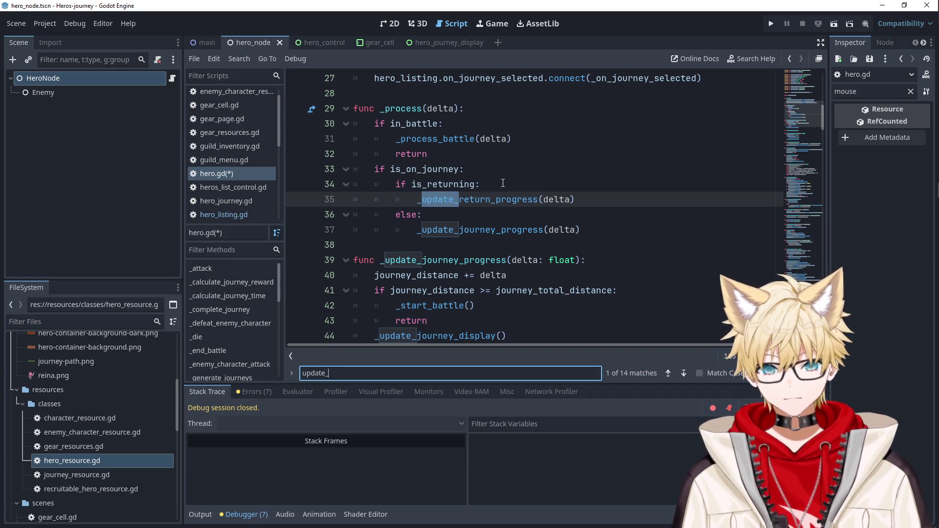
key(ctrl+a)
key(BackSpace)
click(503, 183)
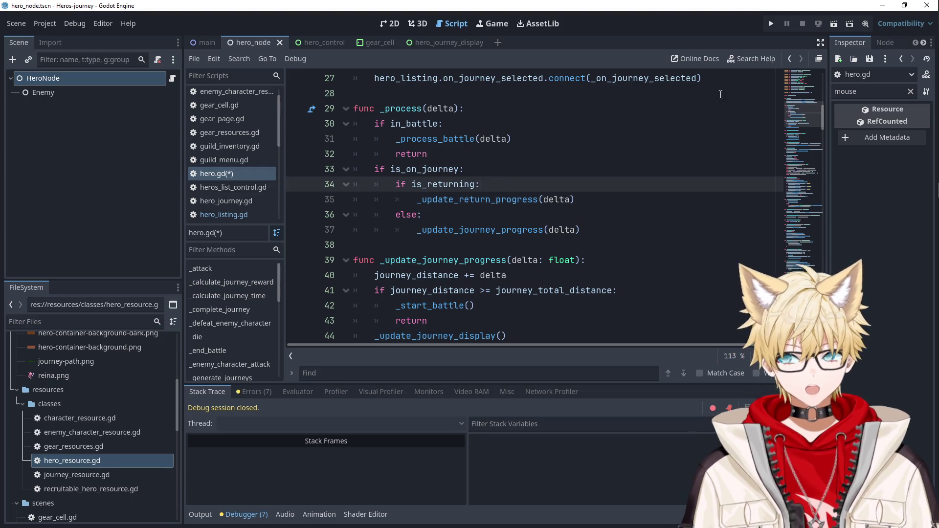
Run the game and recruit a hero from the Tavern
click(770, 25)
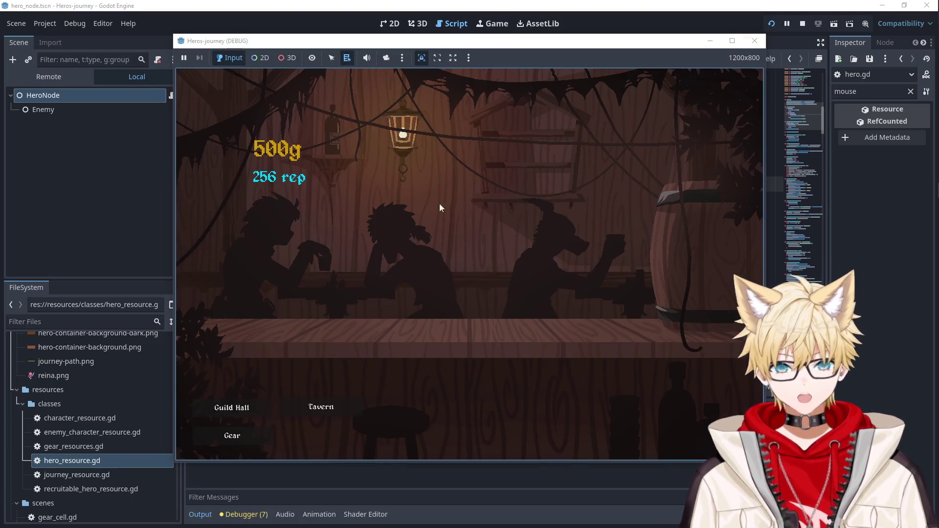
click(326, 409)
click(326, 237)
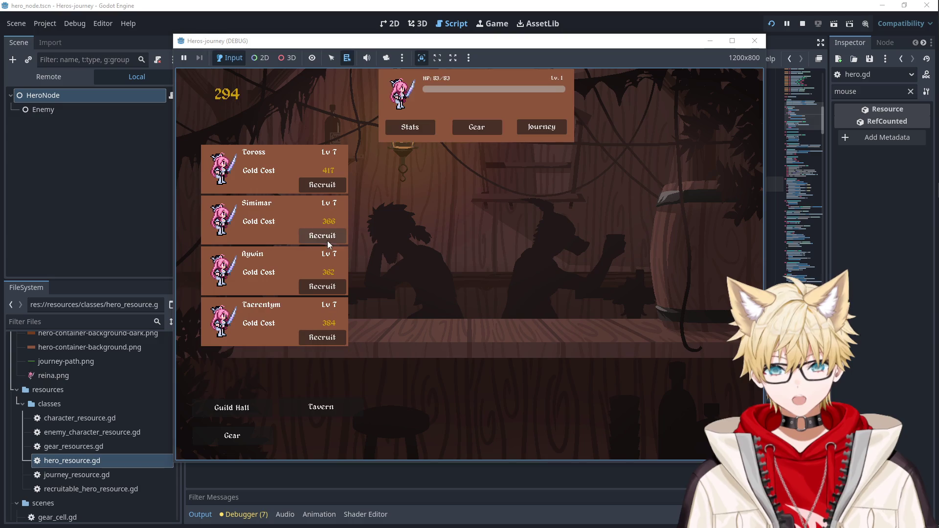
click(476, 132)
Send the hero on a journey, complete it to raise Max HP to 98, and close the game
click(410, 127)
click(542, 126)
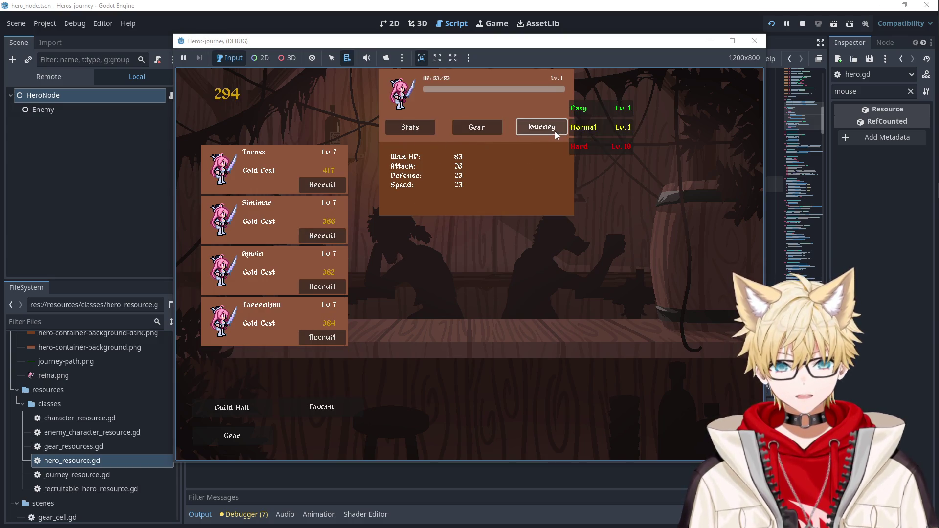
click(595, 128)
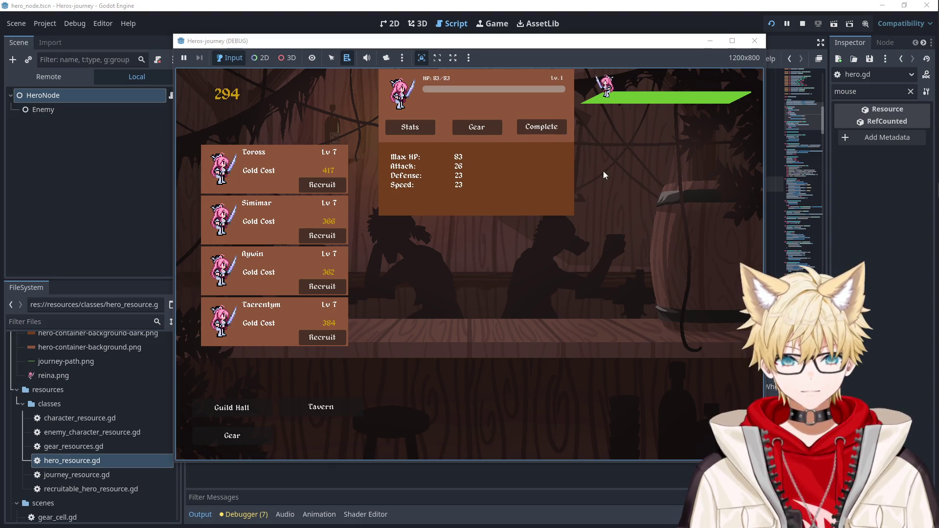
click(558, 132)
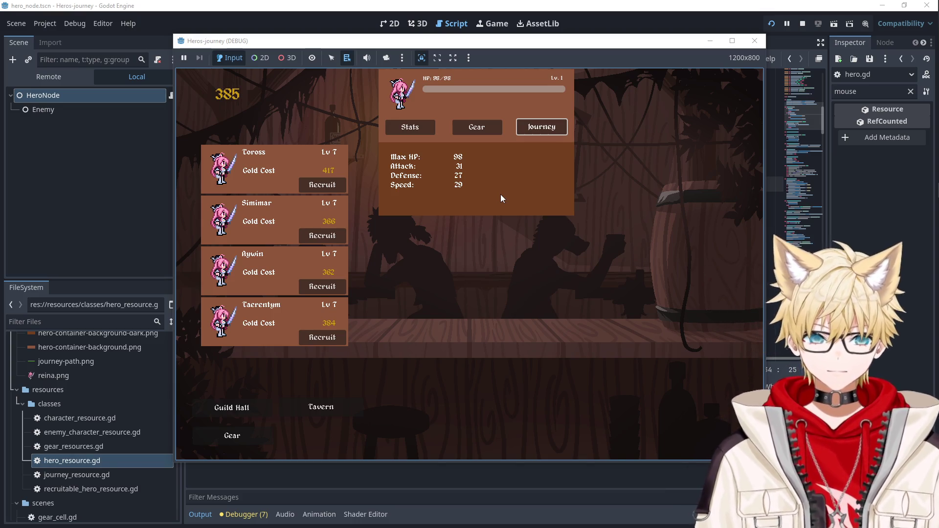
click(755, 40)
click(436, 215)
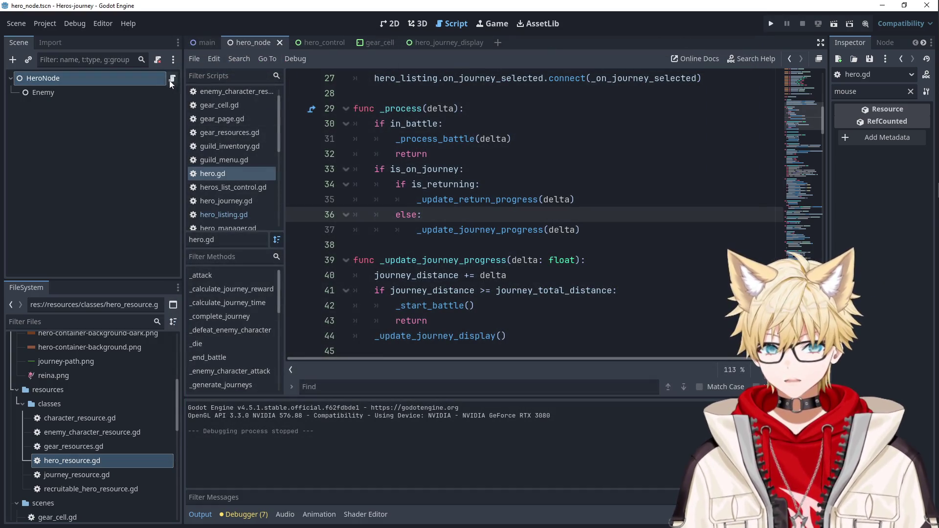
In hero_resource.gd, change _init's level_up(10) to a plain level_up() call
double_click(73, 463)
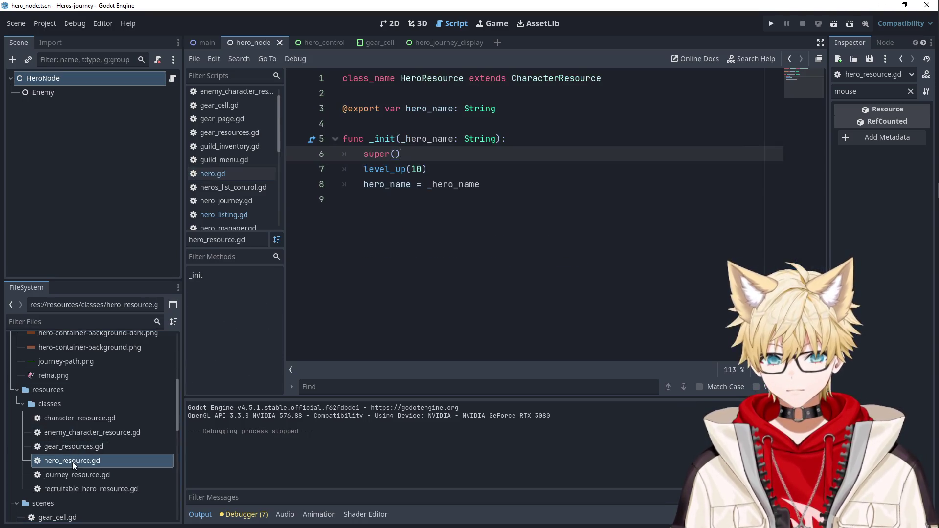
double_click(419, 170)
key(BackSpace)
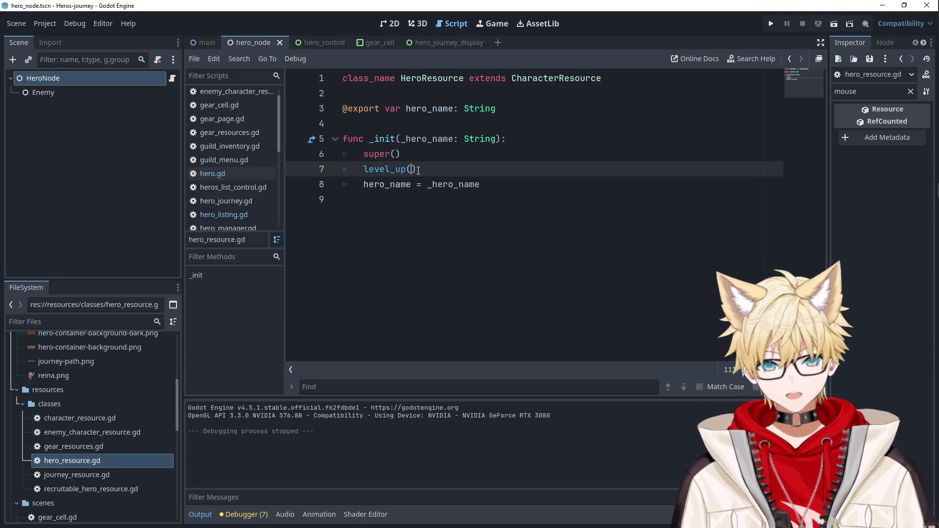
click(445, 156)
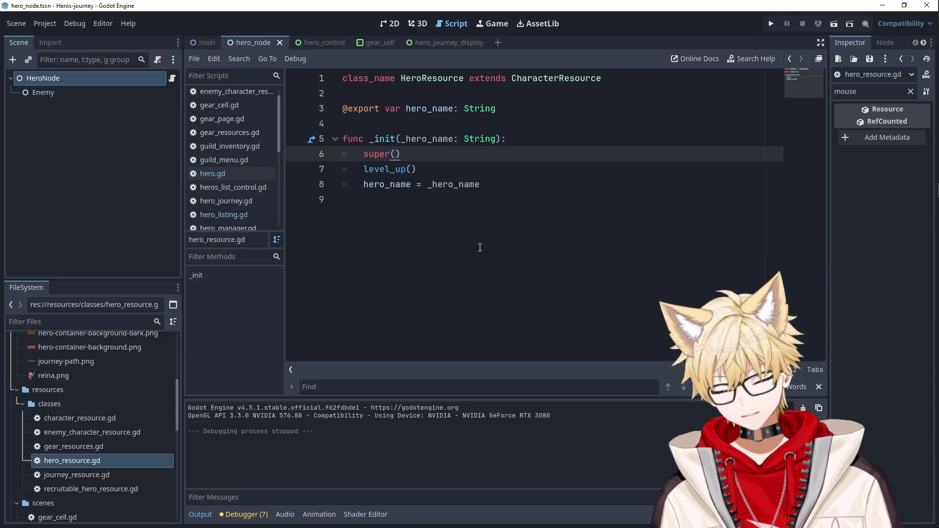
click(468, 224)
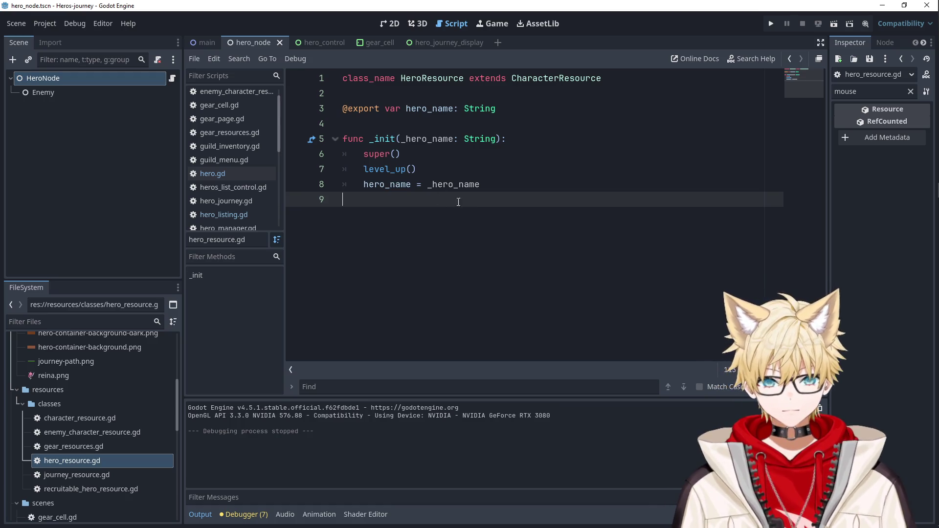
click(520, 138)
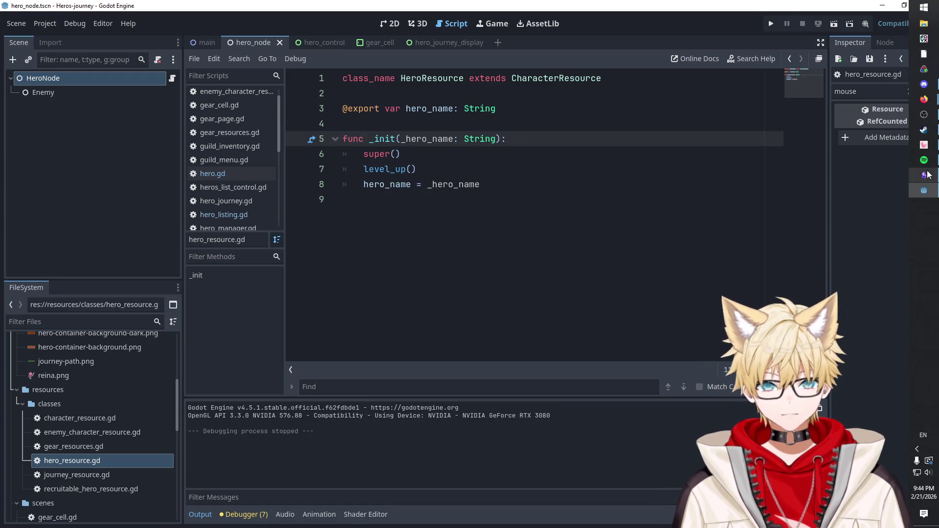
Check off the Journey difficulty selection task in the notes and return to Godot
click(932, 175)
click(317, 201)
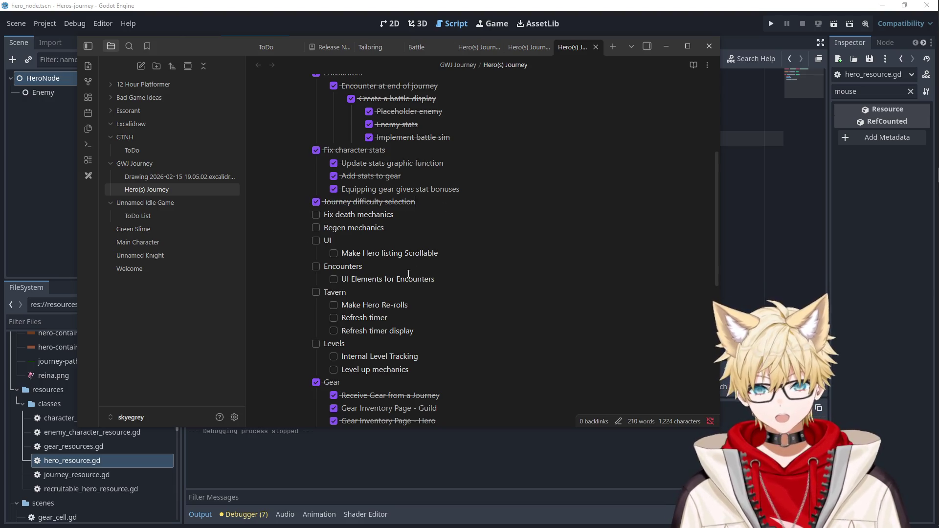
scroll(409, 274, down, 2)
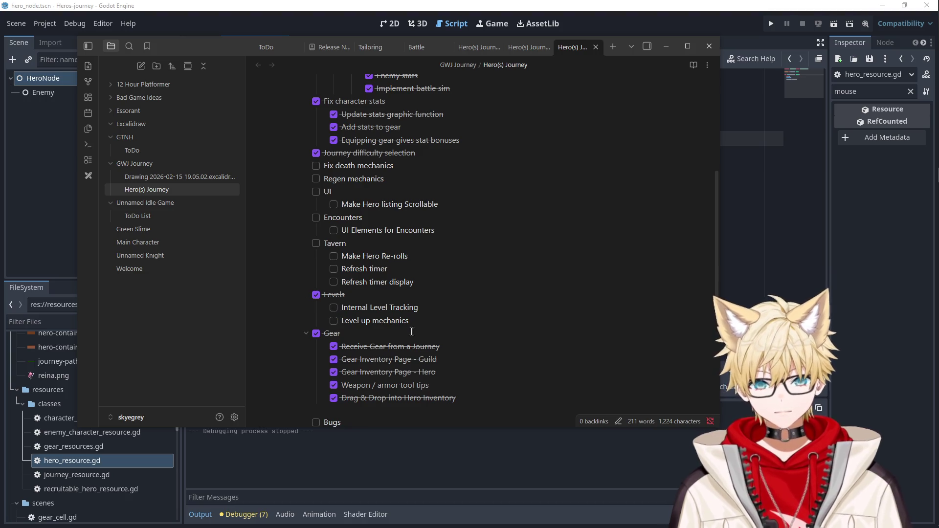
key(alt+Tab)
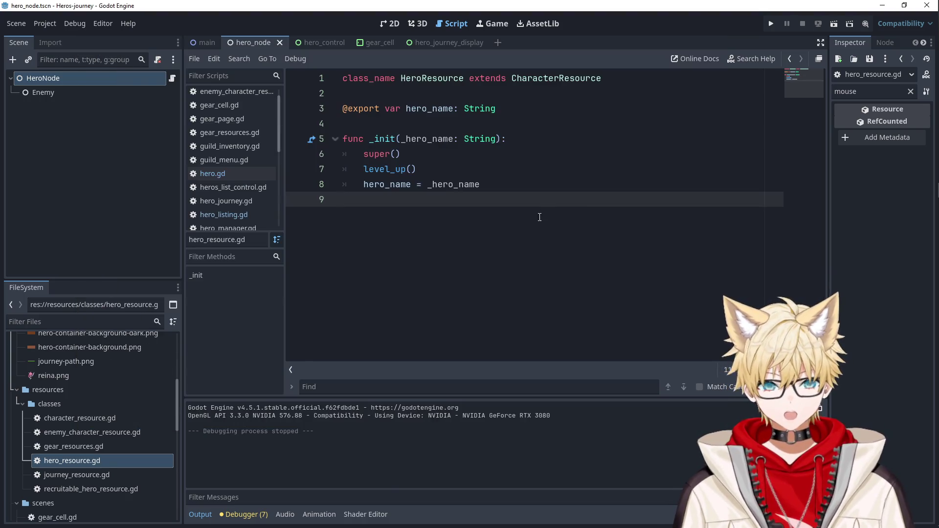
Search hero.gd for update_stats and jump to its definition in hero_listing.gd
click(321, 42)
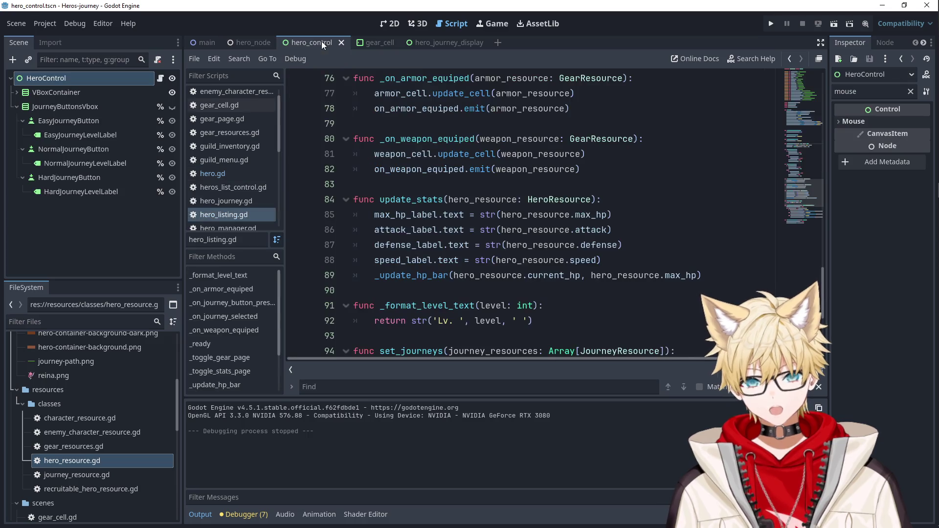
click(250, 42)
scroll(440, 252, up, 8)
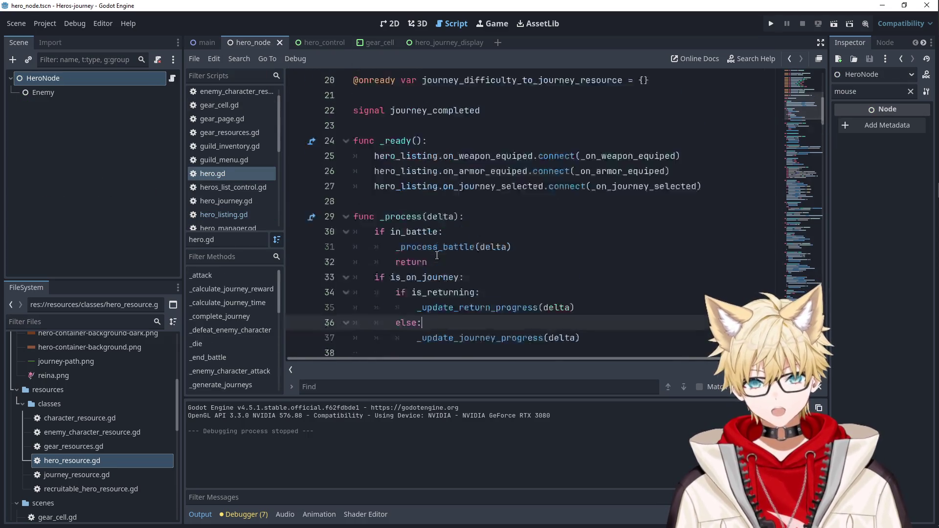
scroll(441, 251, down, 7)
key(ctrl+f)
text(upd)
key(Return)
text(ate_stat)
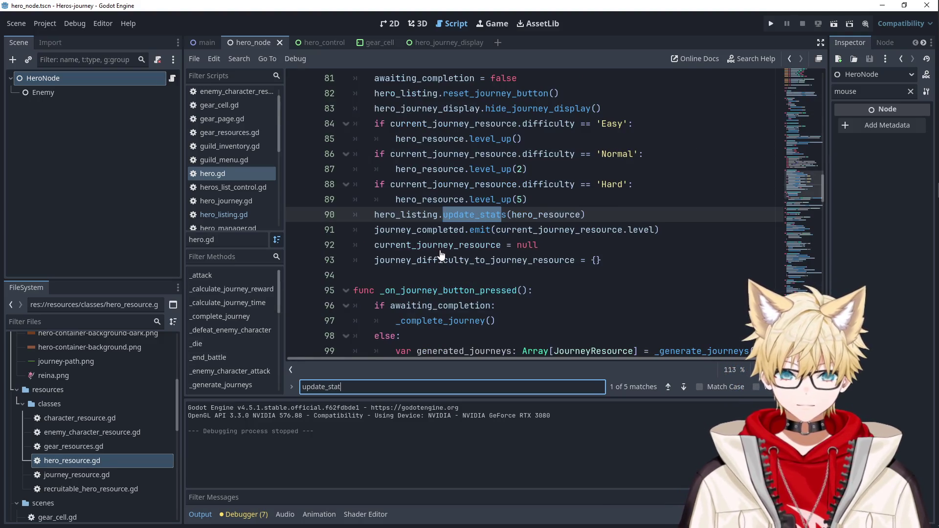
ctrl+click(471, 219)
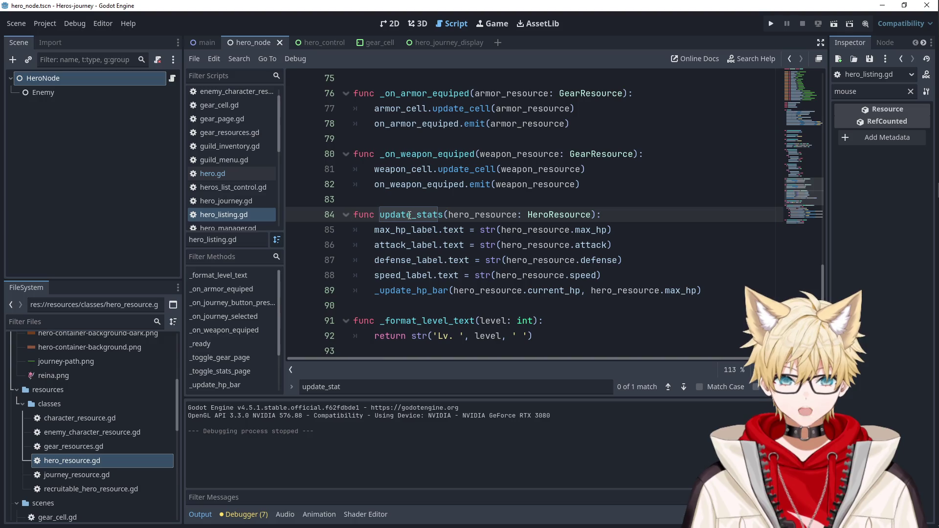
click(715, 289)
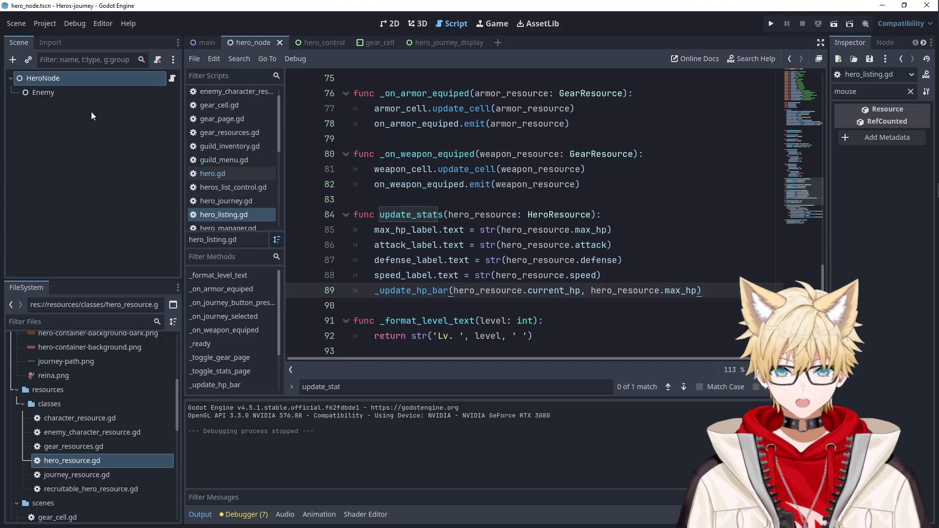
Open the hero_control scene in the 2D view with its VBoxContainer nodes expanded
click(321, 43)
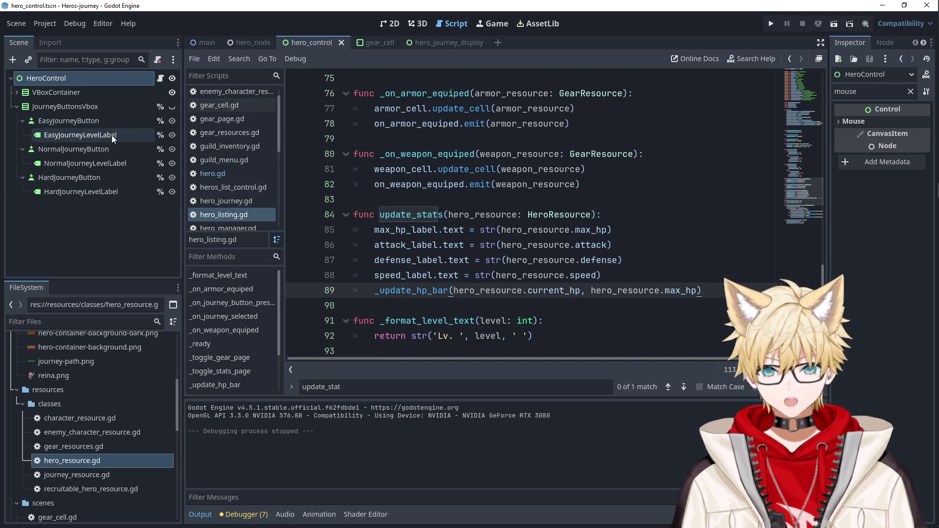
click(160, 80)
click(18, 92)
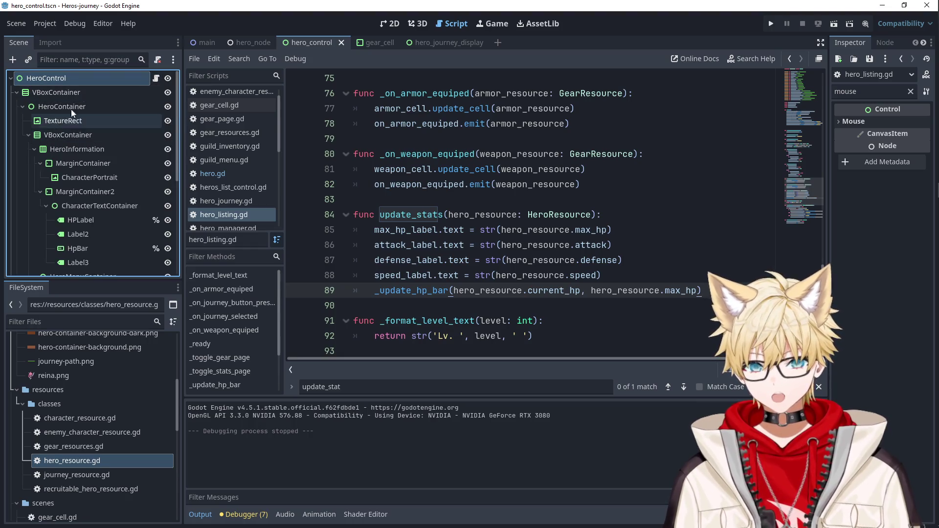
click(390, 24)
Rename the Label2 'Lv. 1' node to LevelLabel
click(427, 175)
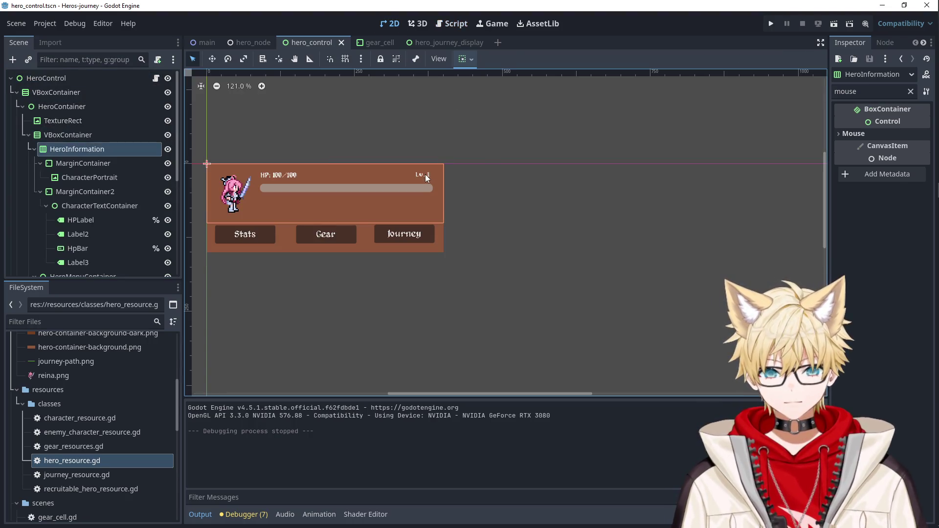
click(84, 163)
click(90, 177)
click(100, 205)
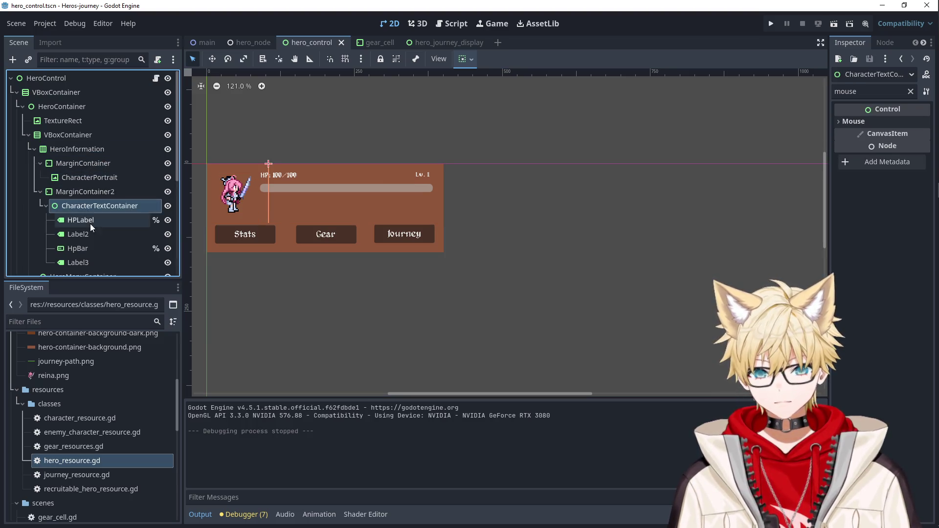
click(90, 224)
click(92, 239)
double_click(93, 235)
click(93, 235)
double_click(92, 235)
text(Level)
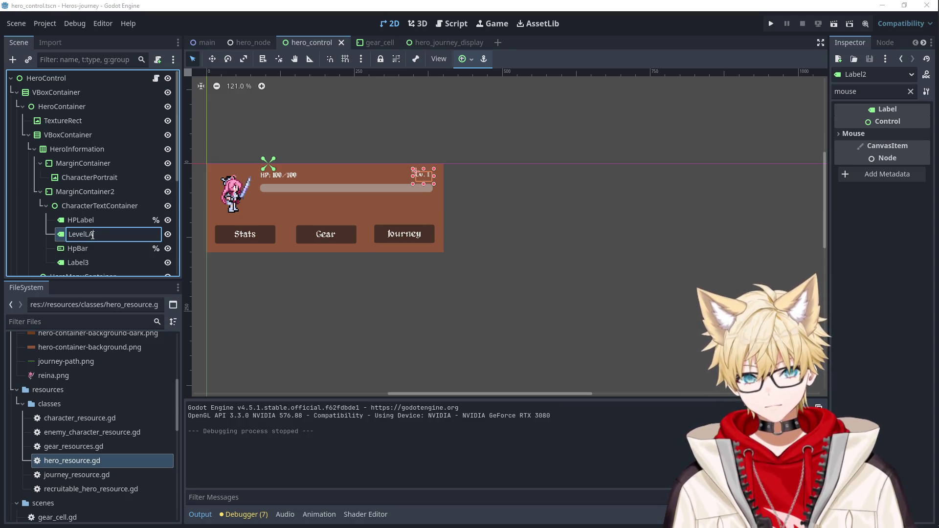
key(Return)
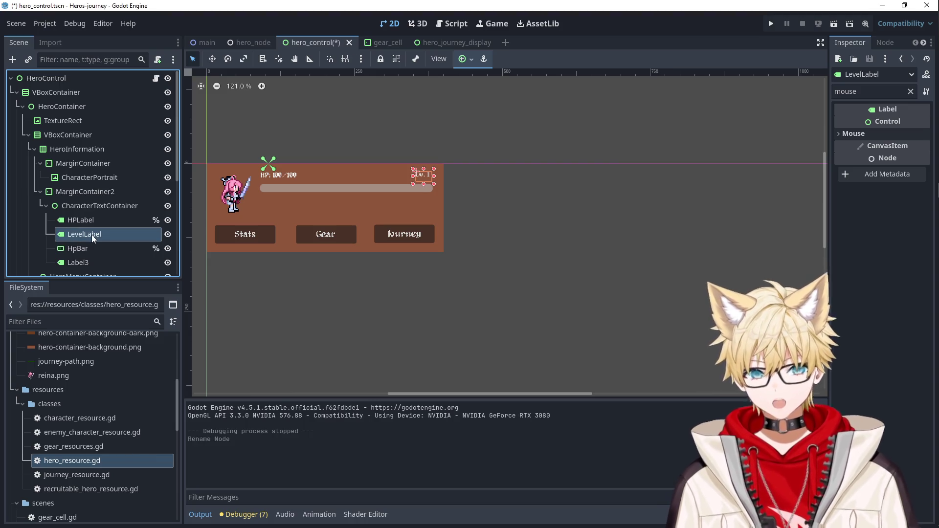
Inspect the card's HPLabel, LevelLabel, HpBar, Label3 and container nodes
click(98, 223)
click(93, 234)
click(92, 248)
click(92, 262)
click(96, 207)
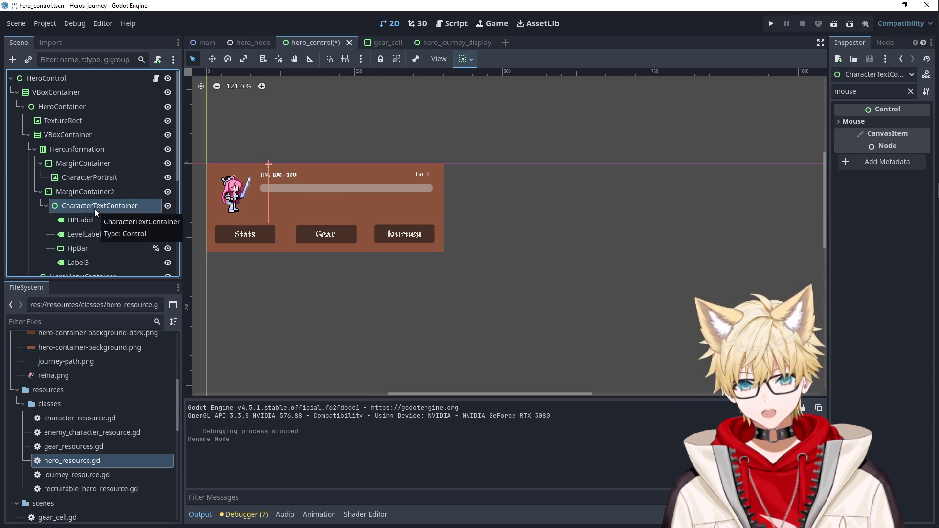
click(92, 194)
scroll(92, 194, down, 1)
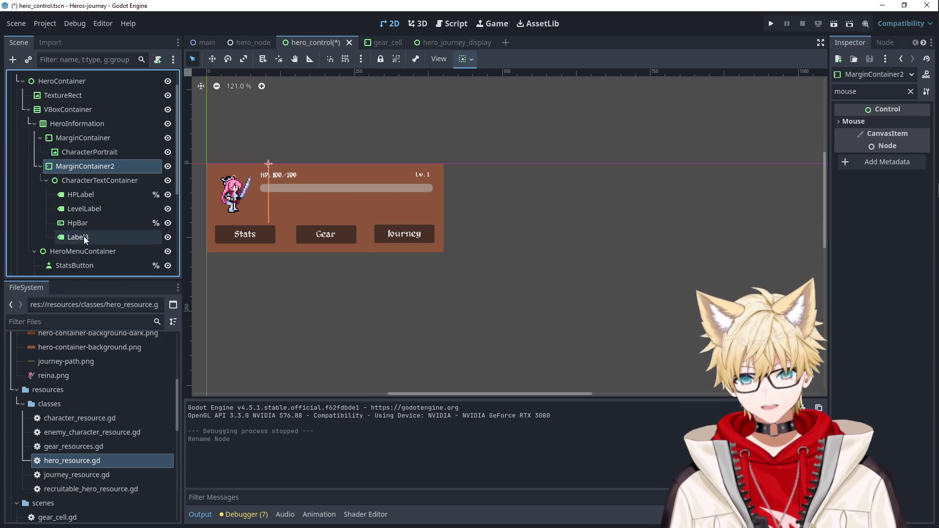
click(84, 237)
click(87, 223)
click(89, 208)
click(90, 195)
click(90, 181)
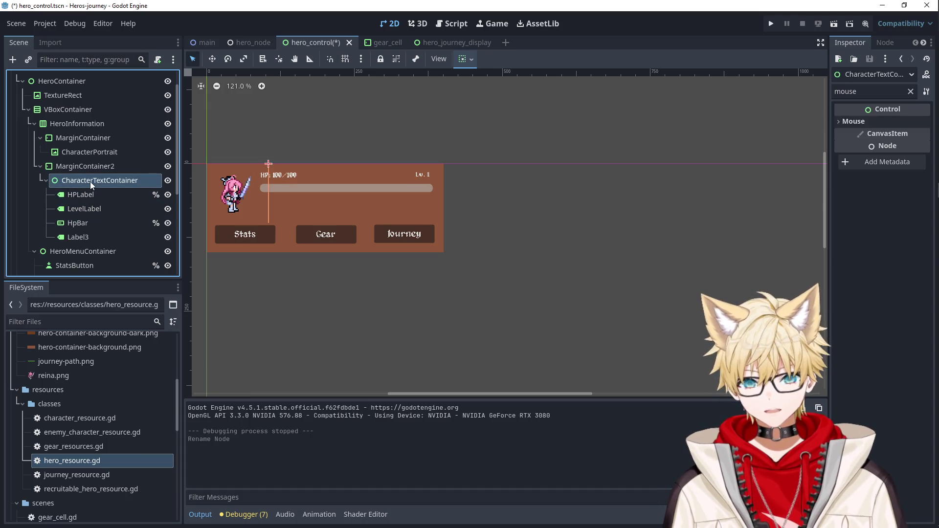
right_click(90, 182)
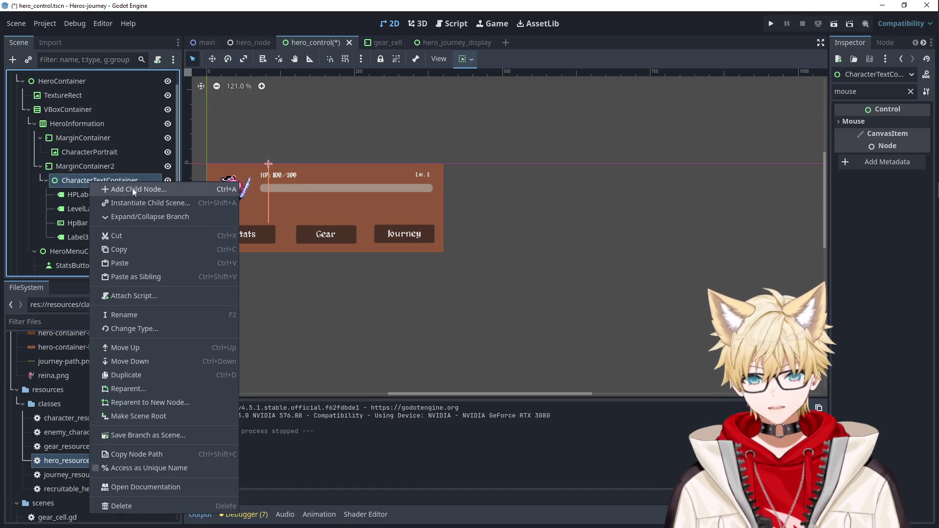
click(422, 204)
Move HPLabel, LevelLabel and HpBar down the card, leaving Label3 above them
click(296, 174)
ctrl+click(124, 211)
ctrl+click(122, 224)
mouse_move(317, 194)
mouse_down()
mouse_move(316, 204)
mouse_move(323, 185)
mouse_move(298, 177)
mouse_up()
click(102, 237)
Set Label3's text to Reina
click(911, 92)
click(868, 137)
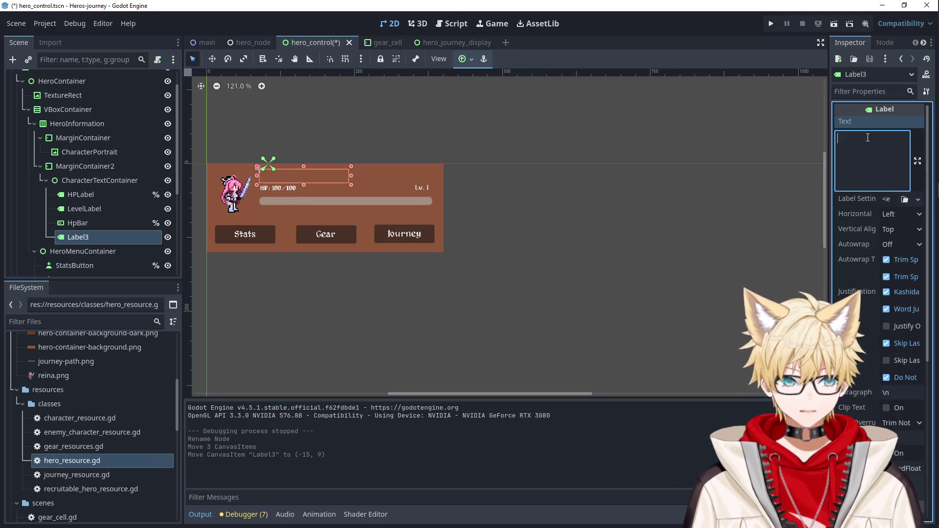
text(E)
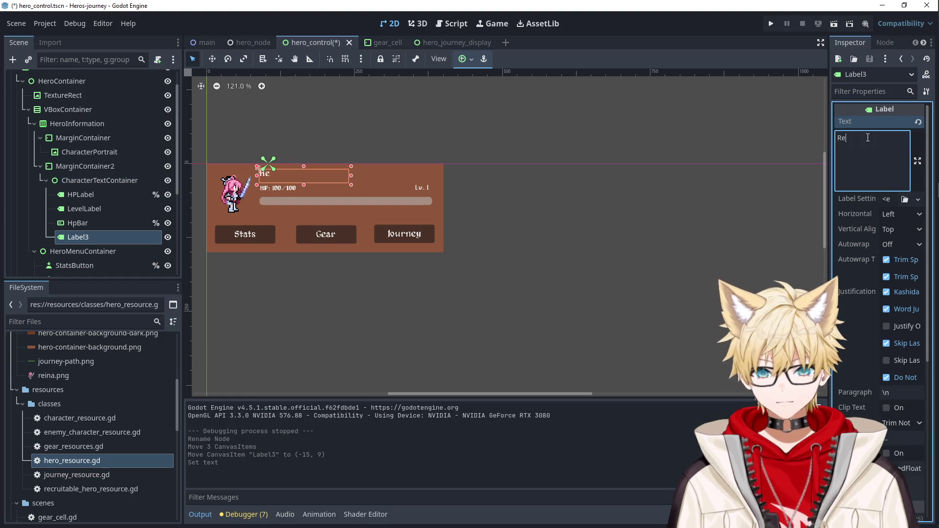
click(506, 293)
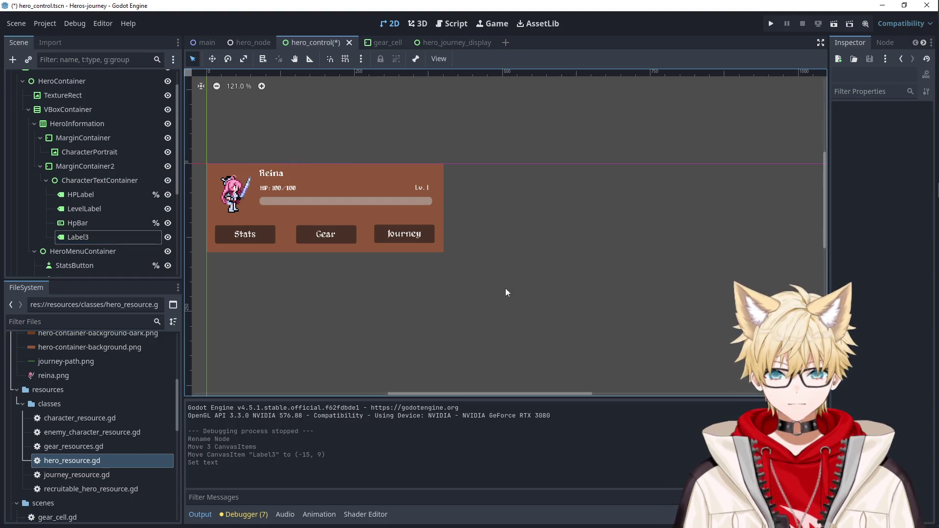
click(277, 177)
Give Label3 a theme font size override of 32
click(870, 93)
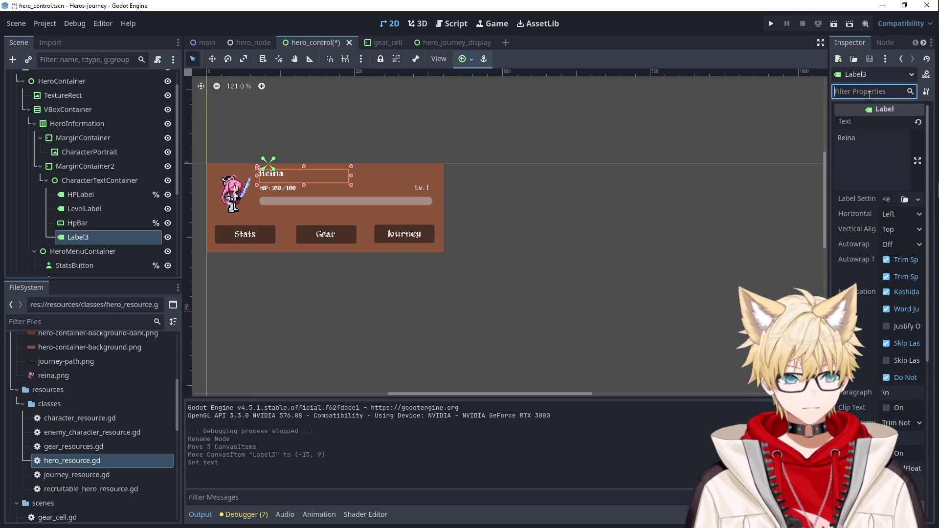
text(text)
click(867, 228)
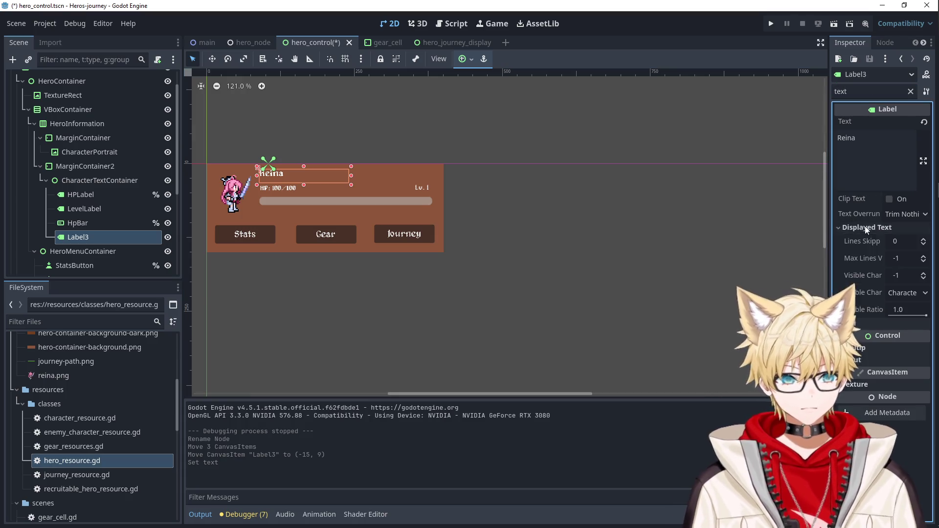
key(ctrl+a)
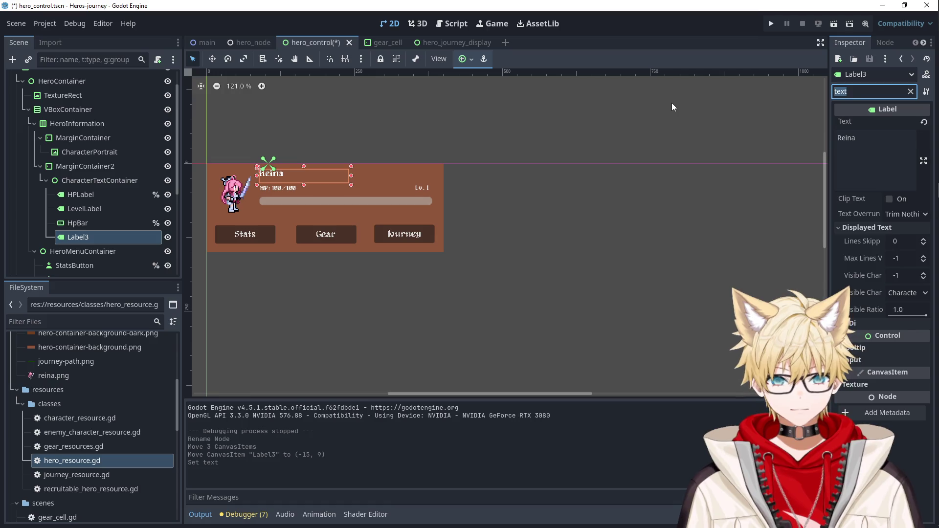
text(fontsize)
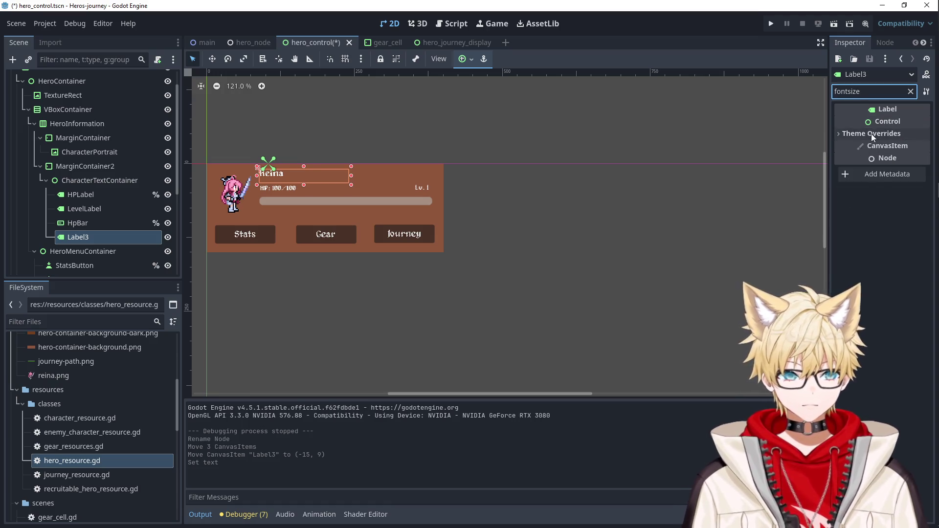
click(871, 133)
click(865, 146)
click(855, 160)
click(910, 162)
scroll(910, 162, up, 17)
scroll(911, 161, down, 1)
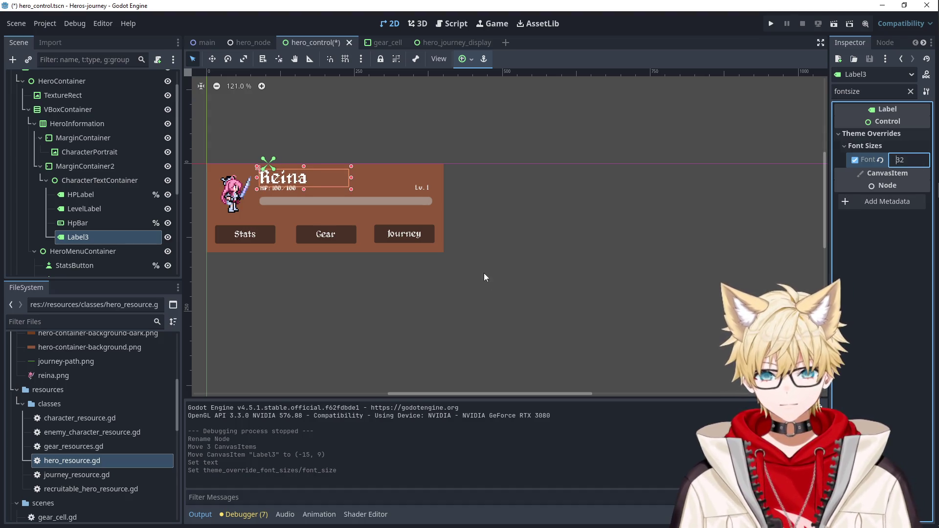
Nudge HPLabel, LevelLabel and HpBar slightly lower beneath the name
click(485, 278)
click(281, 191)
shift+click(290, 199)
shift+click(422, 188)
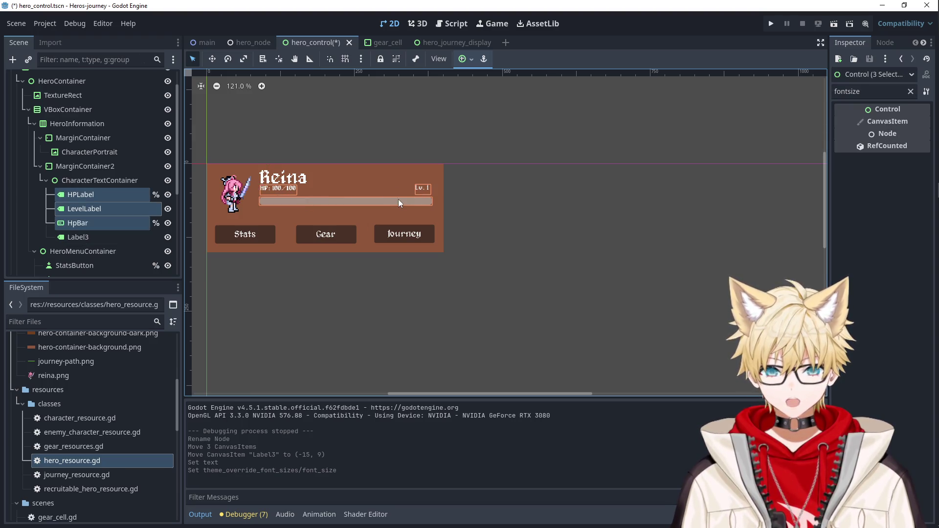
drag(398, 201, 397, 207)
click(397, 218)
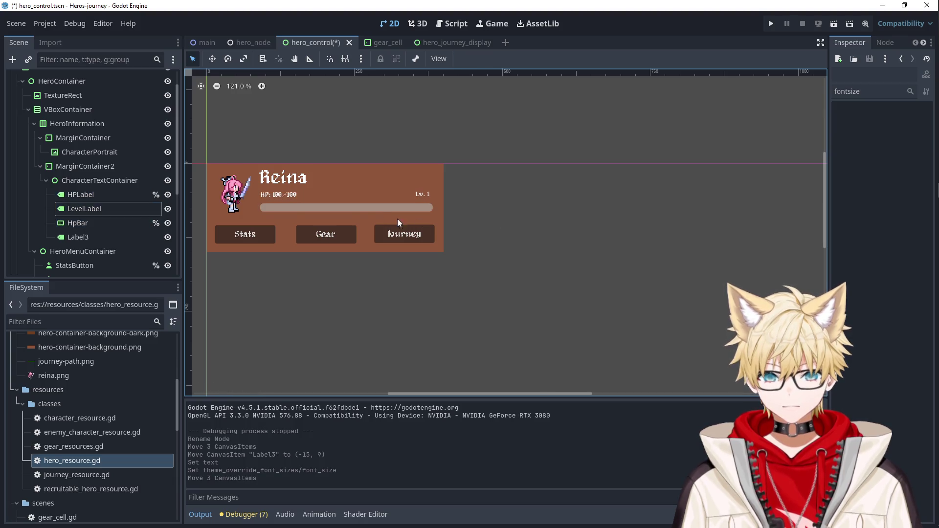
Make LevelLabel accessible as a scene-unique name
click(96, 207)
click(90, 223)
key(Down)
click(90, 224)
click(95, 208)
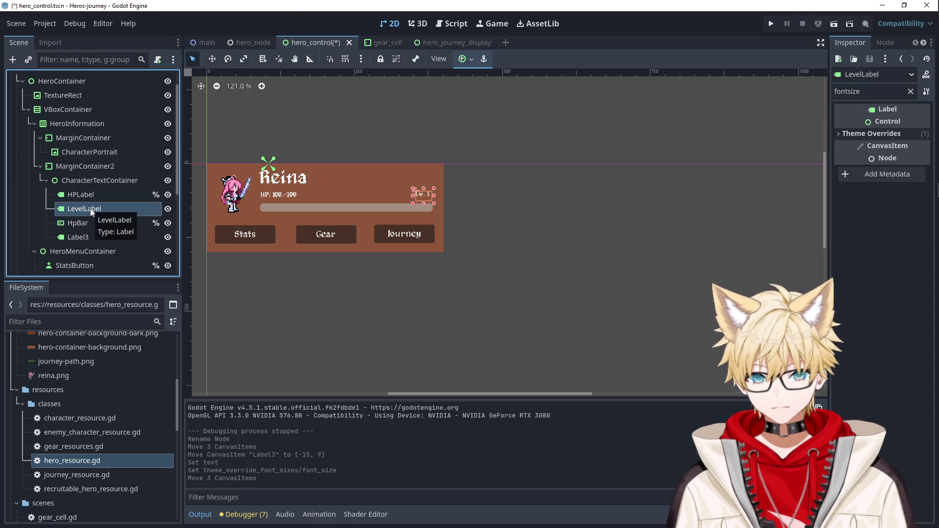
right_click(91, 210)
click(151, 482)
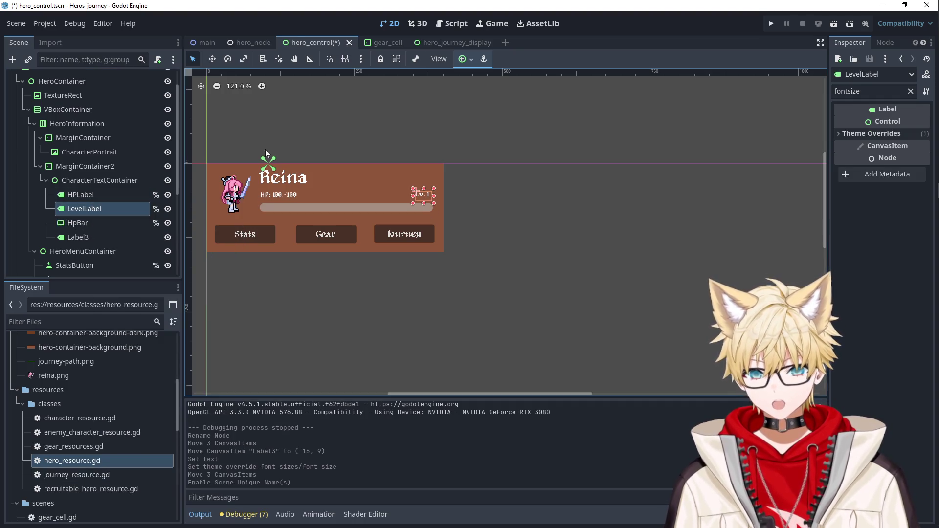
click(450, 24)
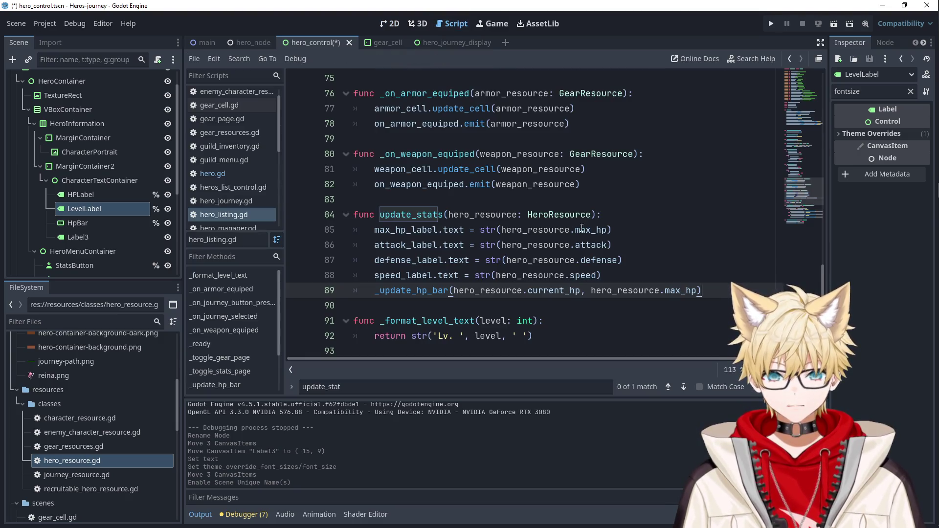
click(630, 210)
key(Return)
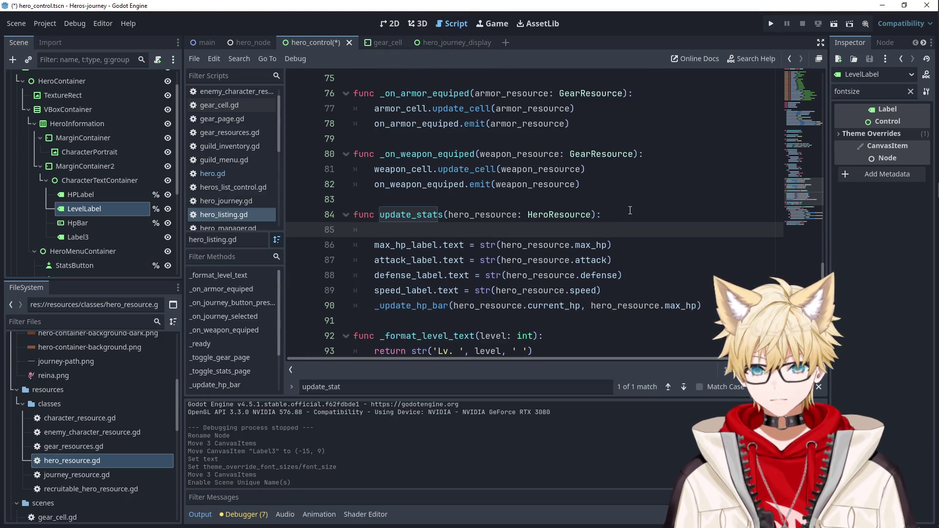
scroll(630, 210, up, 20)
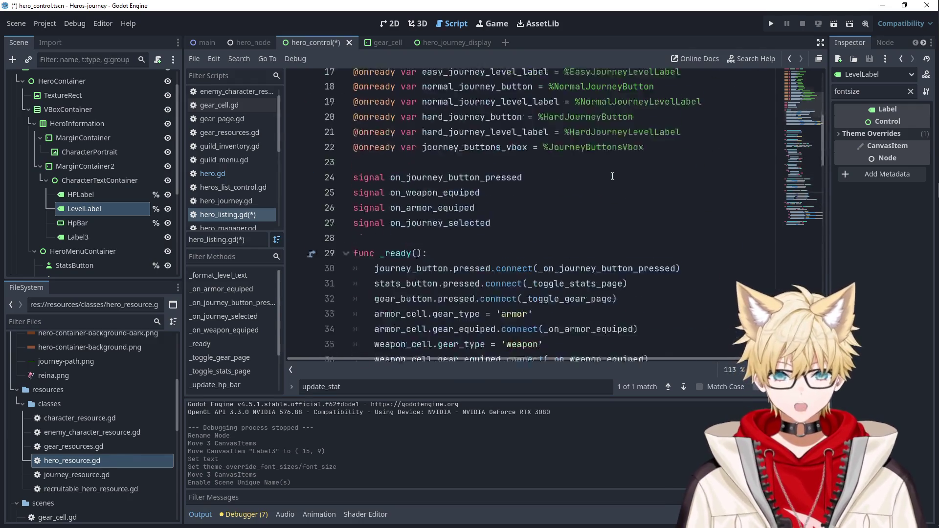
mouse_move(88, 208)
mouse_down()
mouse_move(306, 251)
mouse_move(362, 290)
mouse_up()
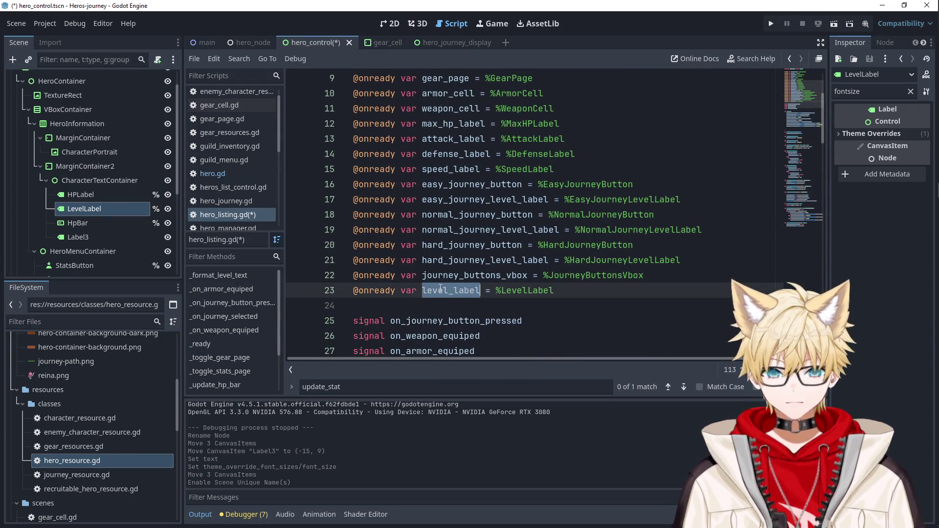
scroll(455, 269, down, 13)
scroll(455, 269, down, 10)
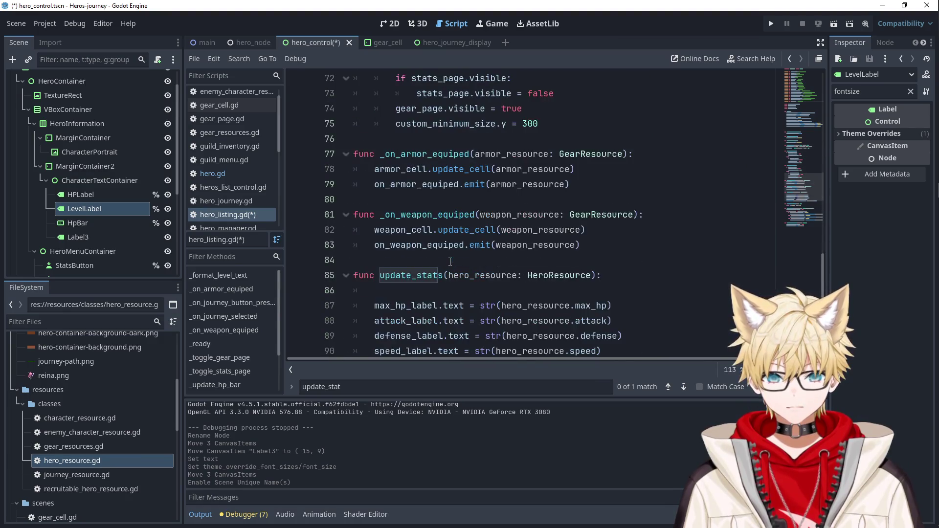
In update_stats, set level_label.text to str('Lv. ', hero_resource.level) and save
click(394, 154)
text(level_label.text = str)
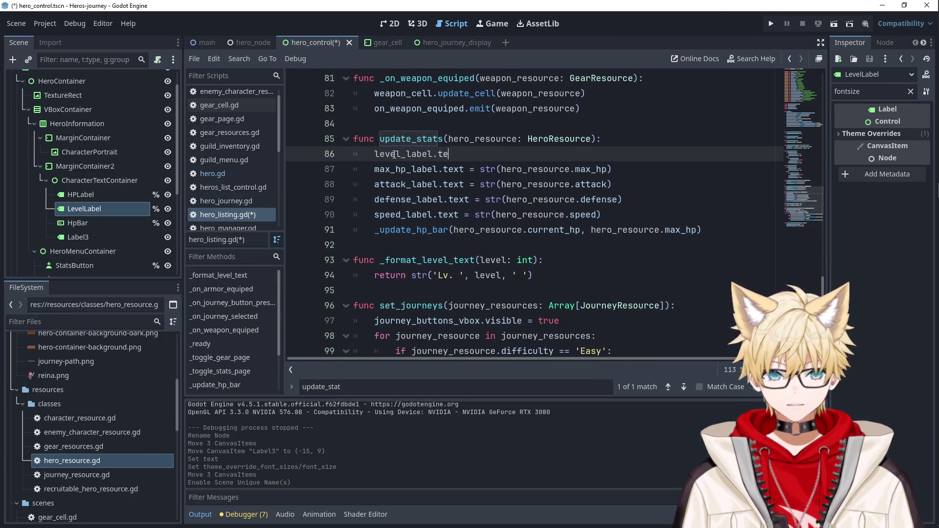
text(('Lv. ', h)
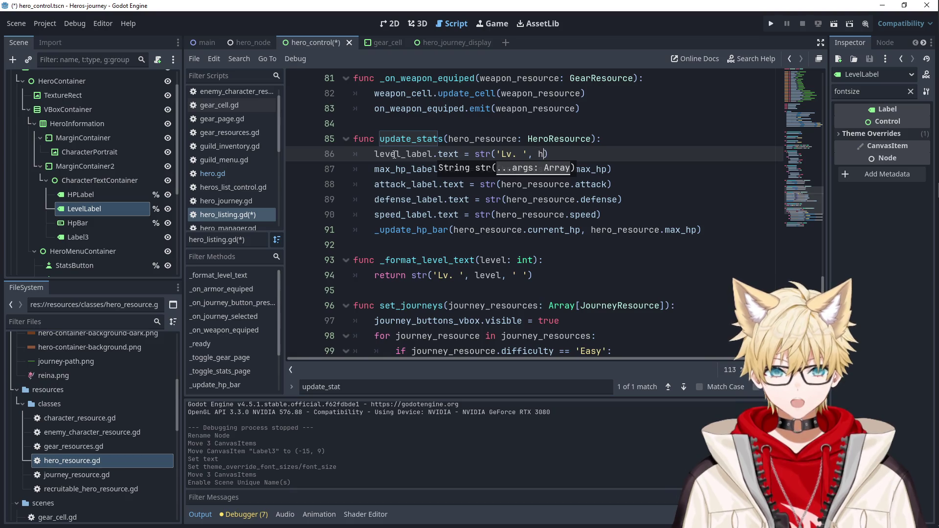
key(BackSpace)
key(BackSpace)
key(BackSpace)
text(ero)
key(Return)
text(.)
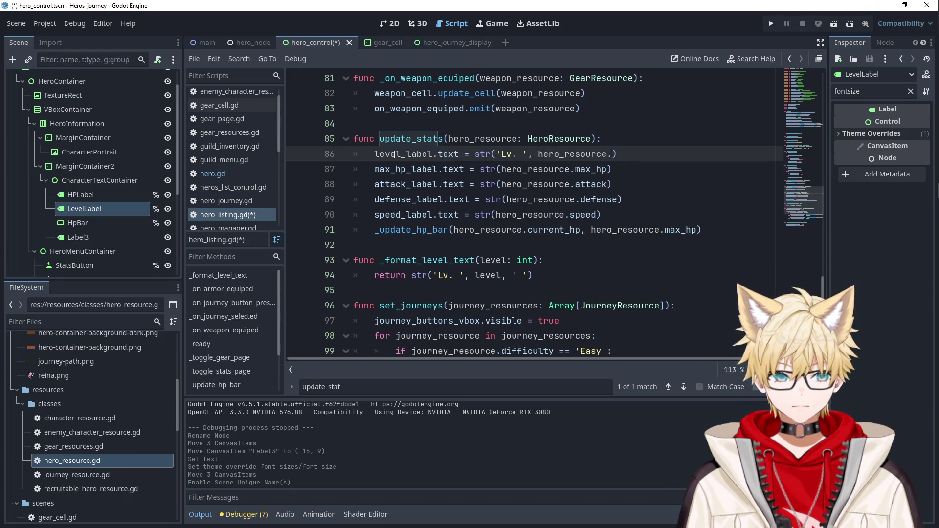
text(level)
click(663, 150)
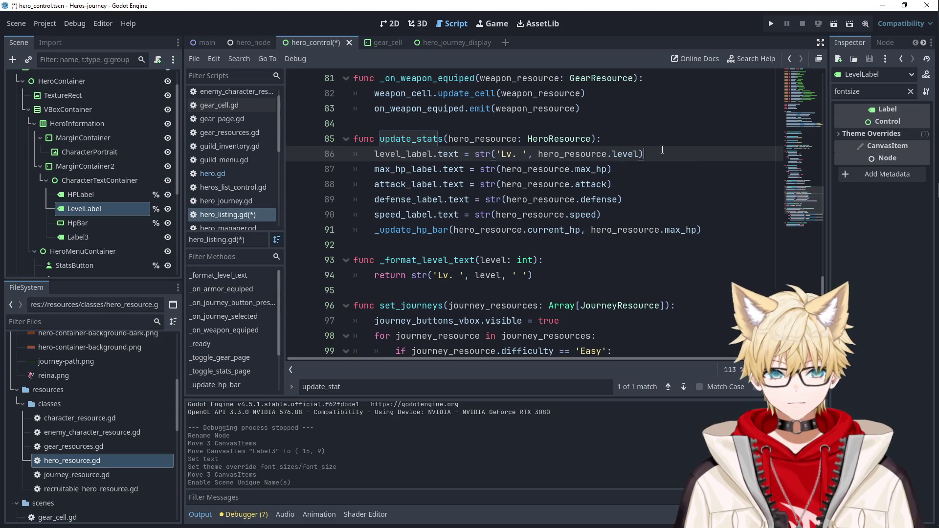
key(ctrl+s)
Run the game and recruit a hero from the Tavern
click(771, 23)
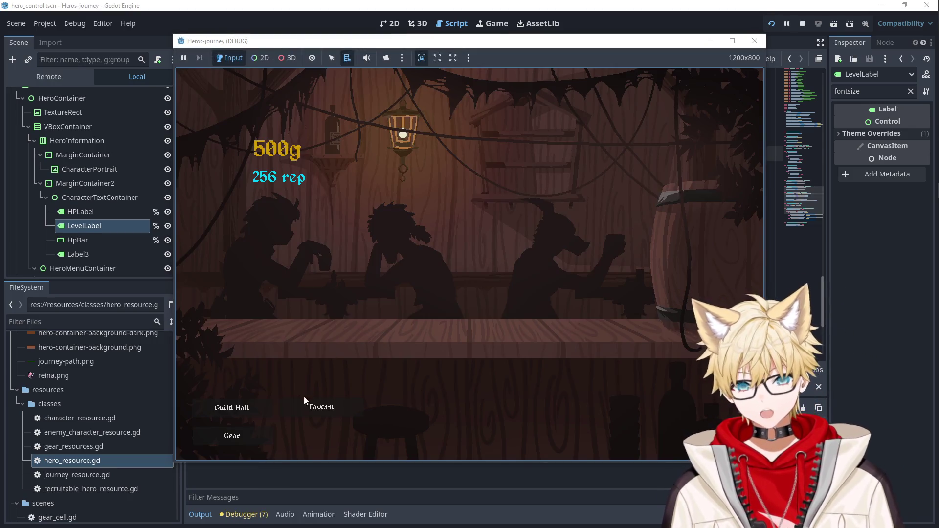
click(304, 404)
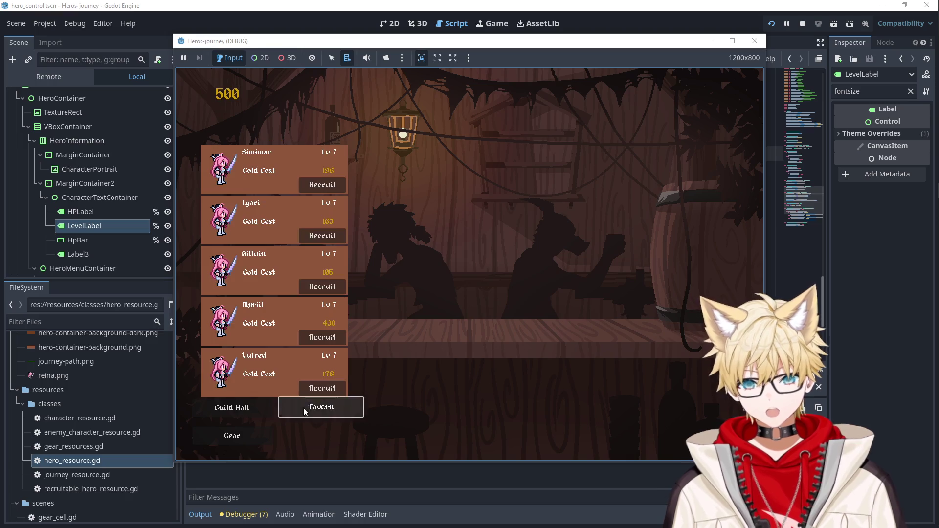
click(314, 185)
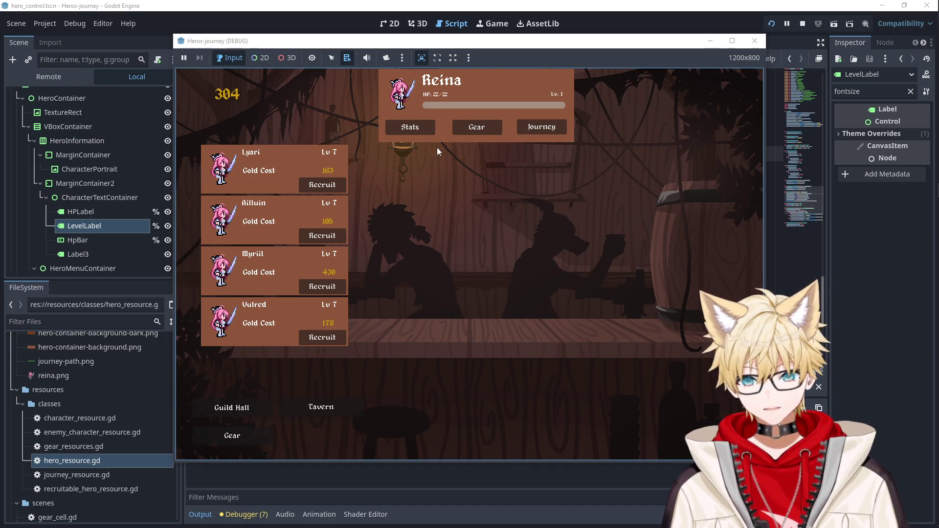
Open Reina's gear, send her on an Easy journey, then switch to Guild Hall and back to Tavern
click(474, 129)
click(232, 435)
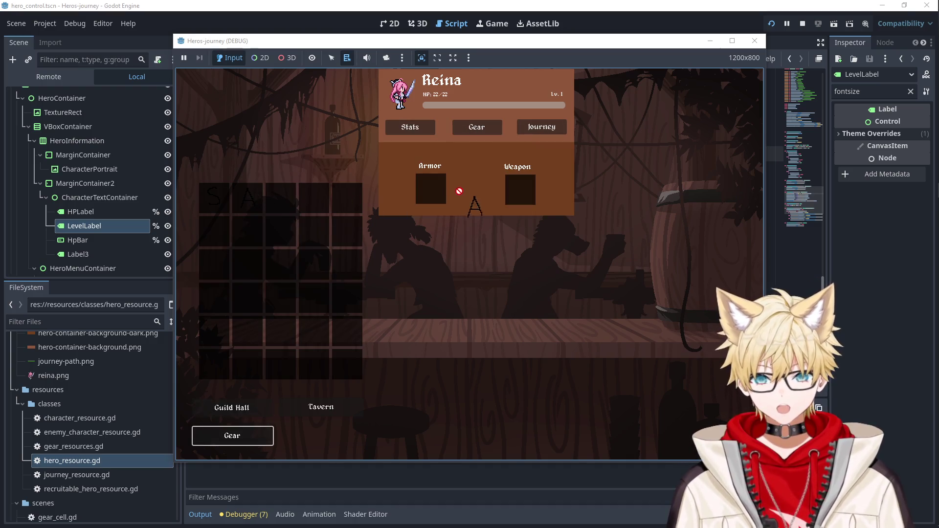
click(542, 127)
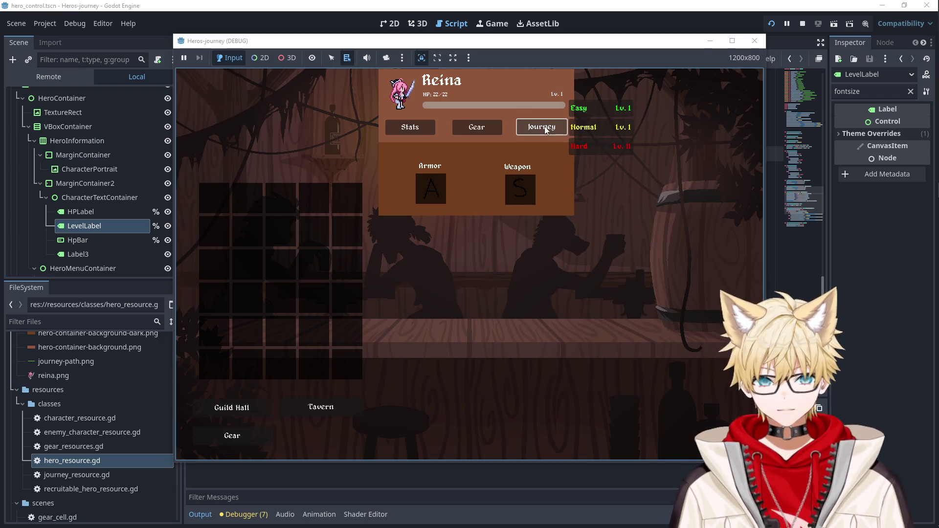
click(599, 115)
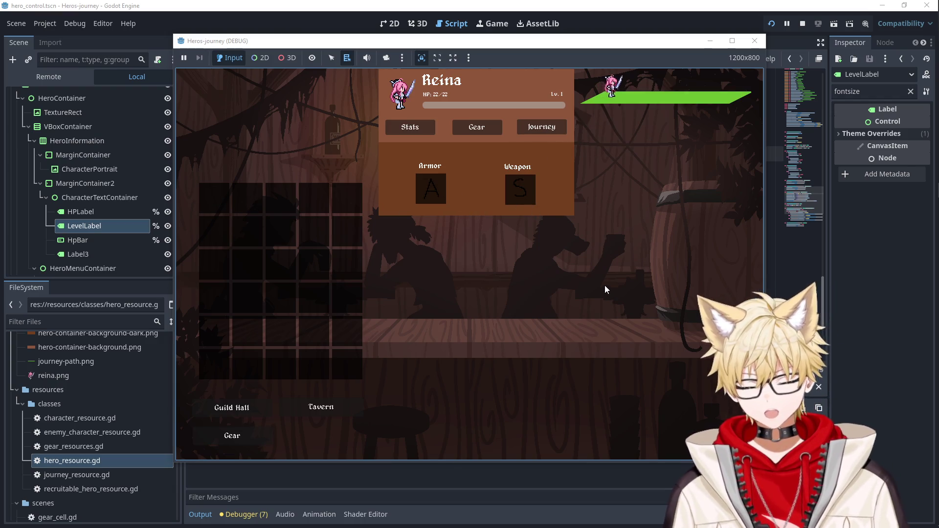
click(240, 409)
click(301, 412)
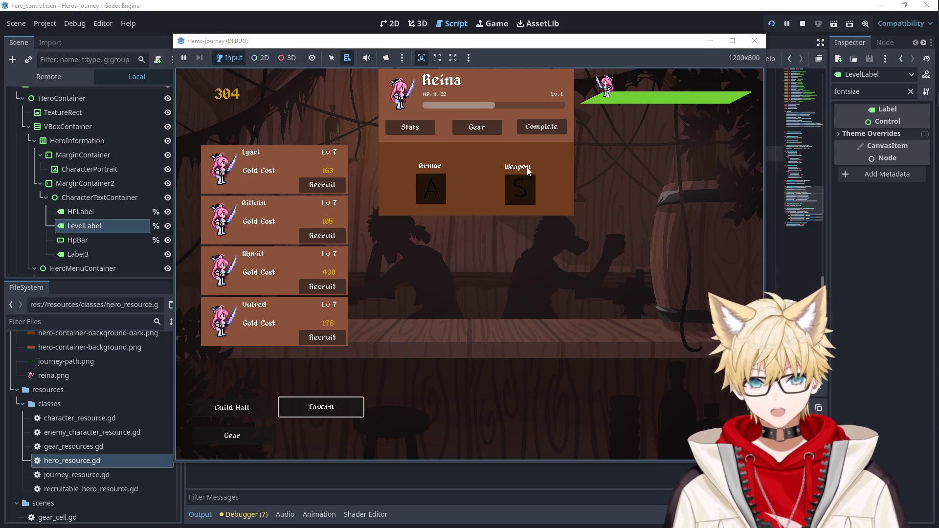
Complete Reina's journey, view her stats panel, and close the debug game window
click(524, 126)
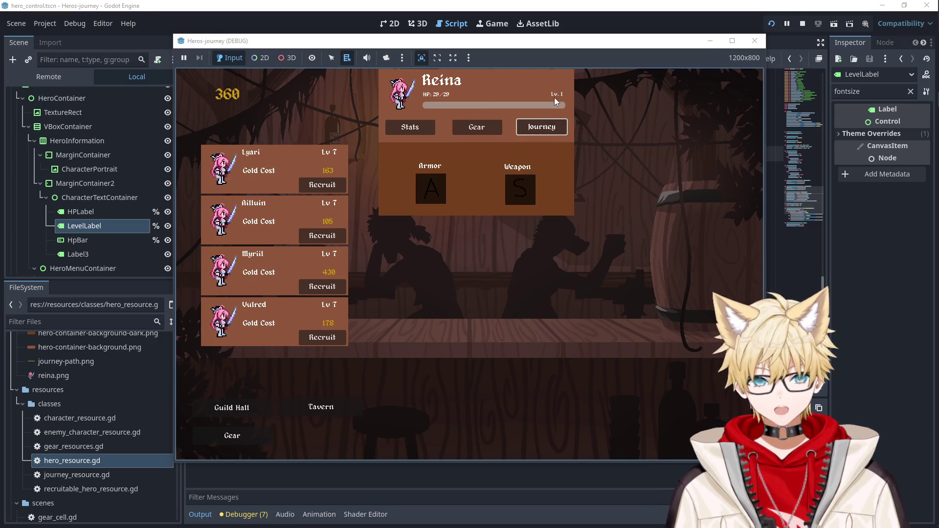
click(415, 127)
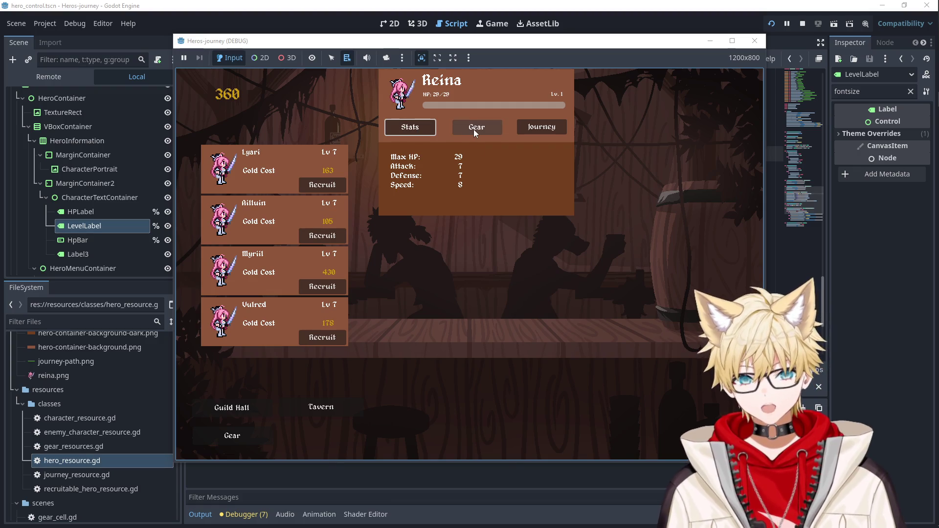
click(754, 42)
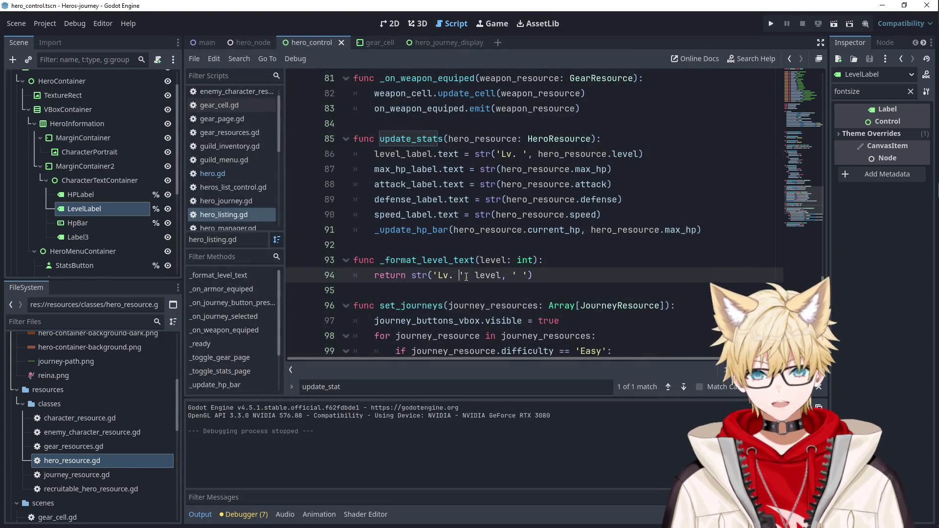
Scroll through hero_listing.gd to review the level-label code
scroll(429, 253, down, 1)
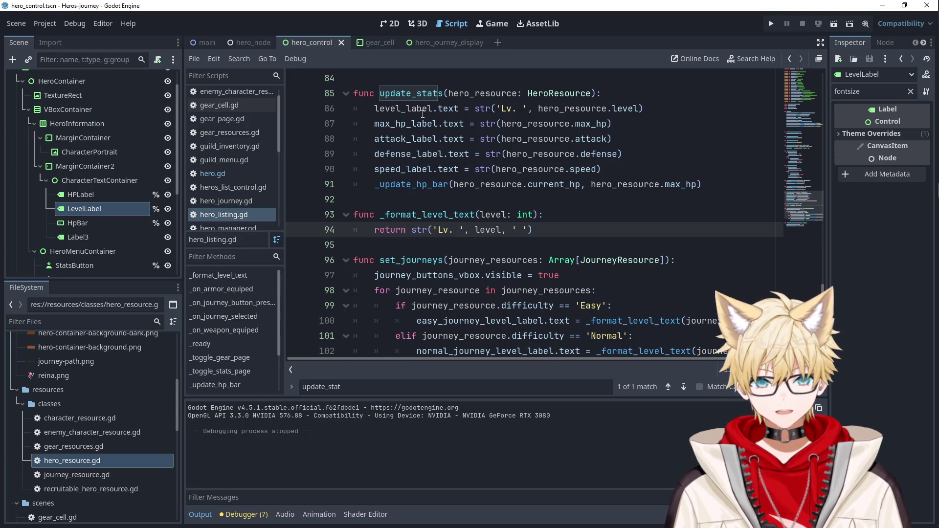
mouse_move(419, 107)
scroll(811, 254, up, 8)
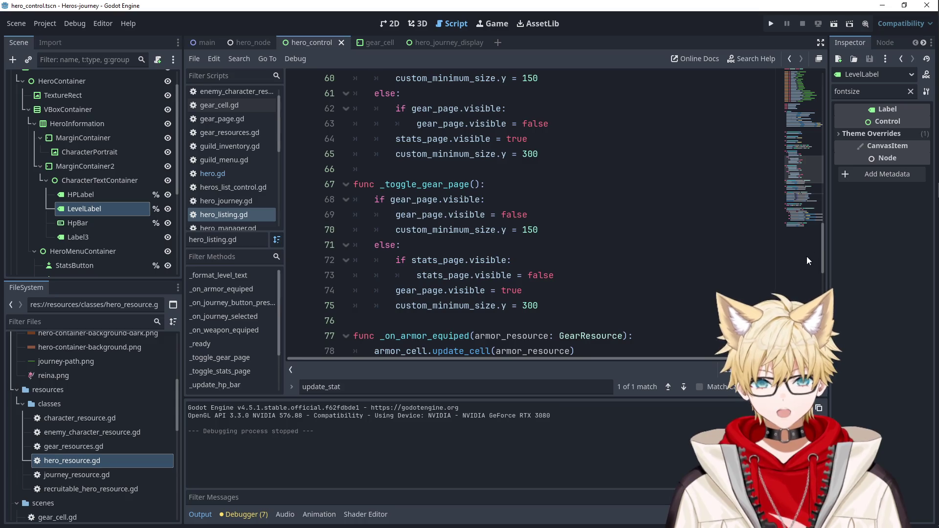
mouse_move(810, 178)
mouse_down()
mouse_move(815, 81)
mouse_move(809, 272)
mouse_up()
scroll(808, 275, down, 4)
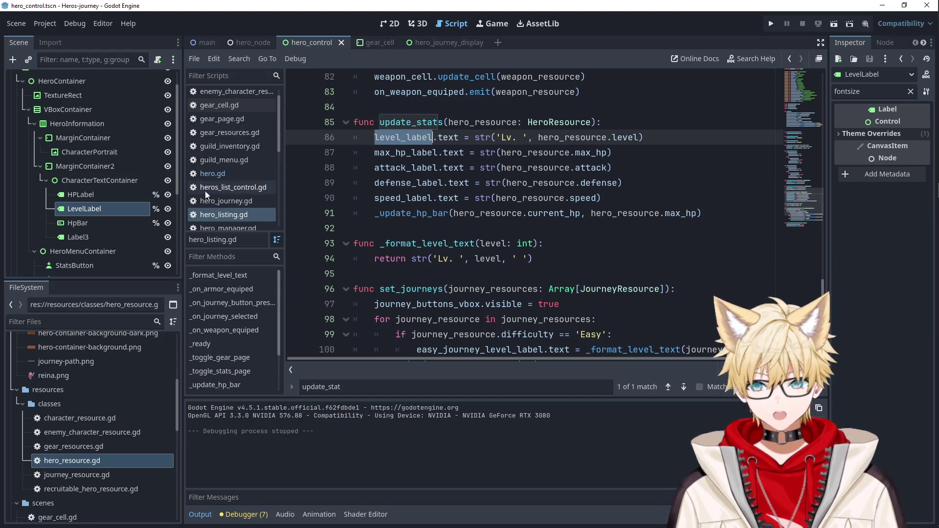
Inspect the LevelLabel node in the hero card's 2D layout, then open character_resource.gd
click(115, 205)
click(390, 23)
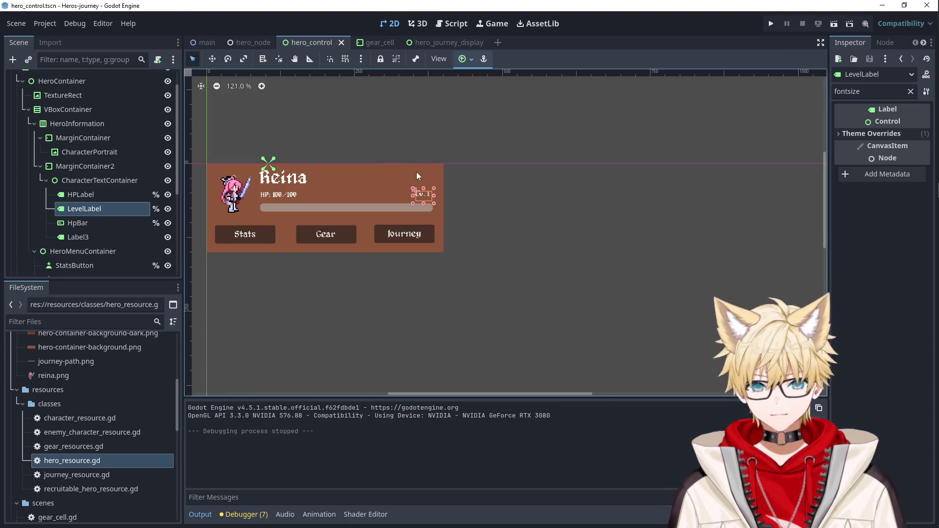
click(440, 25)
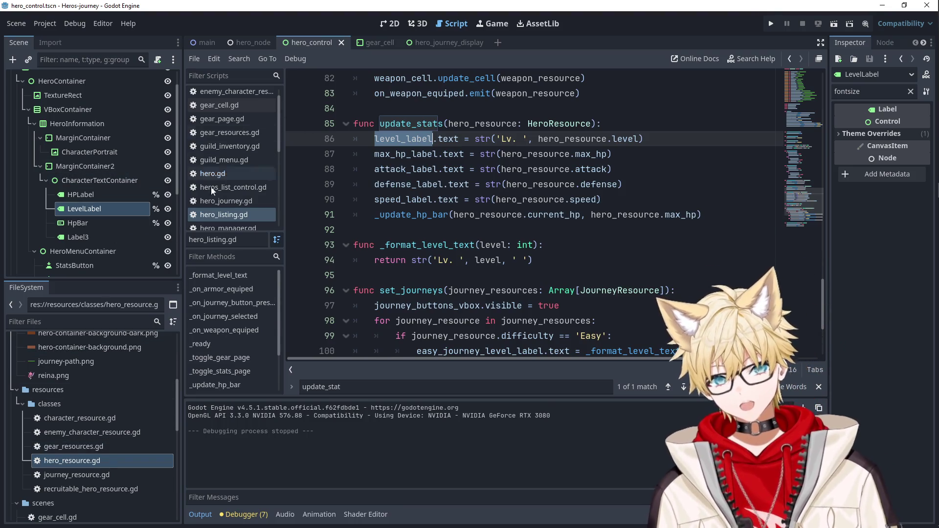
scroll(86, 404, down, 3)
double_click(81, 372)
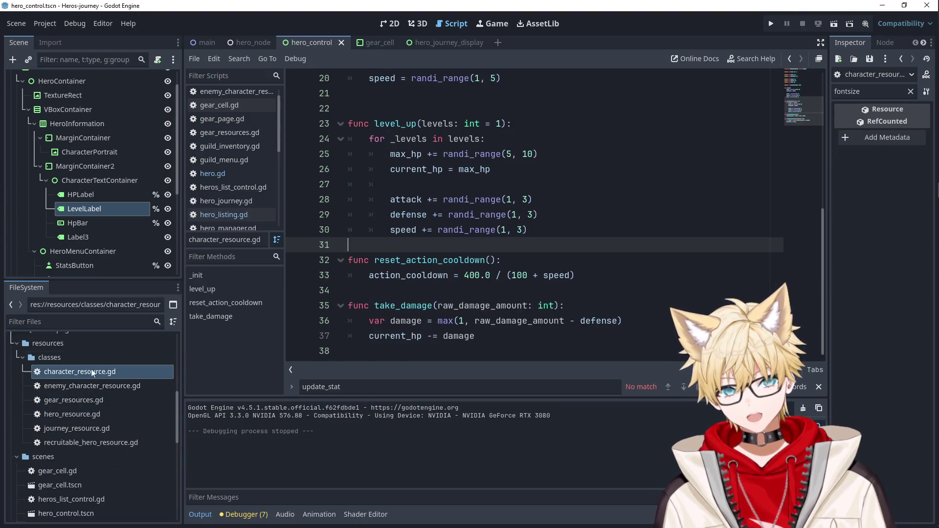
Jump from the level_up call in hero_resource.gd to its definition in character_resource.gd
scroll(526, 264, up, 5)
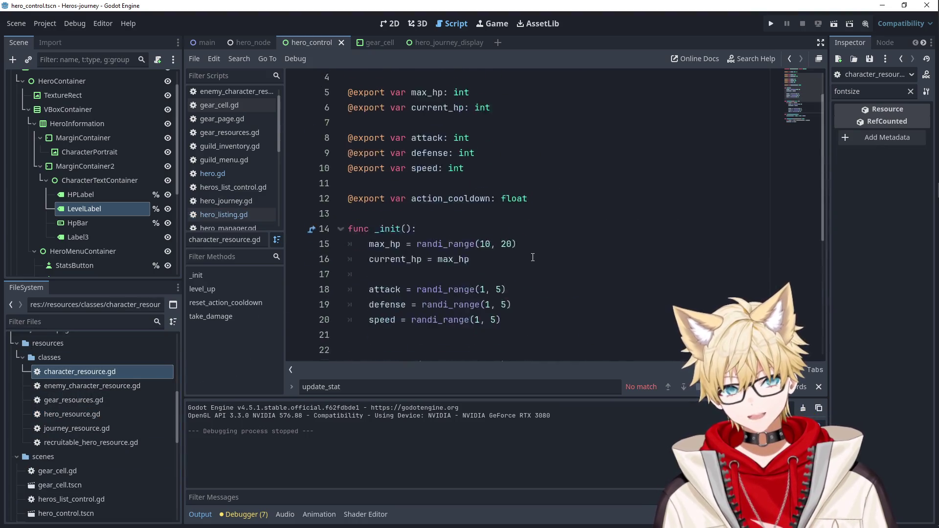
double_click(94, 413)
click(390, 169)
ctrl+click(390, 169)
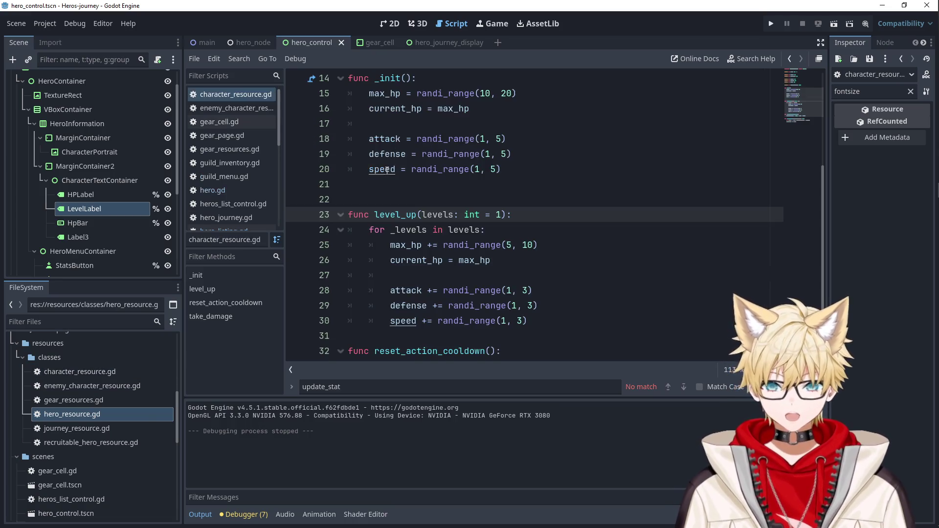
Add 'level += levels' as the first line of level_up and run the project
key(Return)
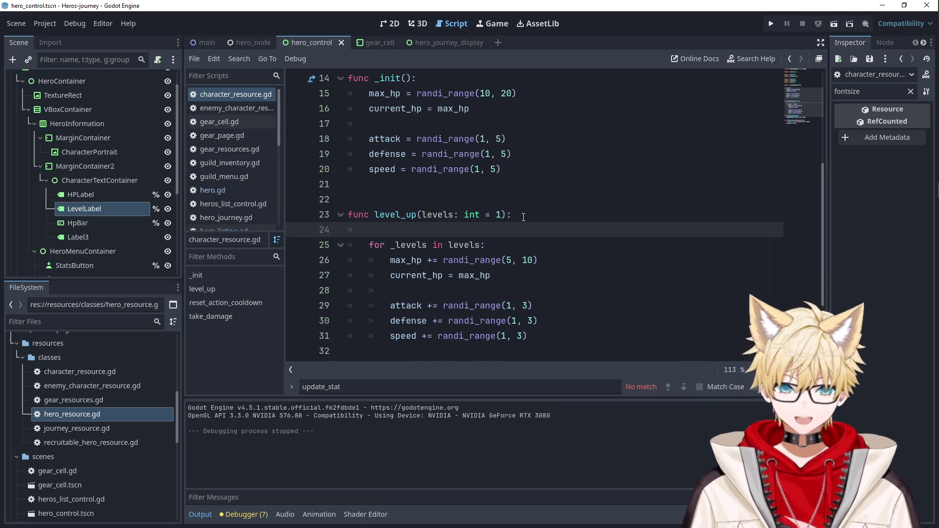
text(level += levels)
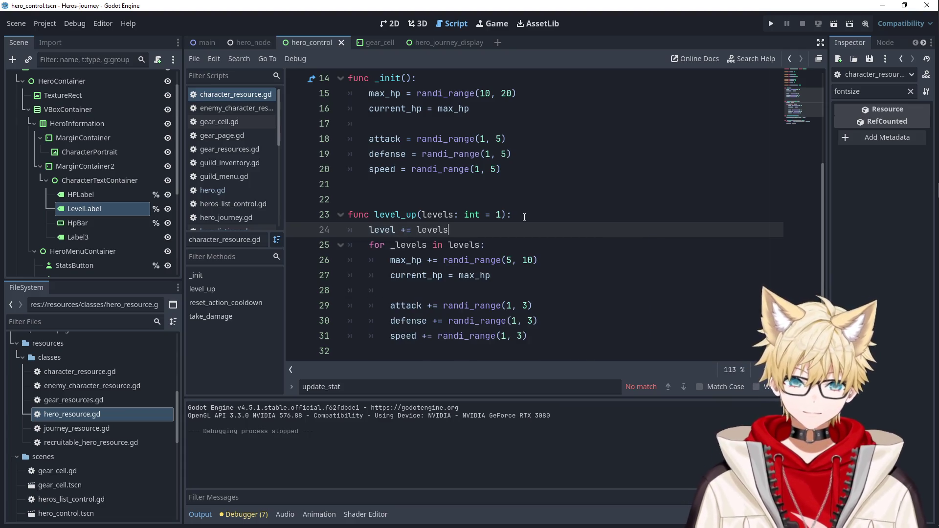
click(538, 200)
click(768, 26)
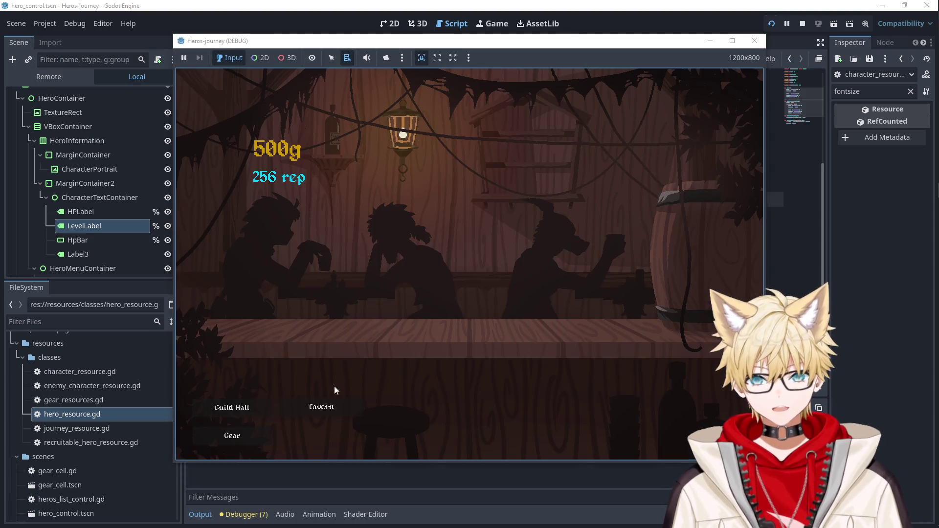
Recruit a hero showing Lv. 2, equip item A as armor, and start a journey
click(323, 407)
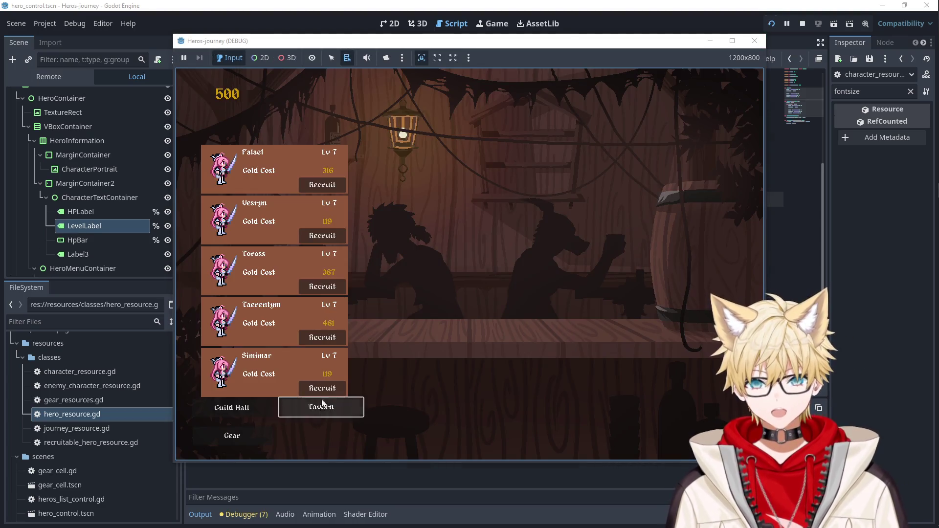
click(324, 186)
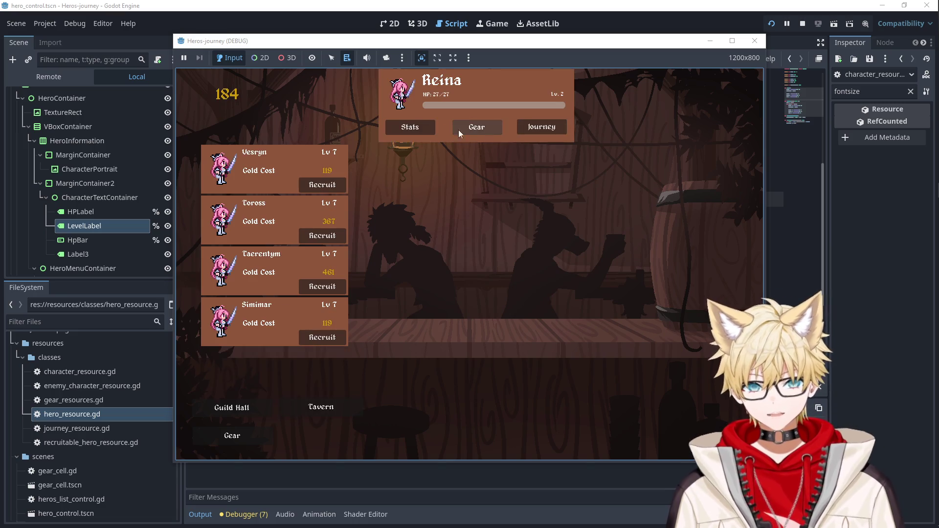
click(474, 128)
click(232, 435)
drag(242, 208, 371, 196)
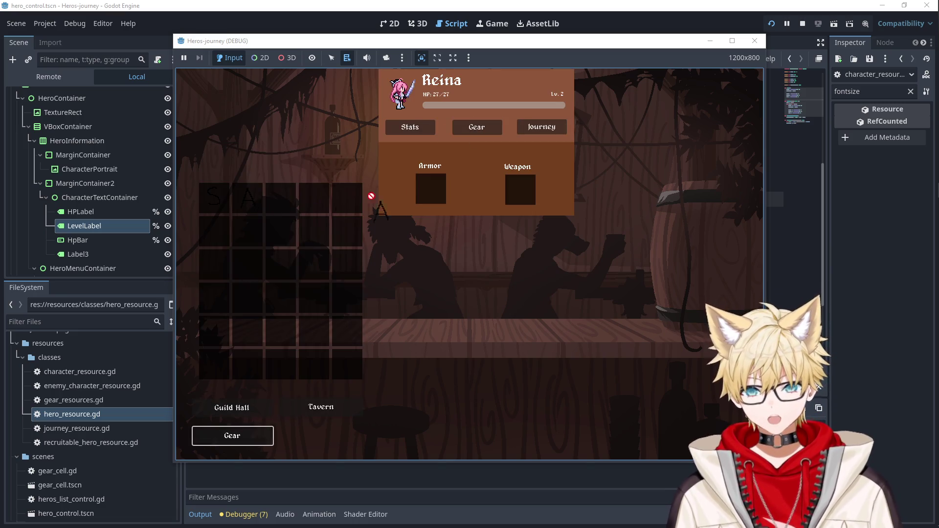
click(553, 131)
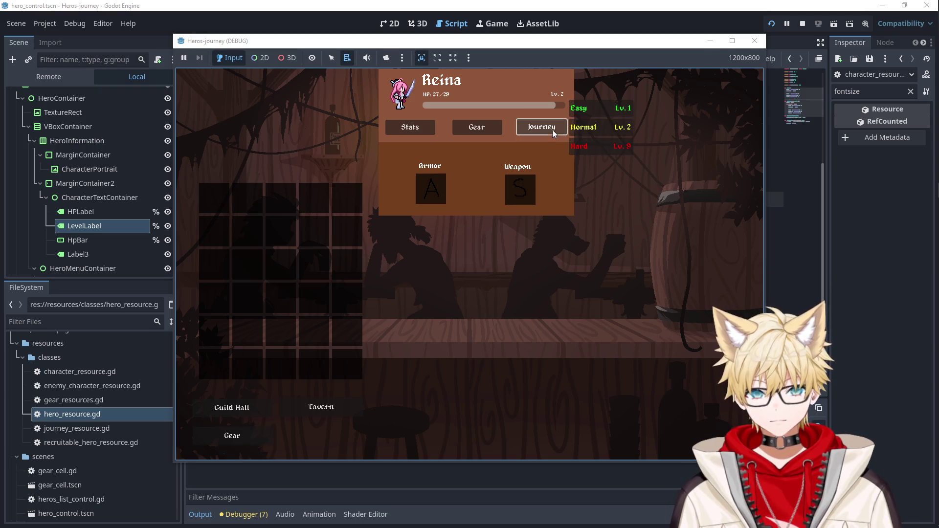
click(598, 113)
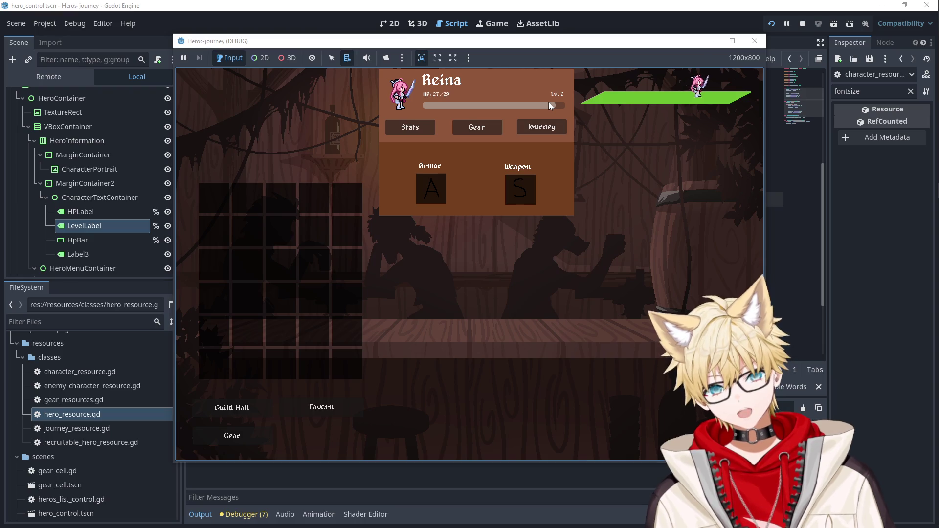
Close the game and select the stat-increase lines in level_up
click(755, 43)
scroll(489, 220, down, 1)
mouse_move(529, 291)
mouse_down()
mouse_move(301, 228)
mouse_move(295, 216)
mouse_up()
key(ctrl+c)
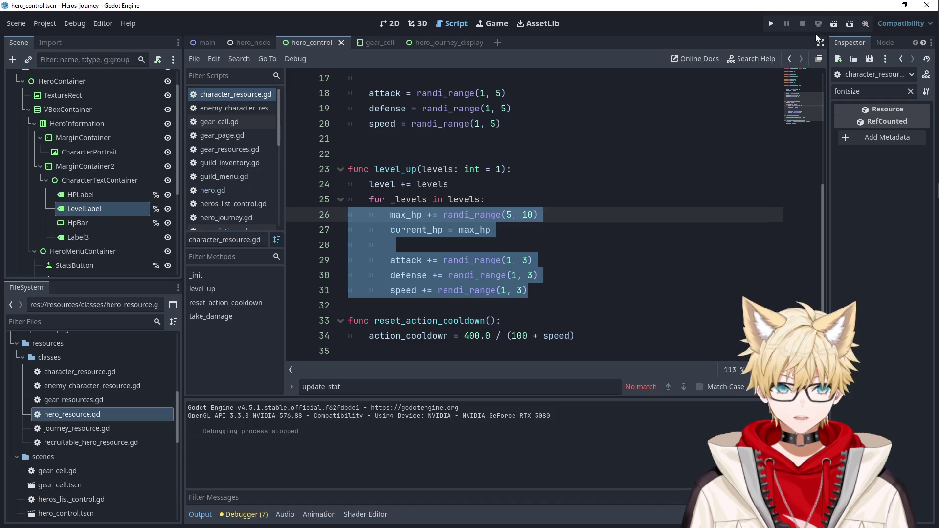
In hero_resource.gd, paste the stat-increase lines over line 7's level_up() call
double_click(93, 415)
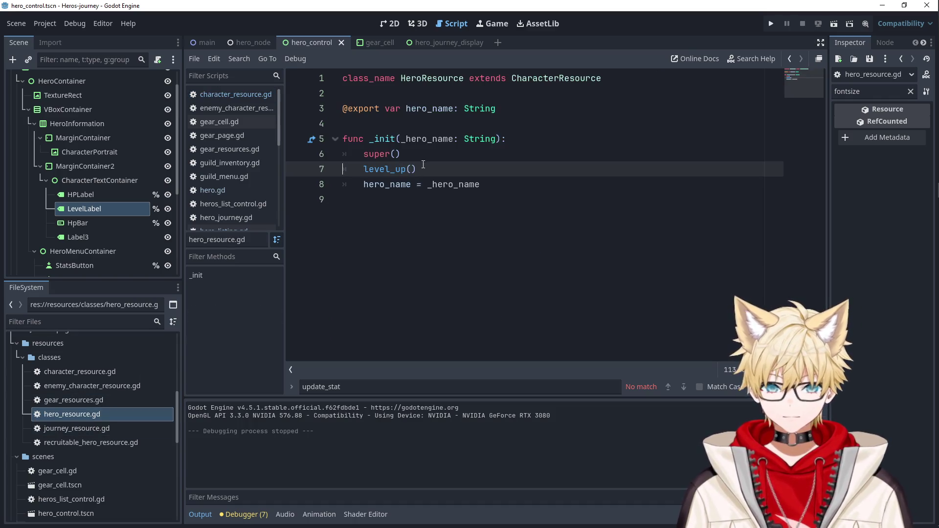
drag(417, 169, 363, 169)
key(ctrl+v)
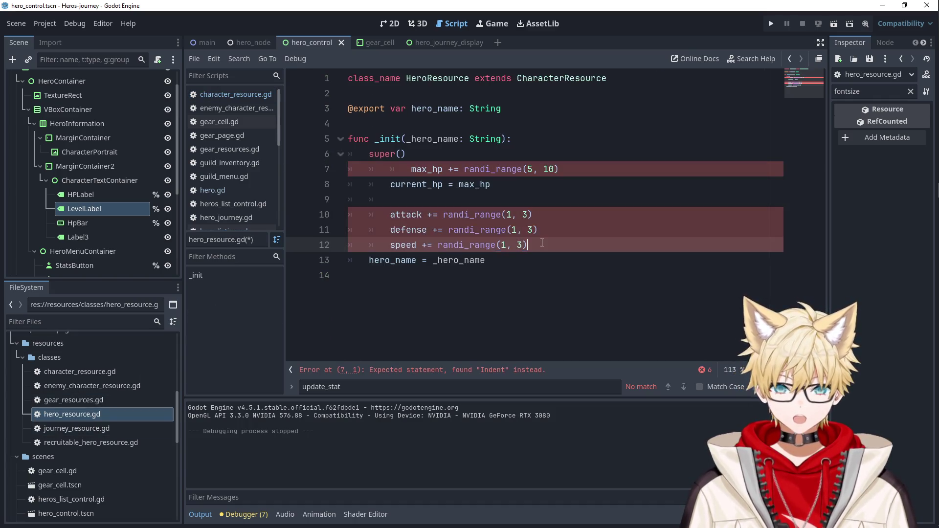
Fix the pasted lines' indentation in _init and run the project
drag(529, 245, 292, 170)
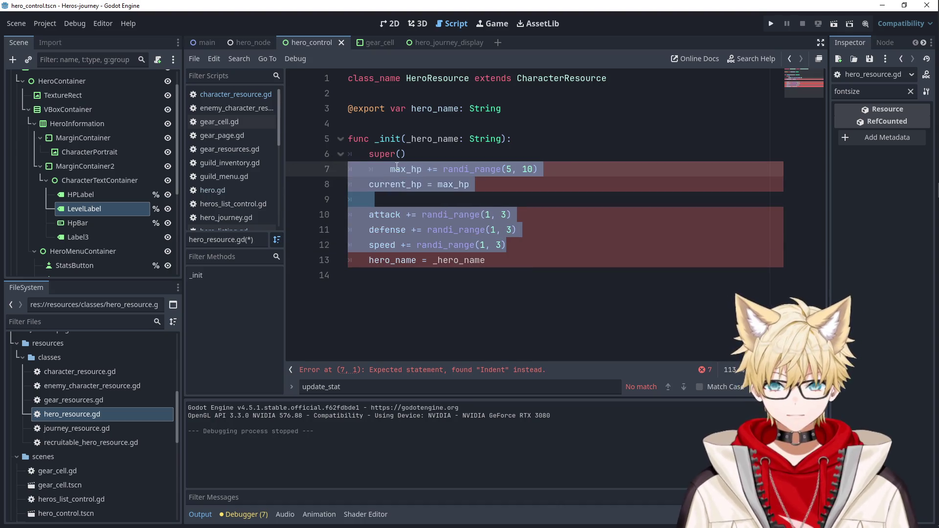
key(ctrl+i)
click(637, 229)
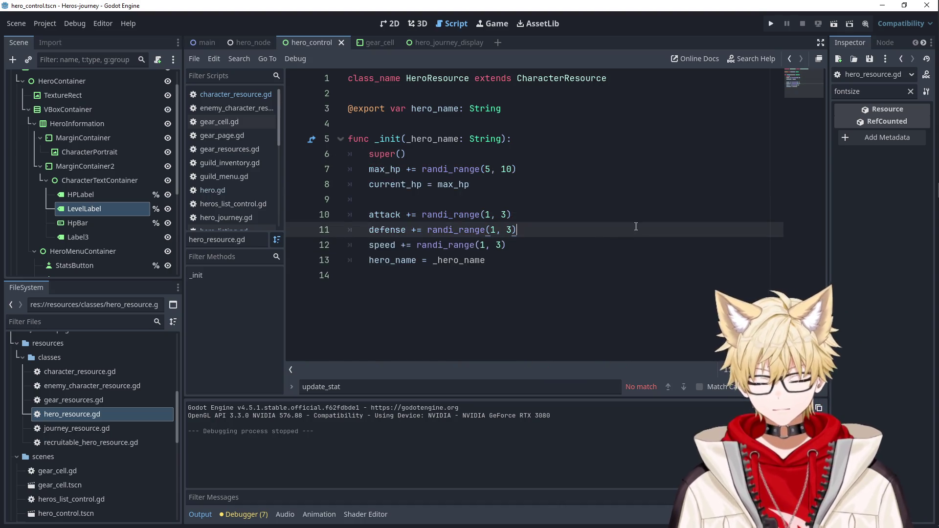
click(646, 144)
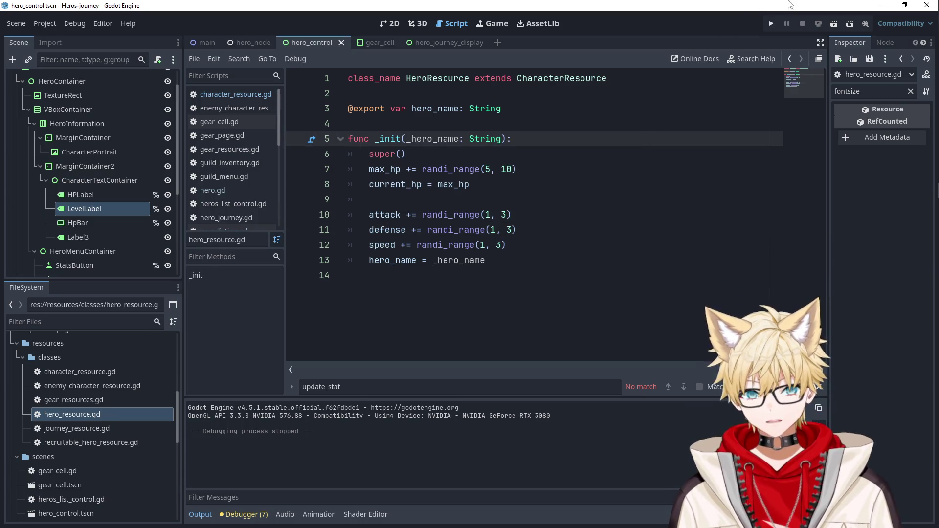
click(770, 25)
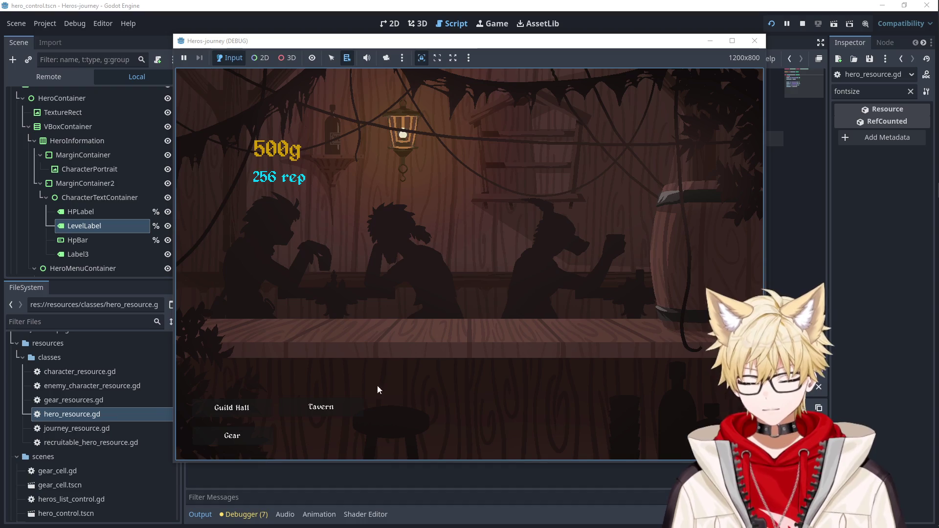
Recruit a new hero at Lv. 1 and open the gear inventory
click(326, 406)
click(333, 236)
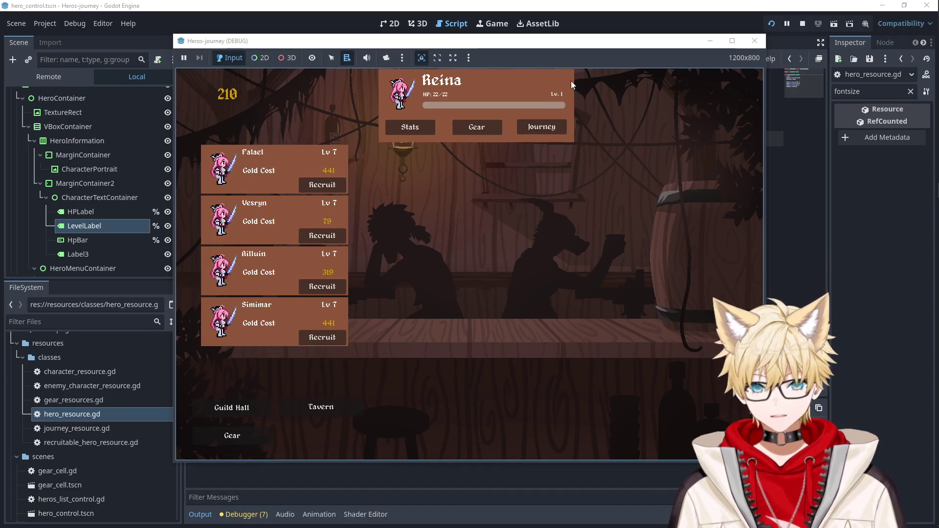
click(470, 127)
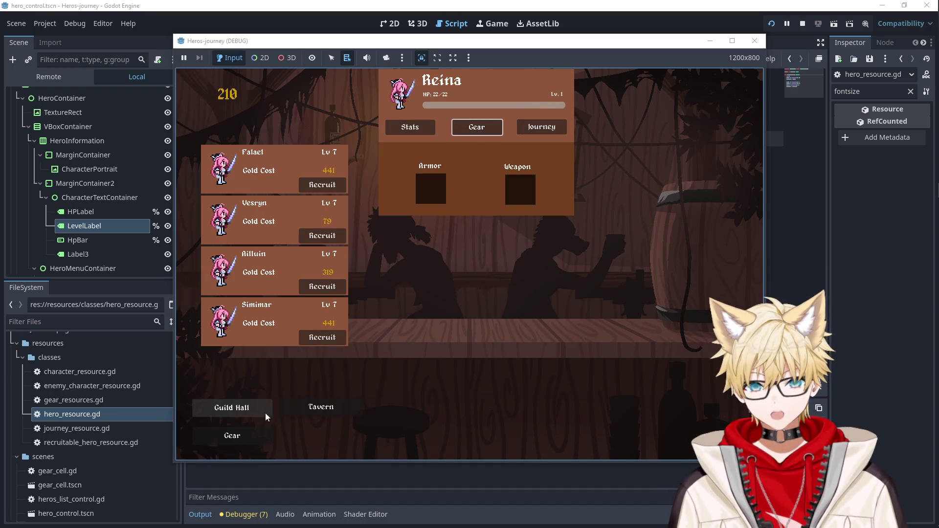
click(232, 435)
Equip item A as armor and S as weapon, then send Reina on a journey
drag(396, 195, 400, 204)
drag(278, 204, 529, 197)
click(542, 127)
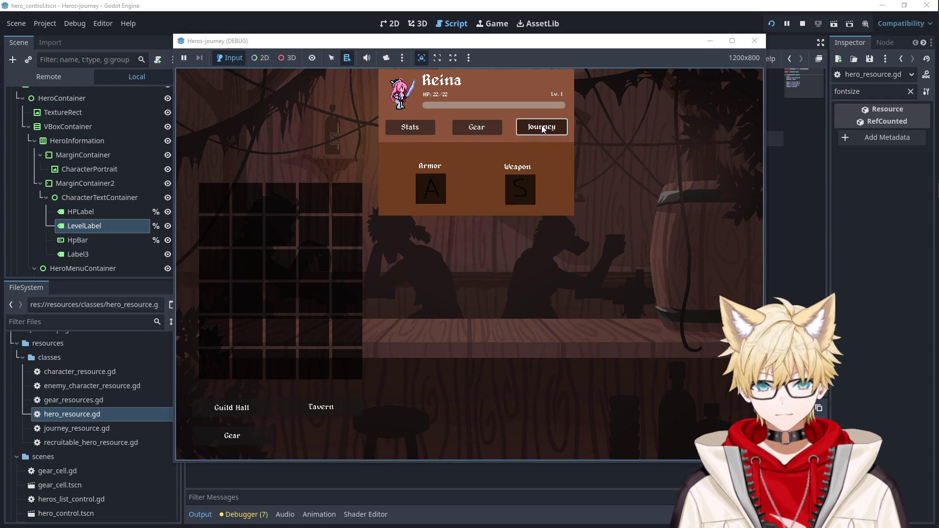
click(598, 128)
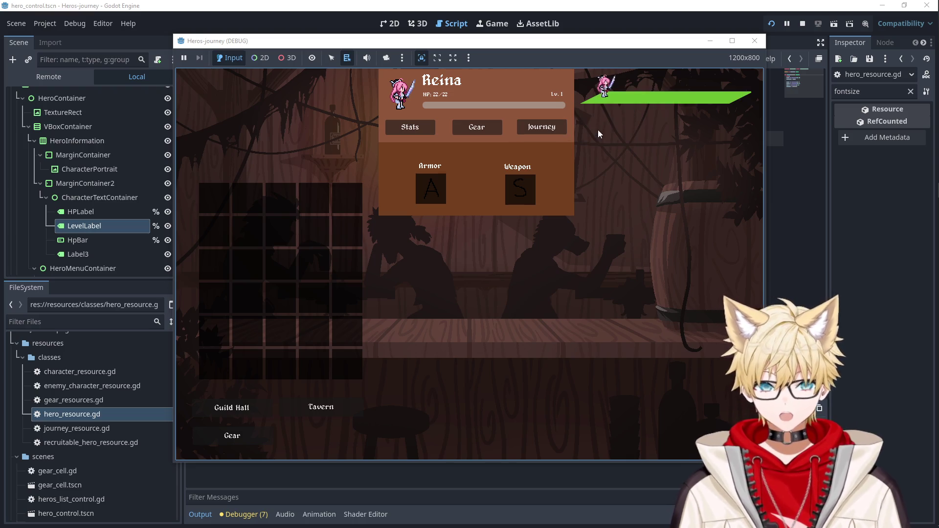
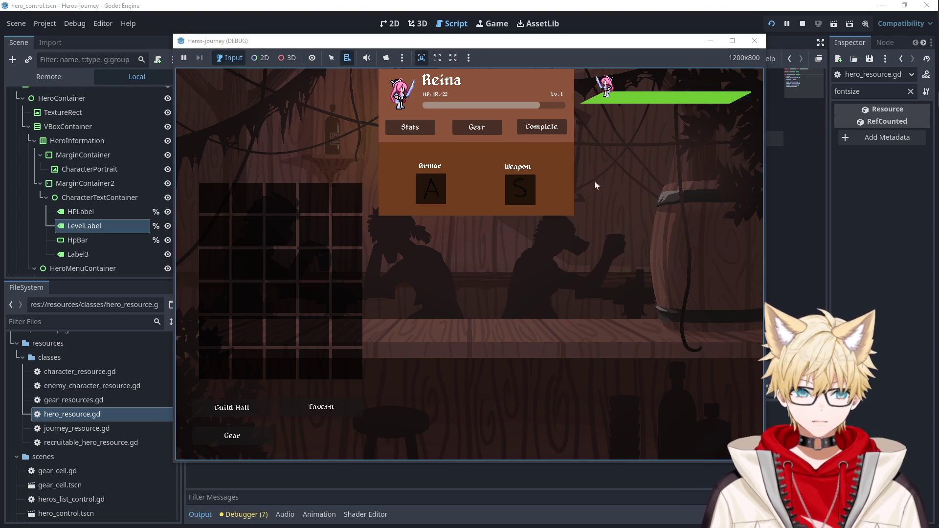
Complete the hero's journey to reach level 3, read the new weapon's tooltip stats, then stop the game
click(550, 133)
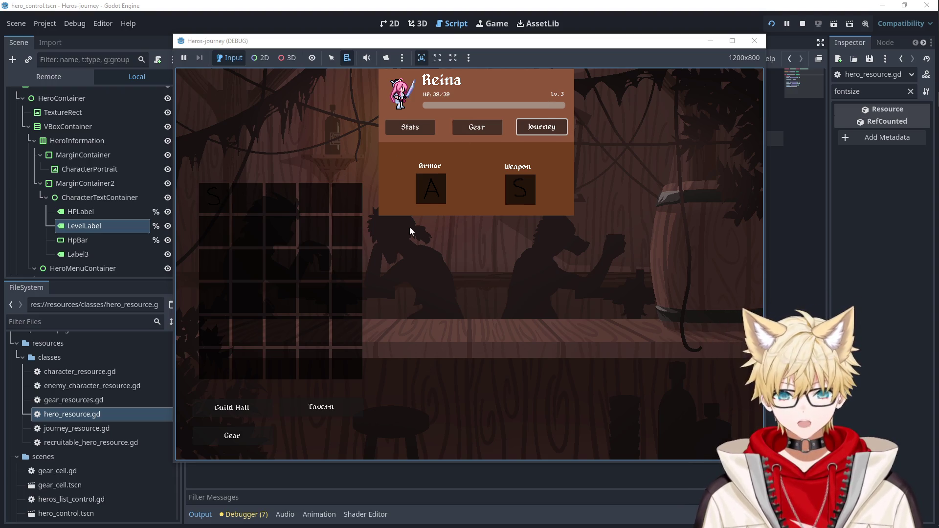
mouse_move(220, 197)
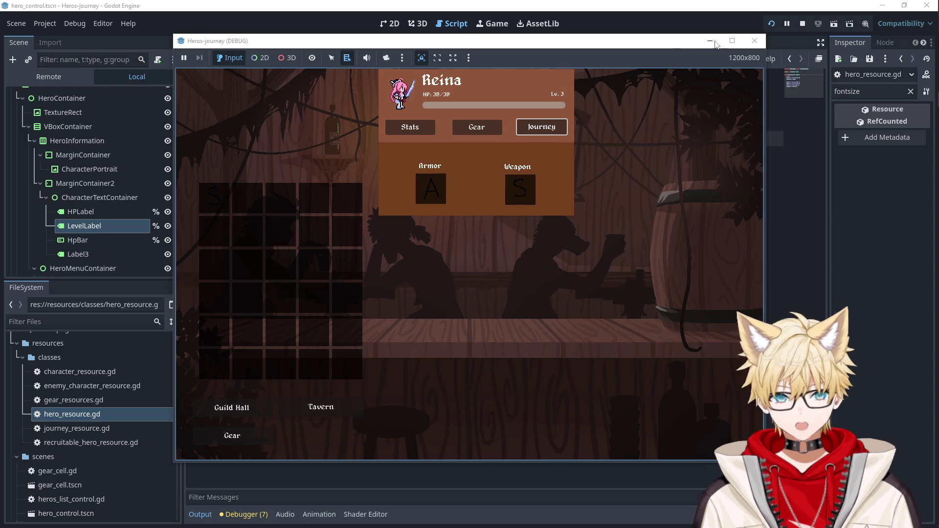
click(755, 41)
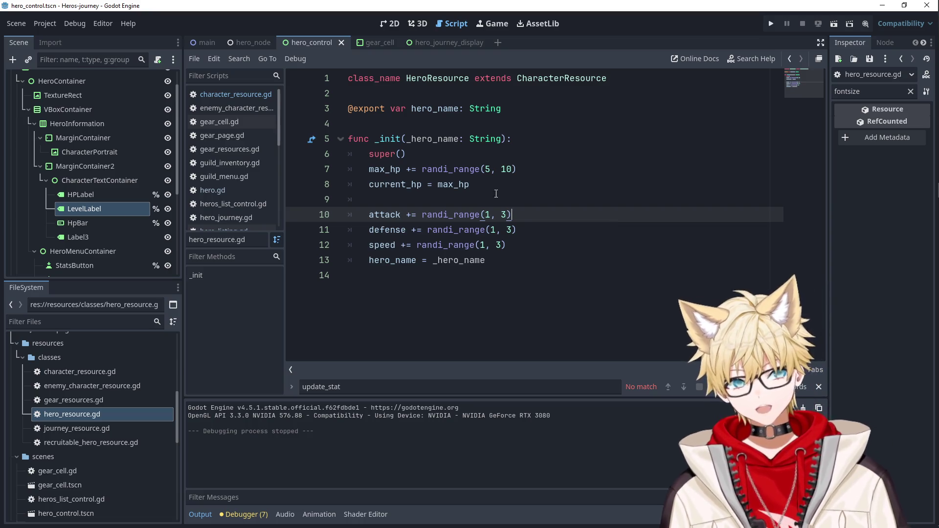
Switch to the main scene's script, filter the FileSystem by 'gear' and open gear_resources.gd
scroll(121, 195, up, 2)
click(206, 47)
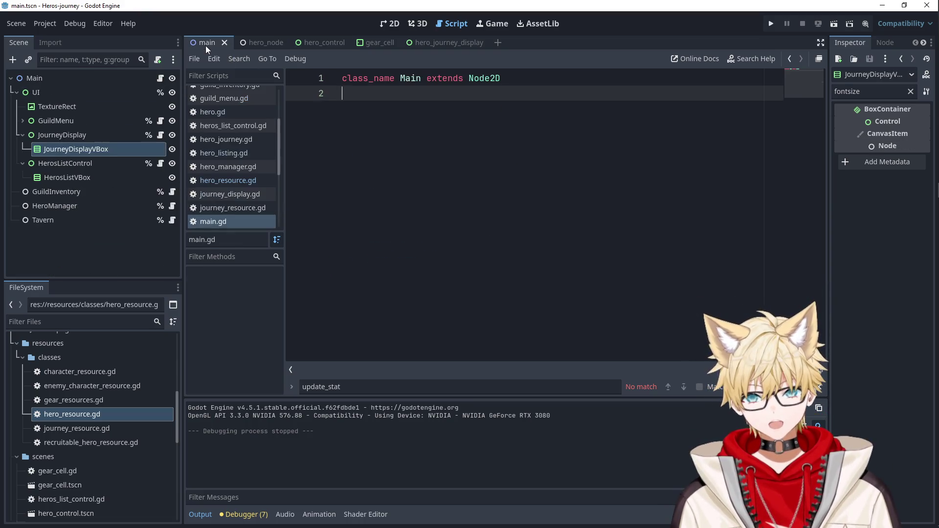
scroll(80, 436, down, 5)
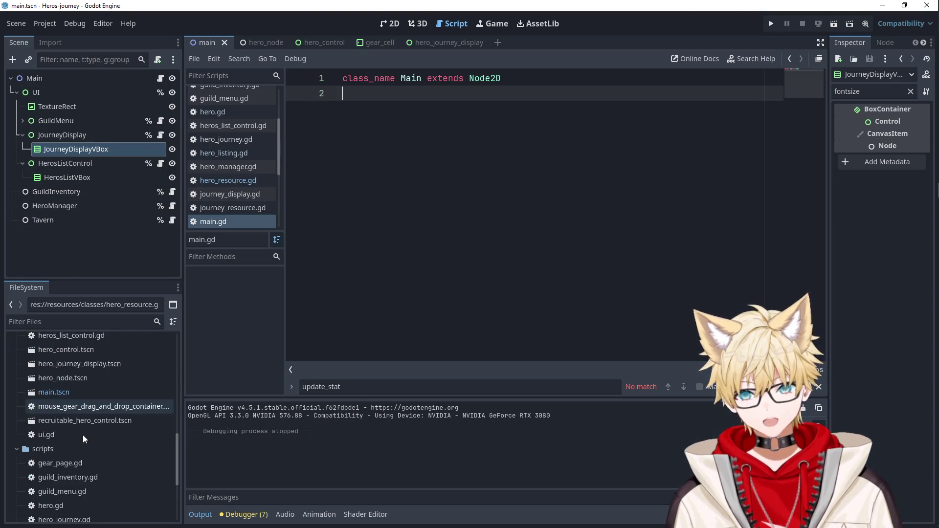
click(72, 321)
text(gear)
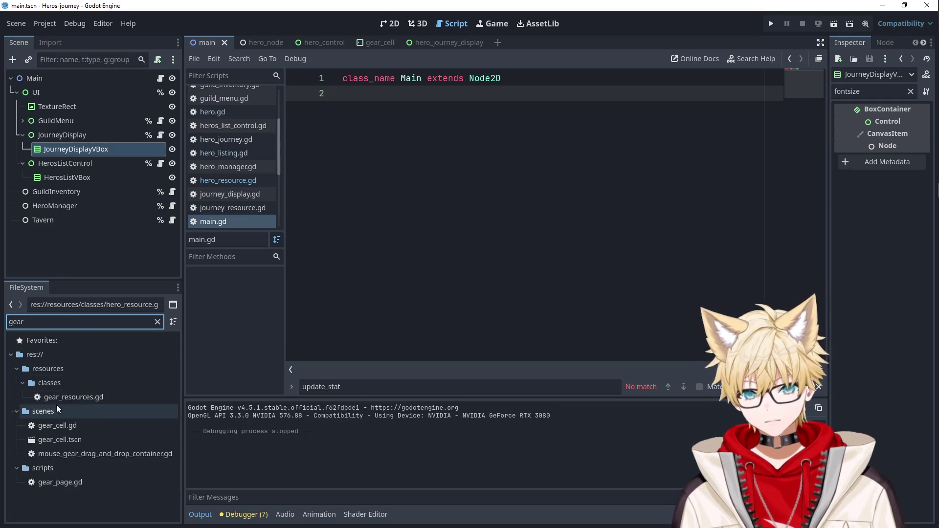
double_click(62, 398)
Open gear_cell.gd and put the caret at the end of line 27 in update_tooltip_text
scroll(452, 291, down, 2)
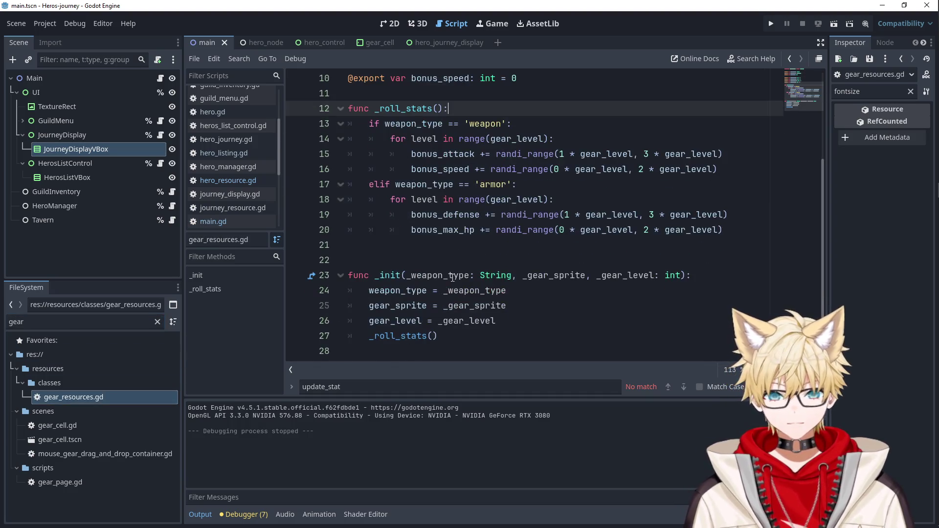
double_click(61, 429)
click(506, 255)
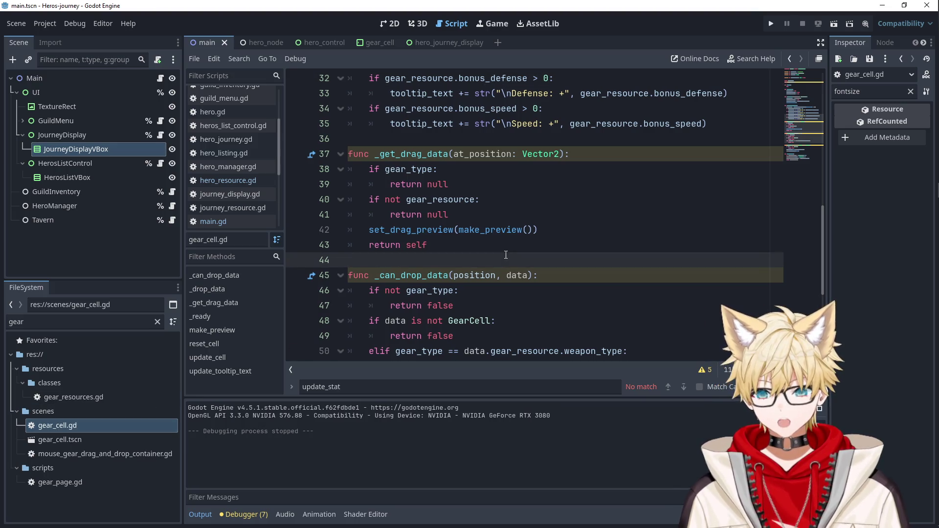
scroll(506, 255, up, 3)
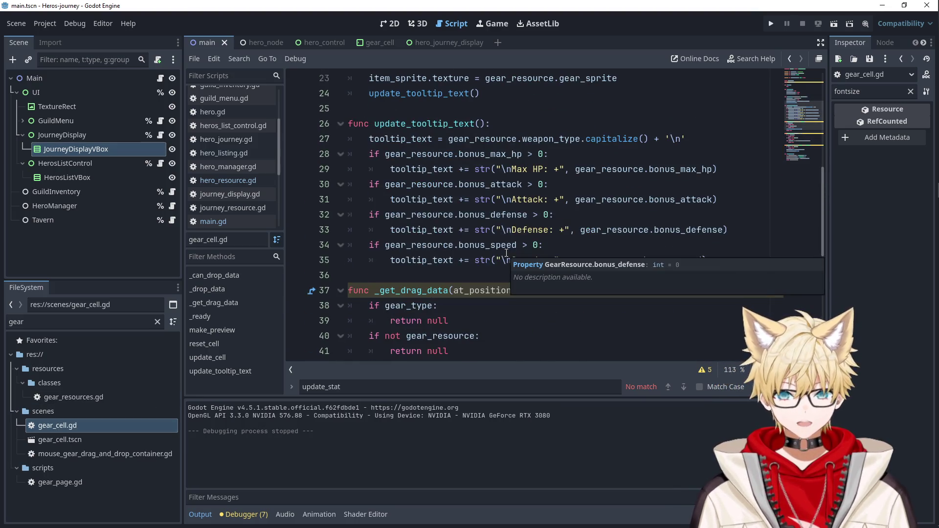
scroll(505, 253, up, 1)
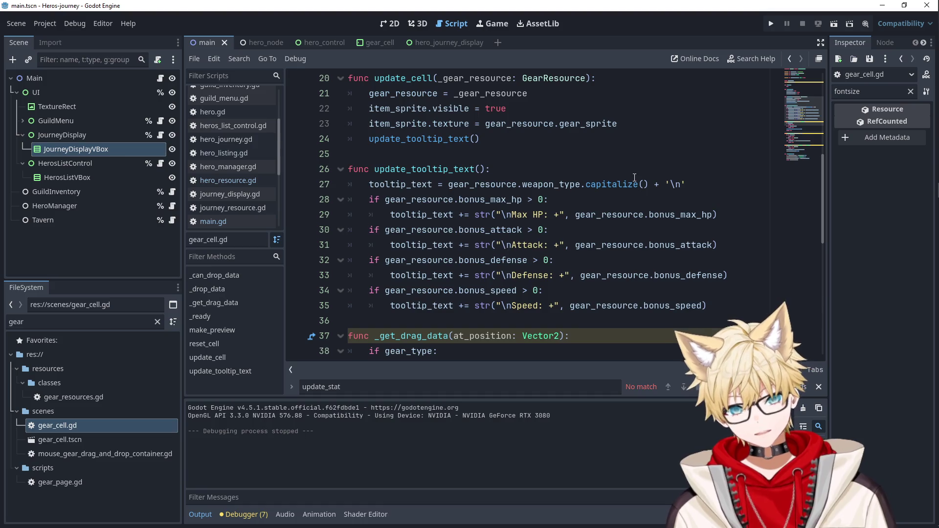
click(688, 184)
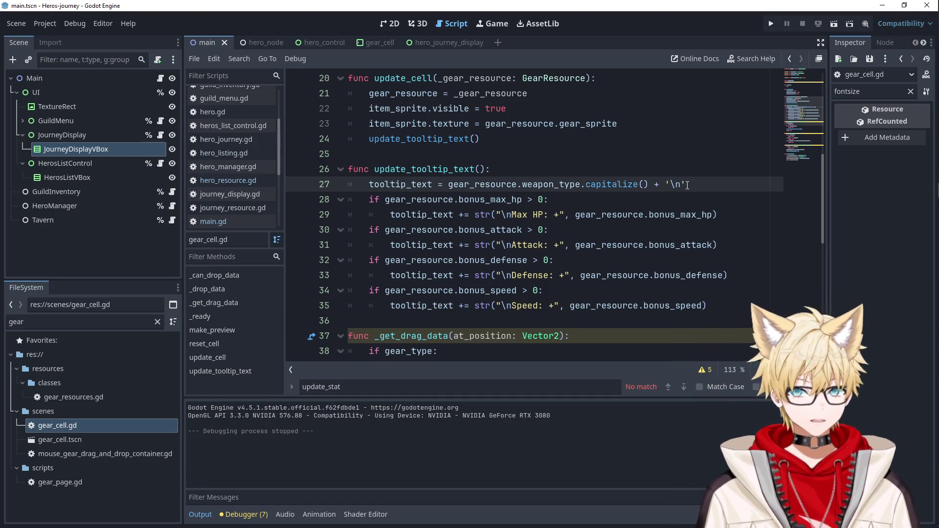
Try appending a level label to line 27, then delete the attempt
text(+)
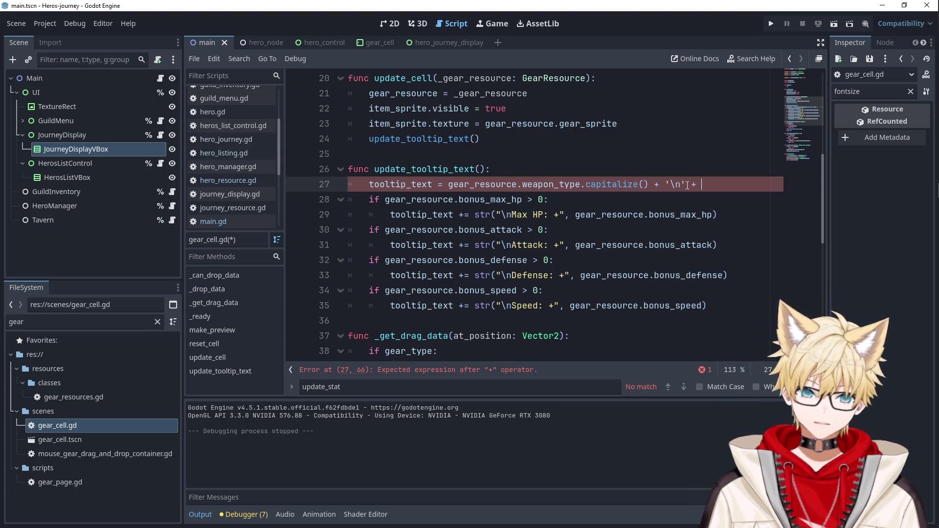
text(')
key(BackSpace)
key(BackSpace)
key(BackSpace)
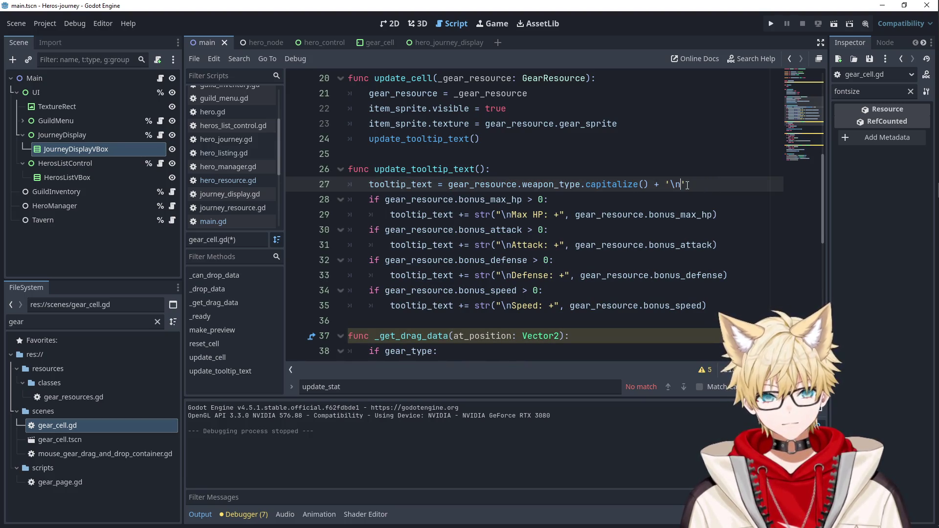
text(+ ' ' )
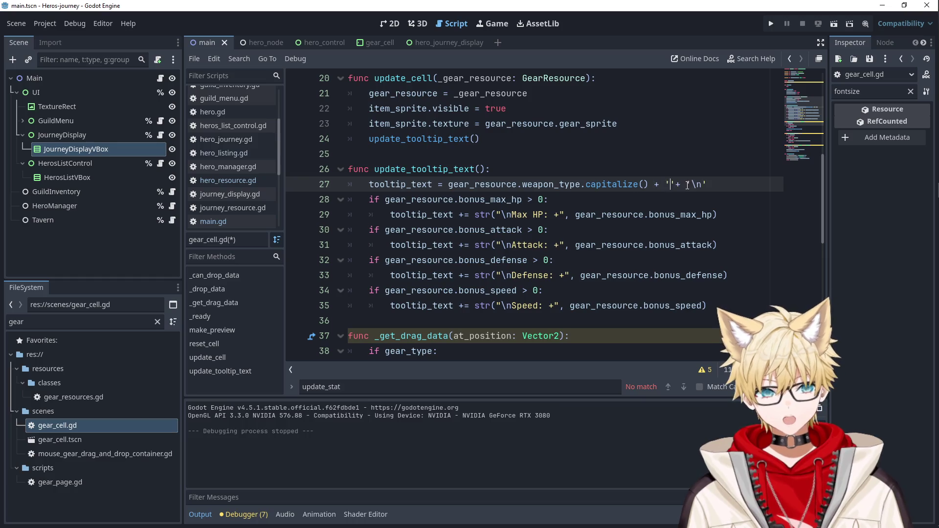
text(Lvl)
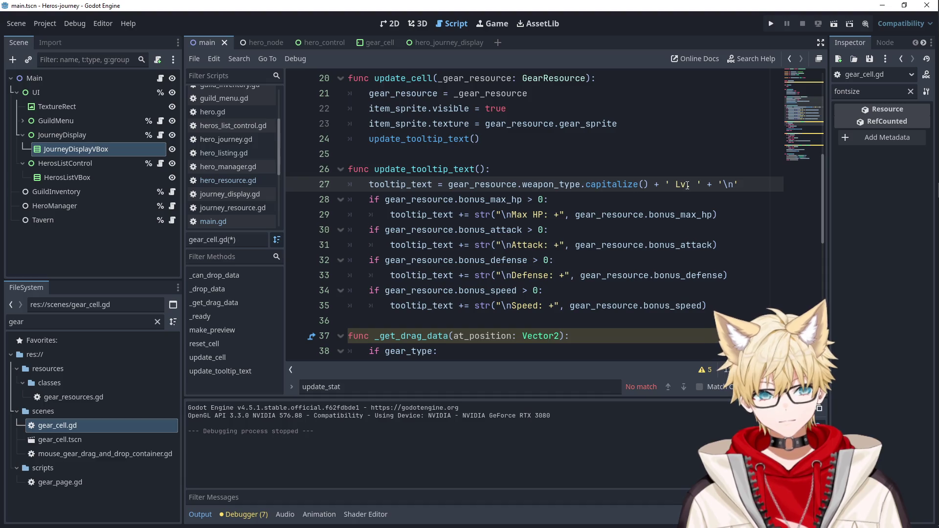
key(Right)
text(+ str()
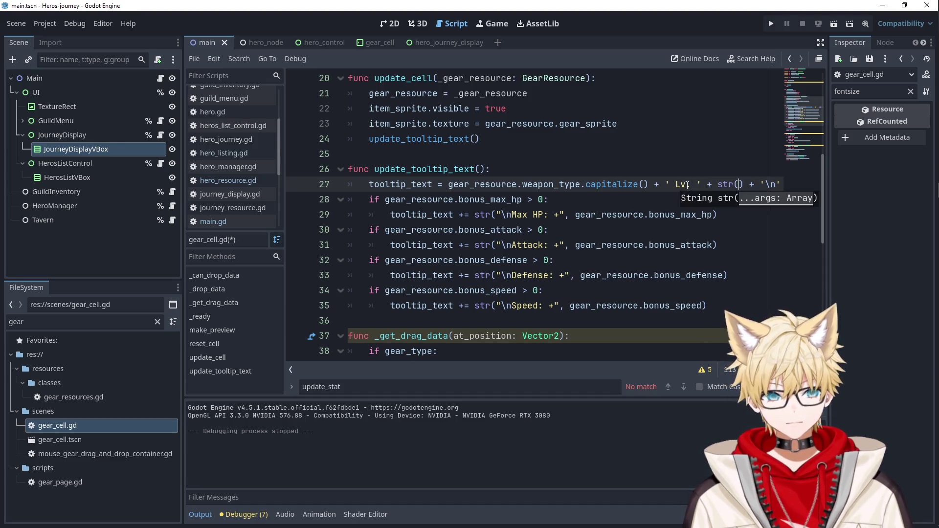
drag(739, 184, 646, 184)
key(BackSpace)
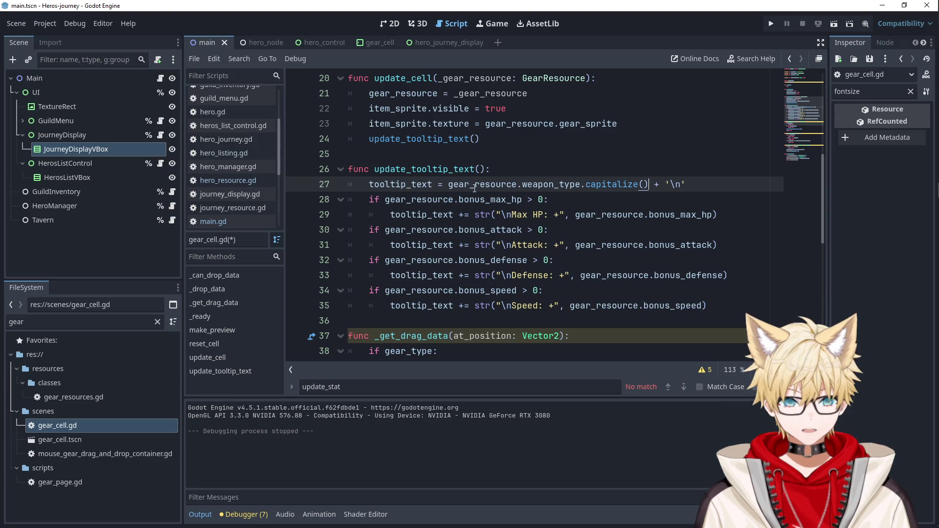
Wrap line 27 in str(..., ' Lv. ', gear_resource.gear_level) spread over separate lines
click(447, 185)
text(str()
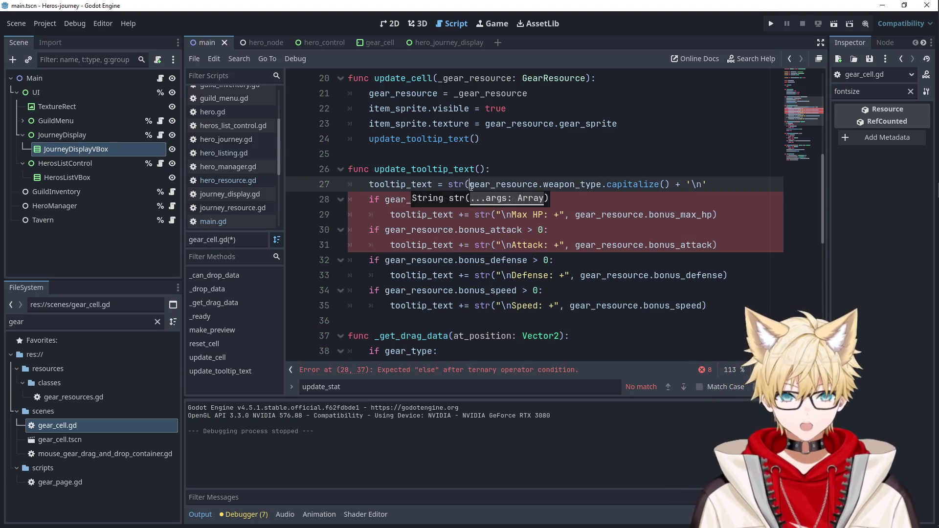
key(Return)
text(+ ' L)
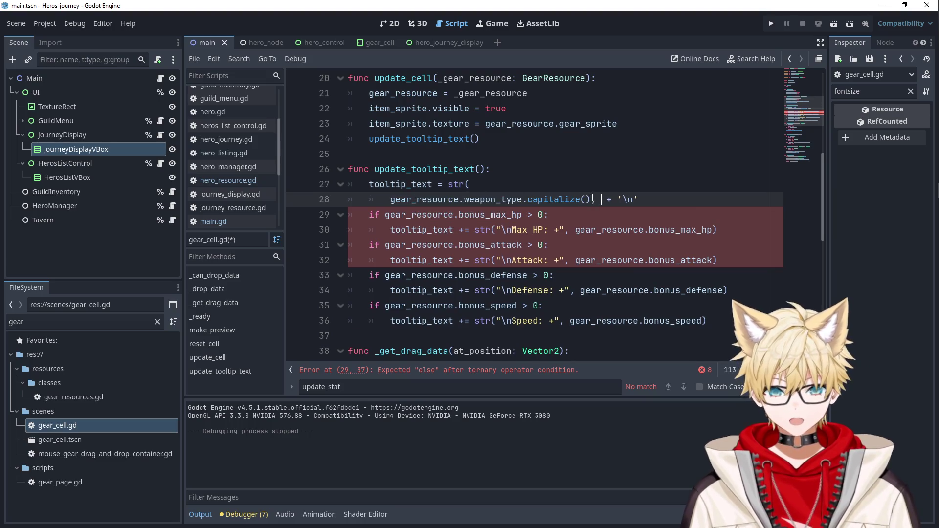
text(v. ')
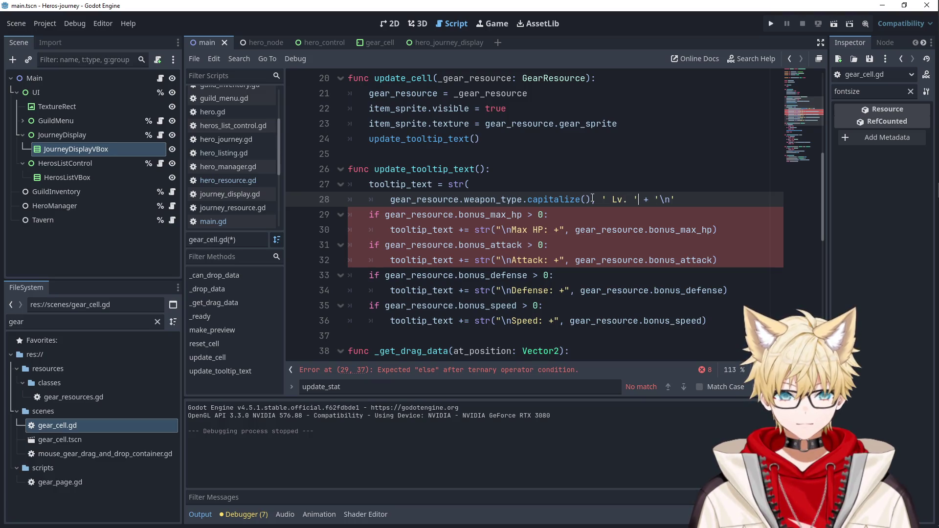
text(,)
key(Return)
text(gear)
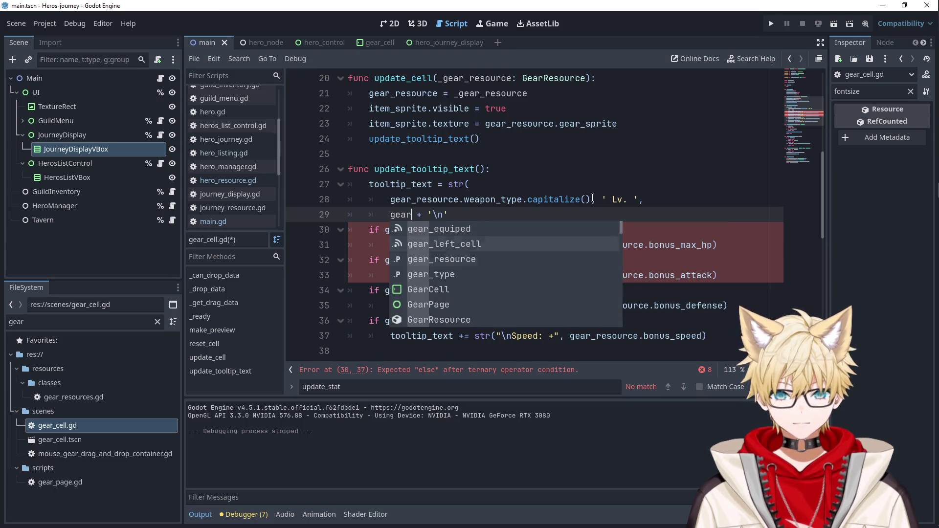
key(Down)
key(Return)
text(.level)
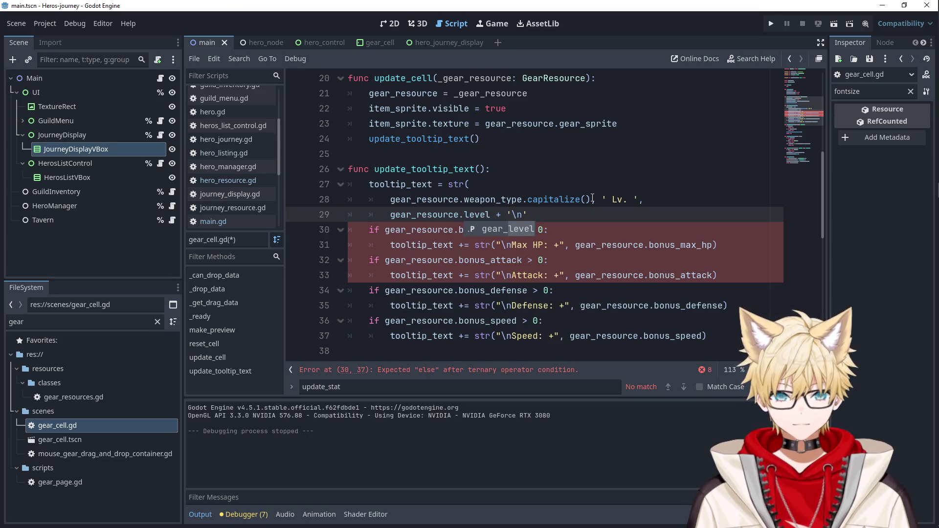
key(Return)
key(Return)
text() + '\n)
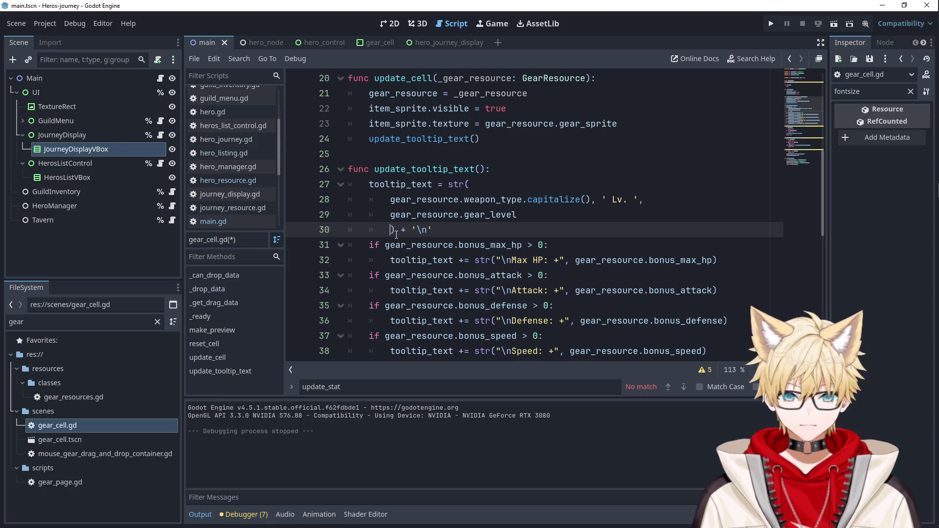
Save gear_cell.gd and run the project to test the tooltip
click(509, 169)
key(ctrl+s)
click(768, 24)
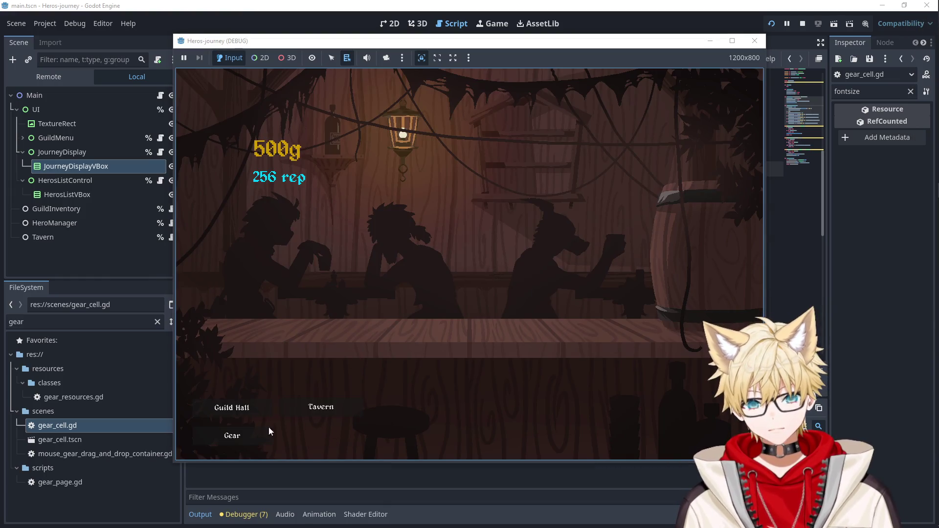
Open the in-game Gear inventory, confirm the armour tooltip reads 'Armor Lv. 1', and stop the game
click(235, 434)
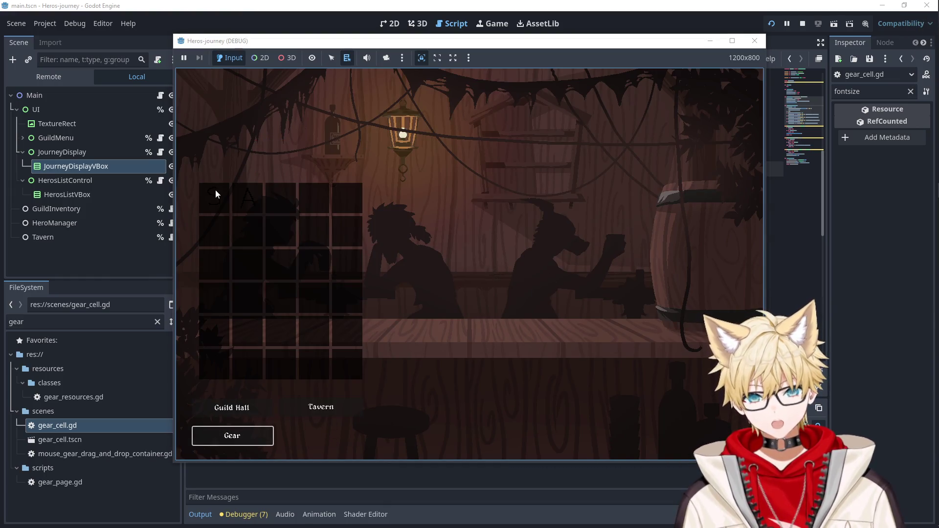
mouse_move(236, 199)
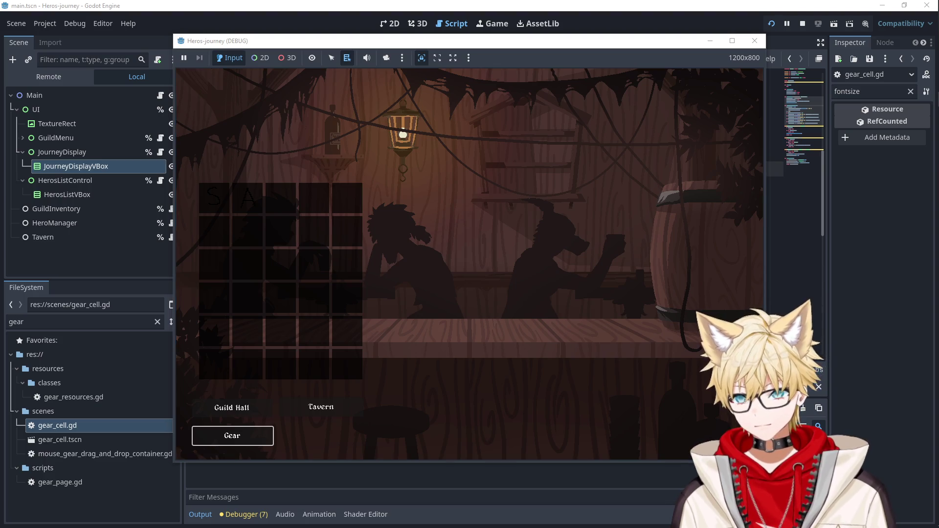
click(755, 41)
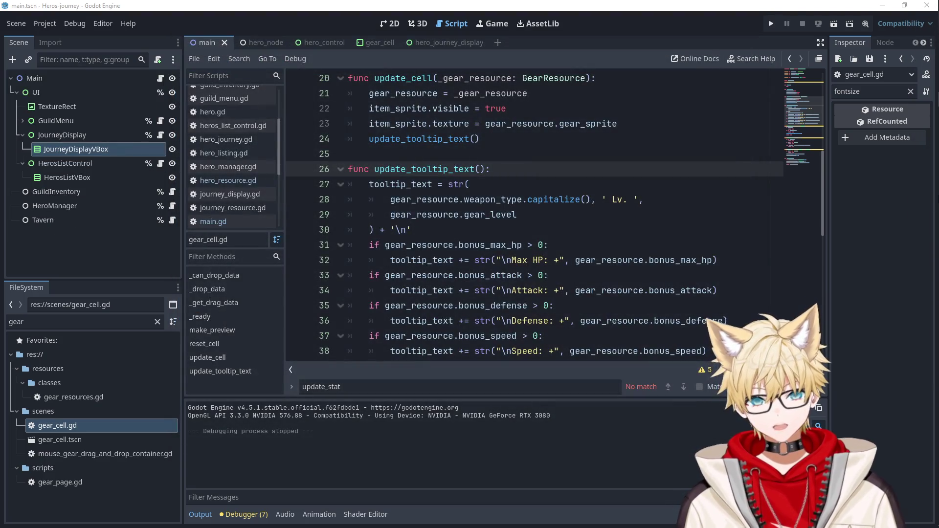
click(600, 250)
key(alt+Tab)
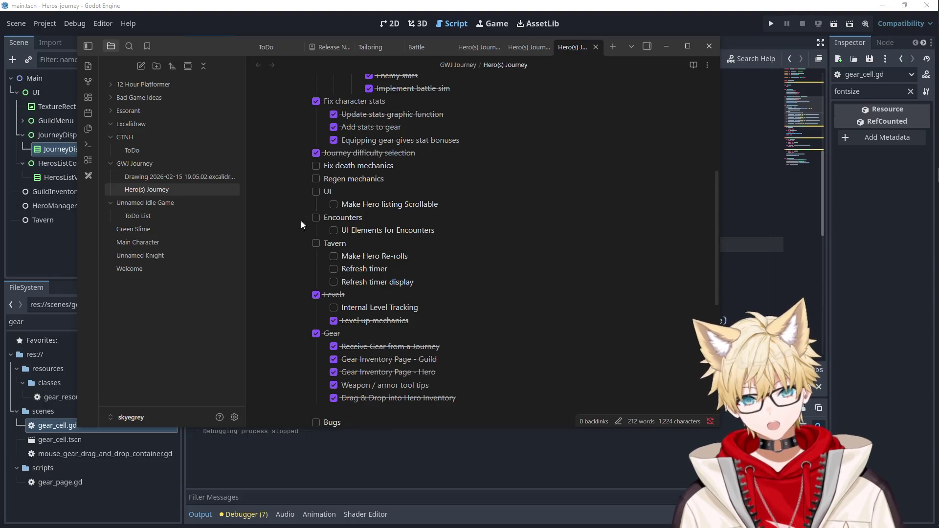
drag(320, 223, 292, 215)
key(BackSpace)
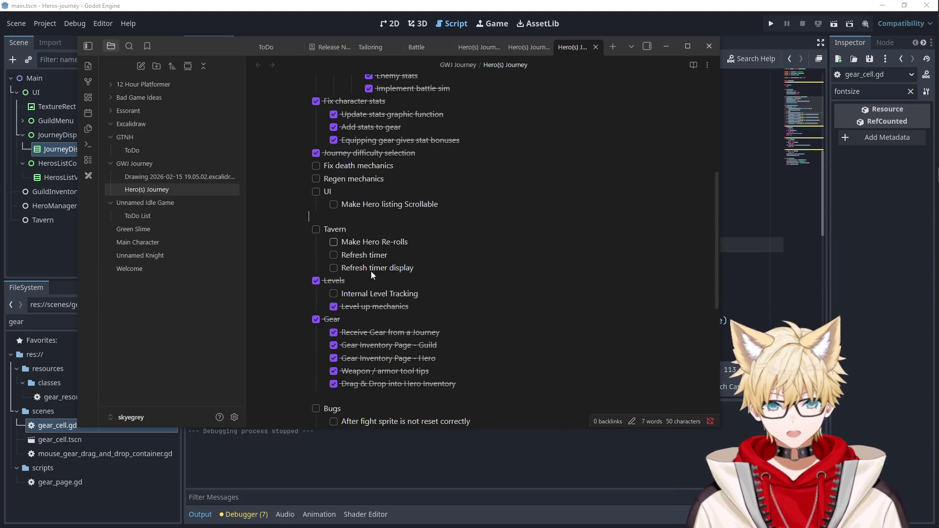
scroll(370, 314, down, 3)
key(ctrl+z)
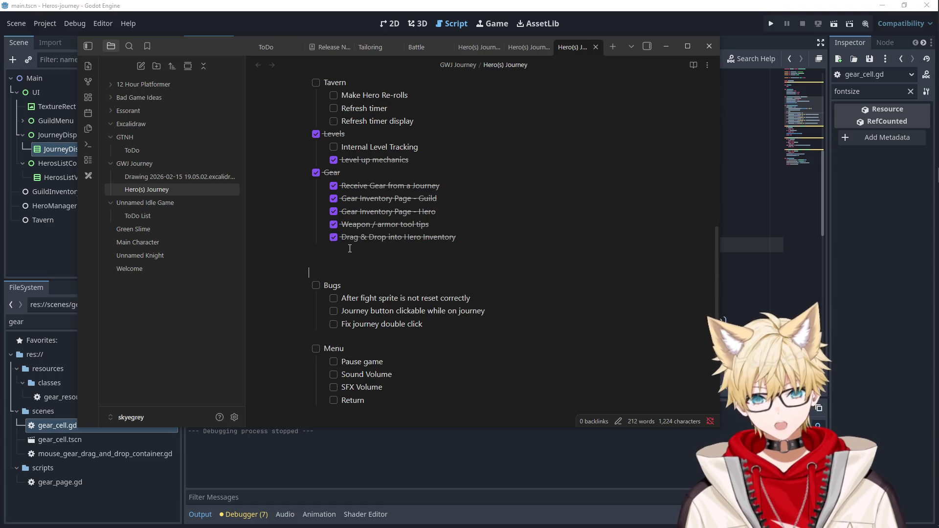
scroll(350, 249, up, 3)
scroll(350, 248, down, 2)
mouse_move(435, 324)
mouse_down()
mouse_move(277, 306)
mouse_move(399, 312)
mouse_up()
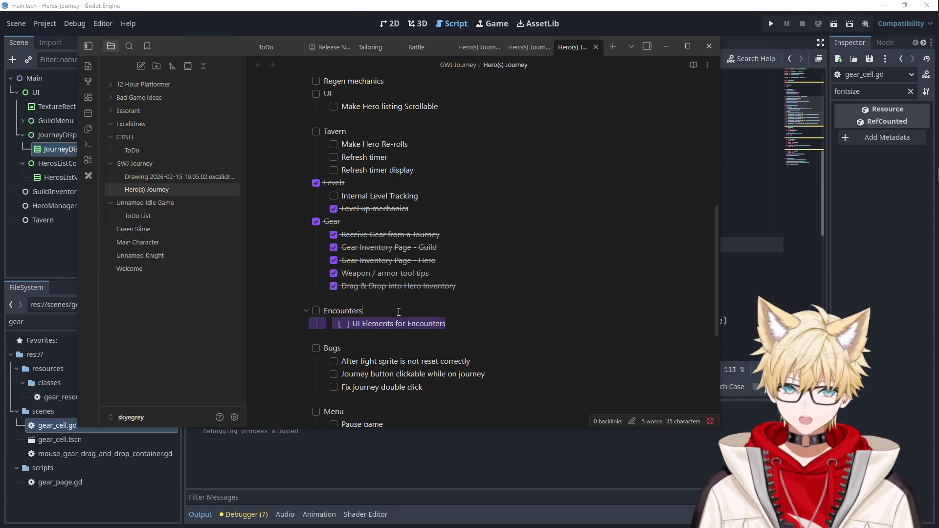
click(399, 311)
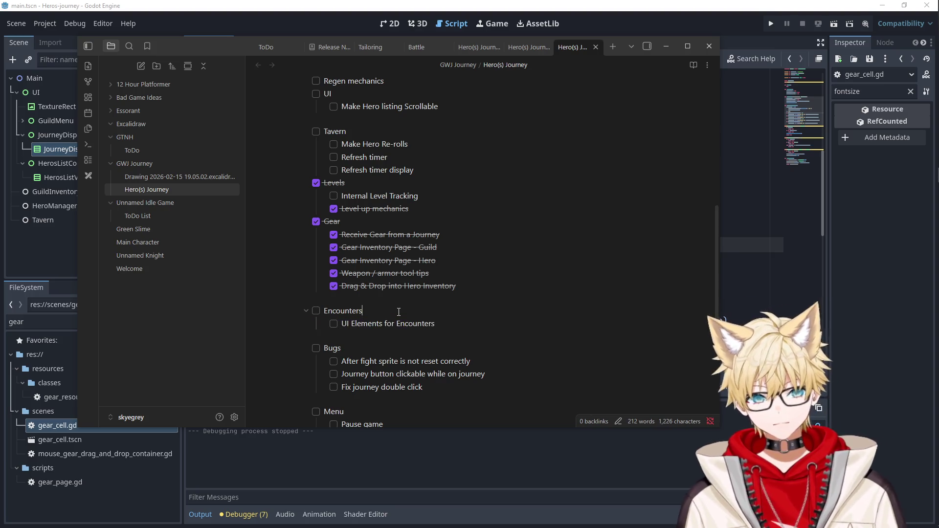
scroll(399, 311, up, 3)
click(425, 242)
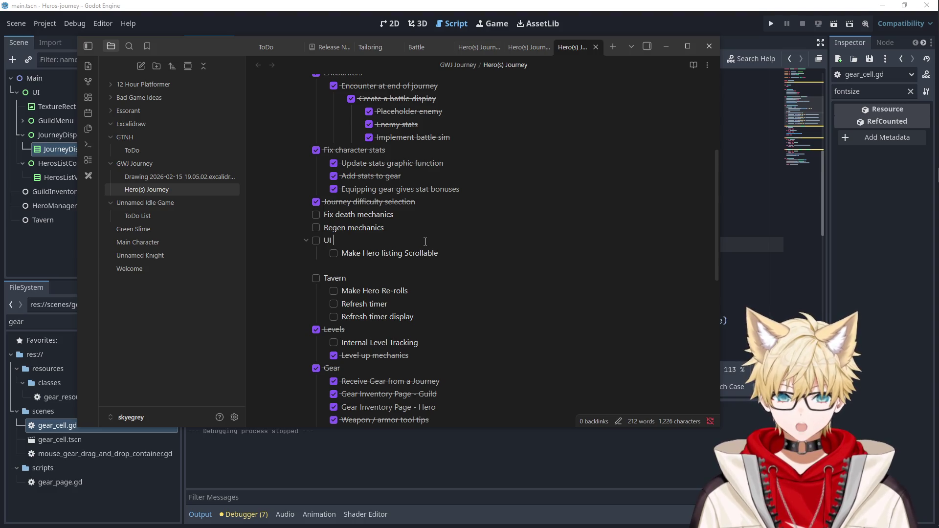
scroll(425, 242, down, 2)
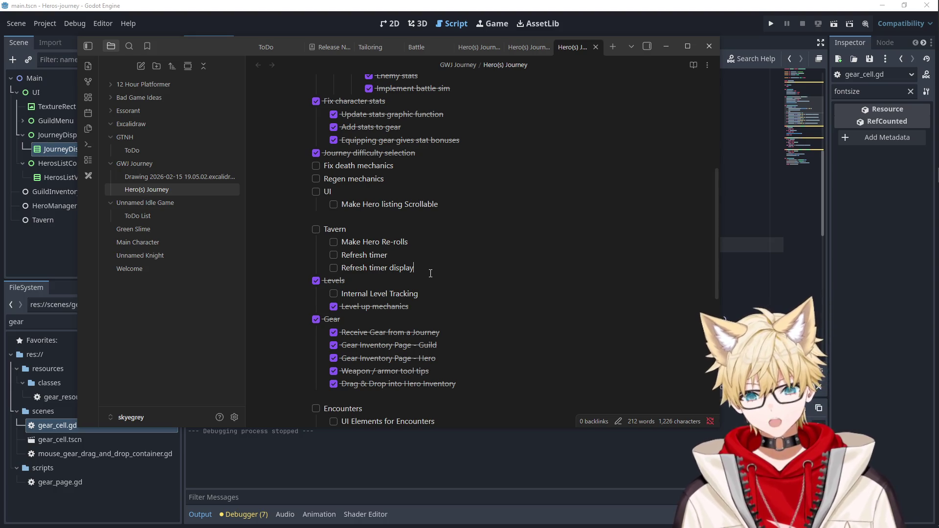
Add a top-level to-do 'Gear can only be equiped in guild hall' after Refresh timer display
key(Return)
key(shift+Tab)
text(Gear)
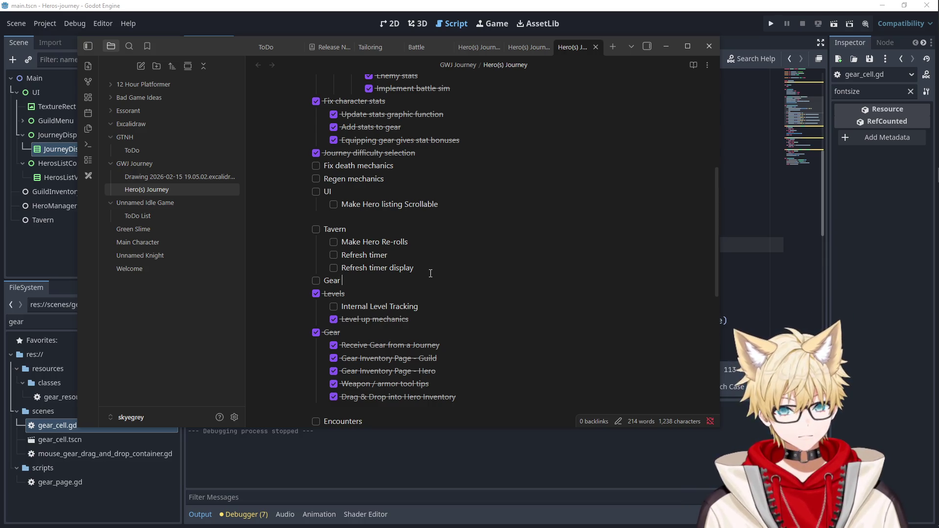
text(can only be equiped )
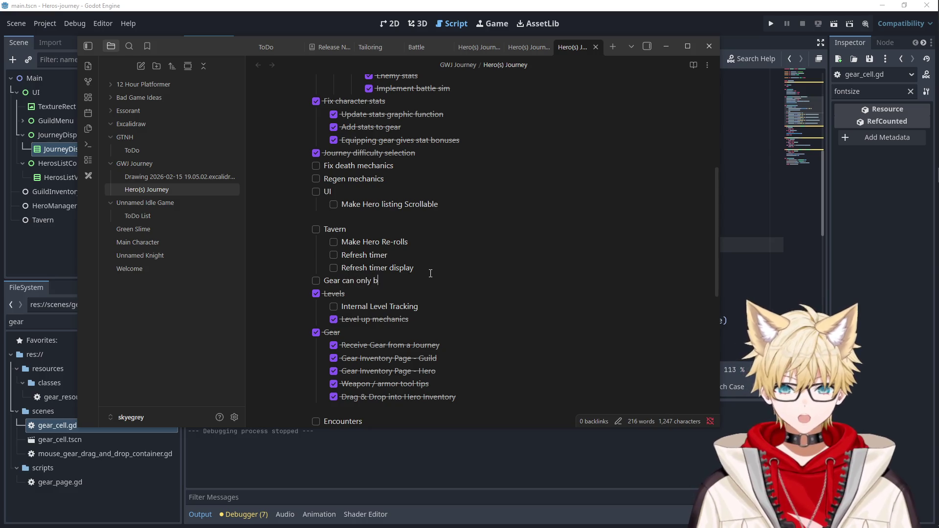
text(in tavern)
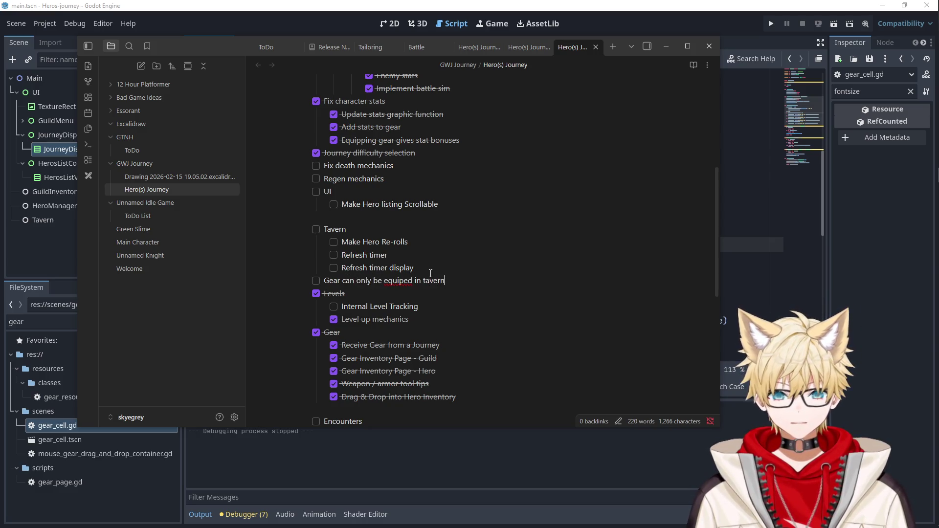
key(BackSpace)
key(BackSpace)
text(guild hall)
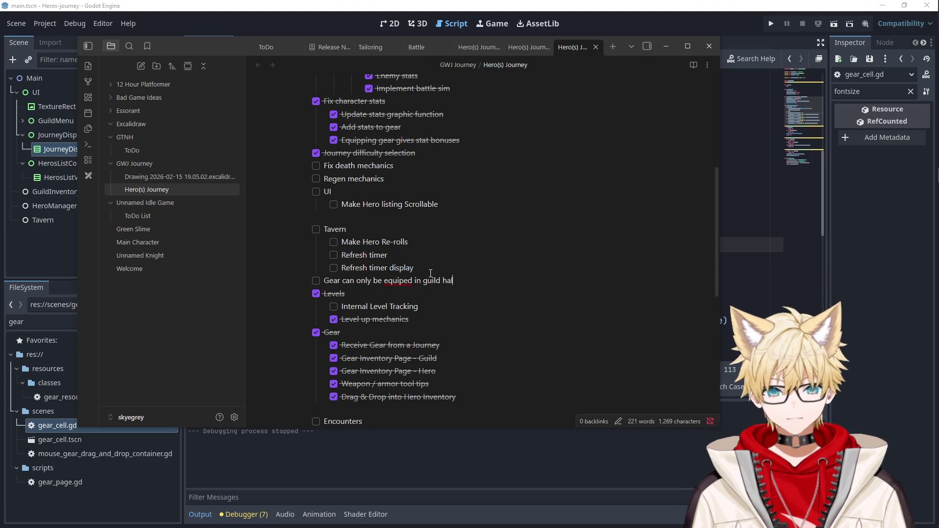
Correct 'equiped' to 'equipped' from the spelling suggestions and return to Godot
right_click(401, 285)
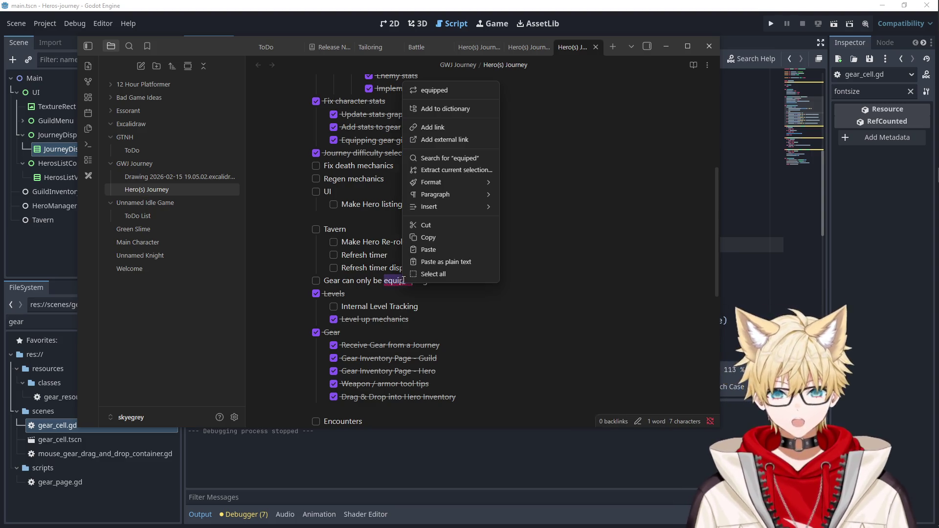
click(433, 92)
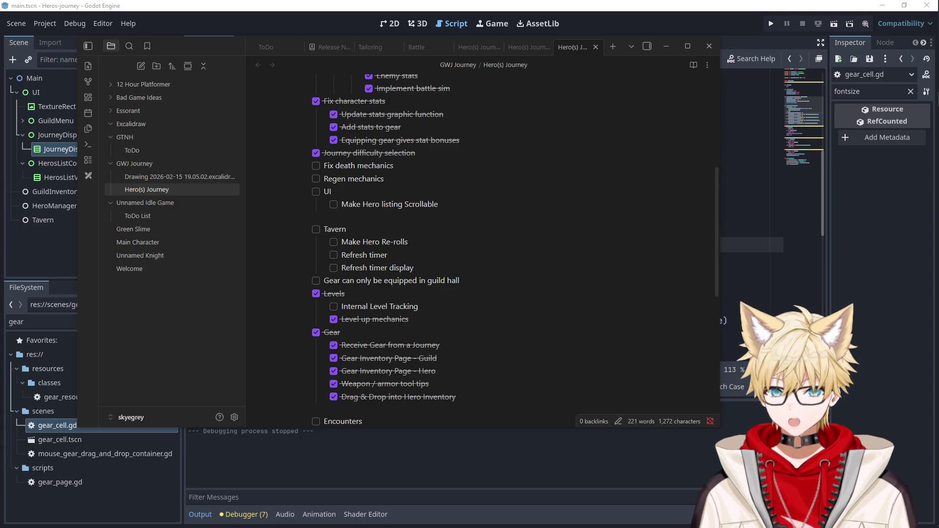
click(386, 257)
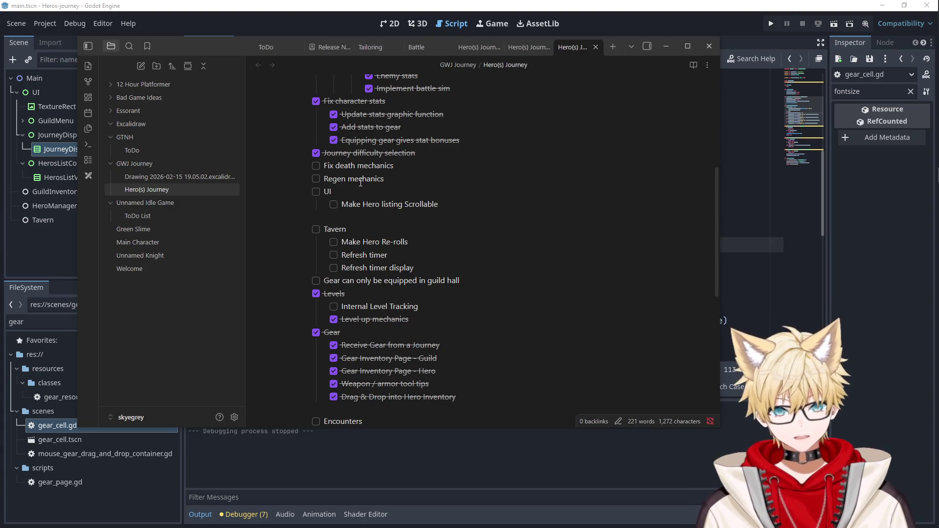
double_click(361, 179)
key(alt+Tab)
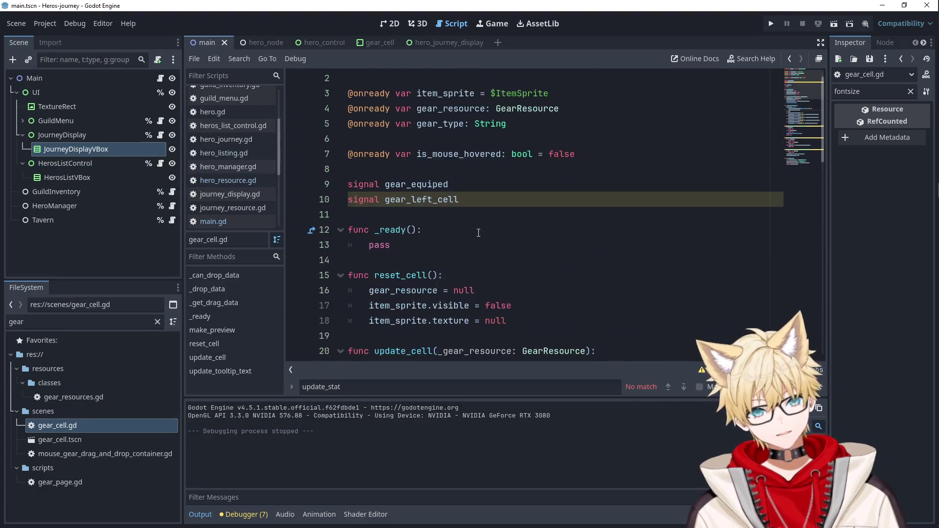
Review the gear_left_cell signal in gear_cell.gd, then open hero_node's hero.gd at _ready and _process
scroll(478, 232, up, 1)
double_click(407, 214)
click(549, 219)
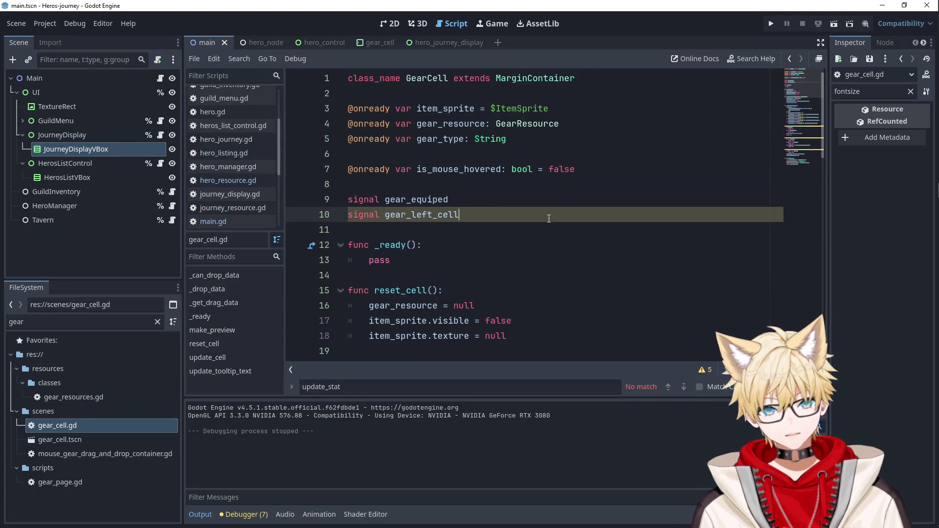
double_click(424, 214)
scroll(440, 212, down, 15)
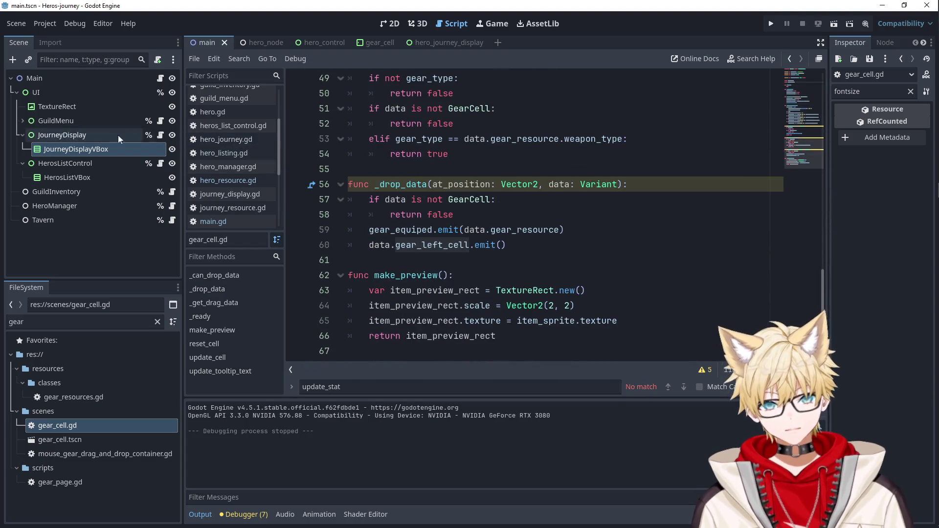
click(260, 45)
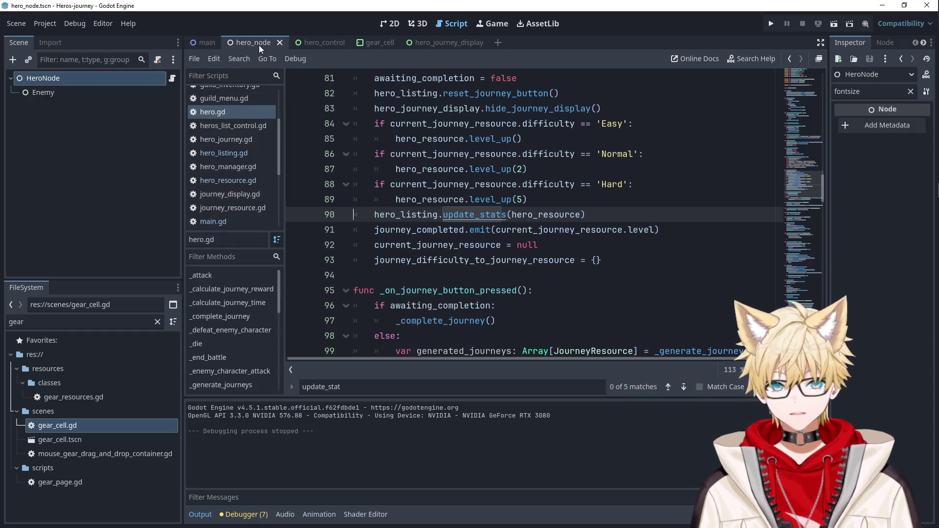
scroll(490, 210, up, 6)
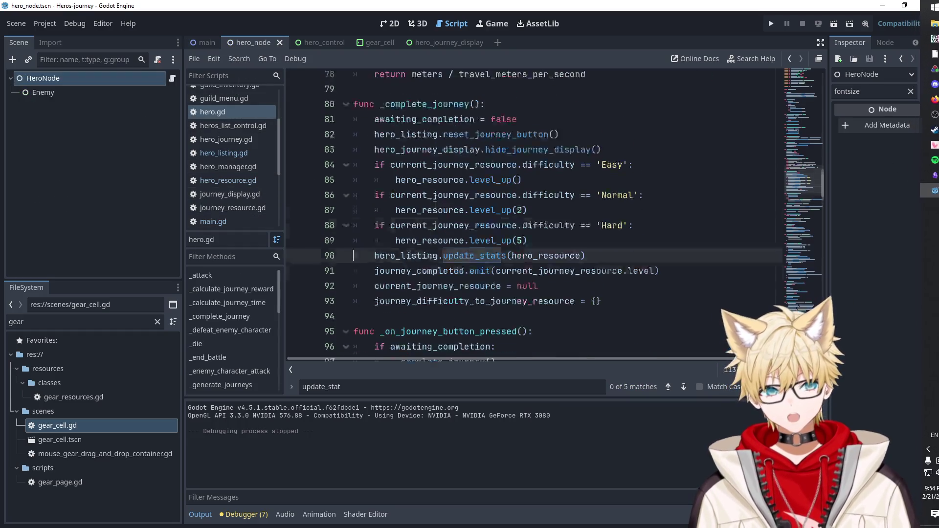
scroll(476, 236, up, 20)
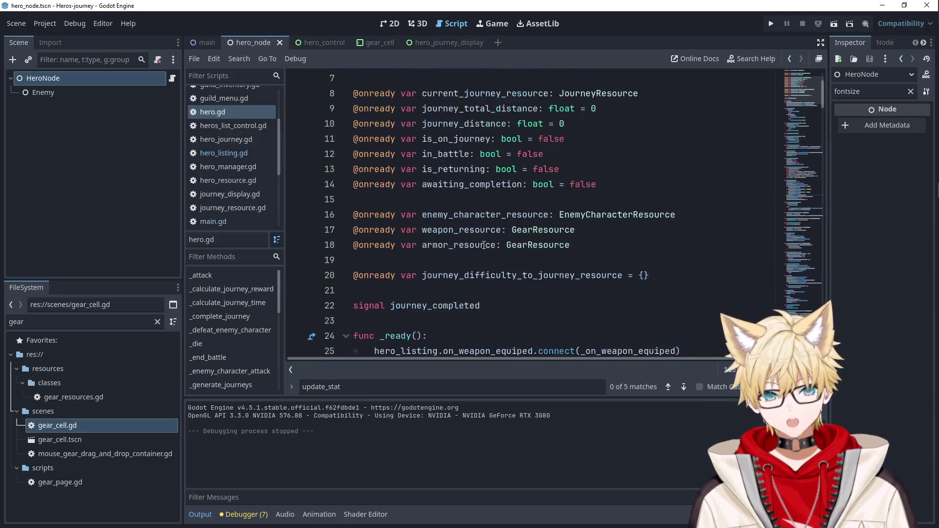
scroll(477, 237, down, 7)
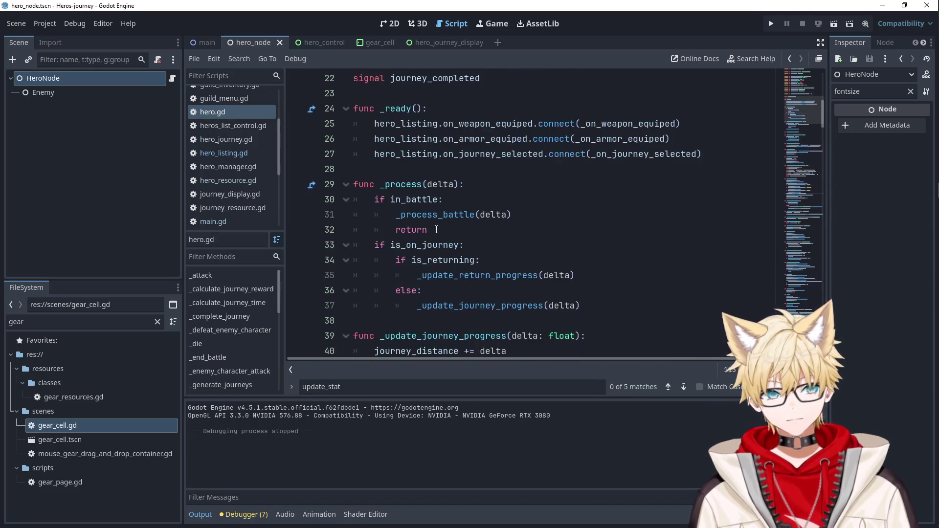
Insert 'if is_in_guild_hall:' with an indented _process_regen_timer(delta) call at the top of _process
click(407, 199)
double_click(407, 199)
double_click(425, 245)
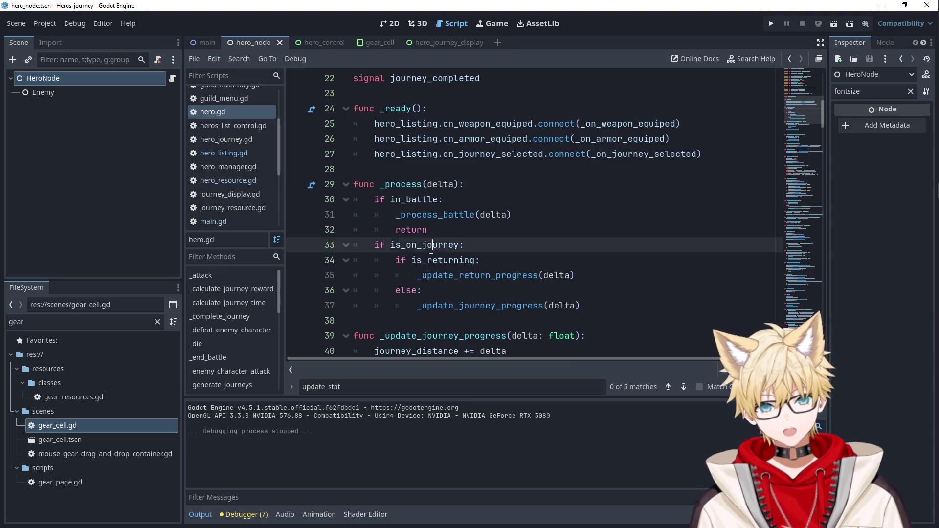
click(480, 185)
key(Return)
text(if )
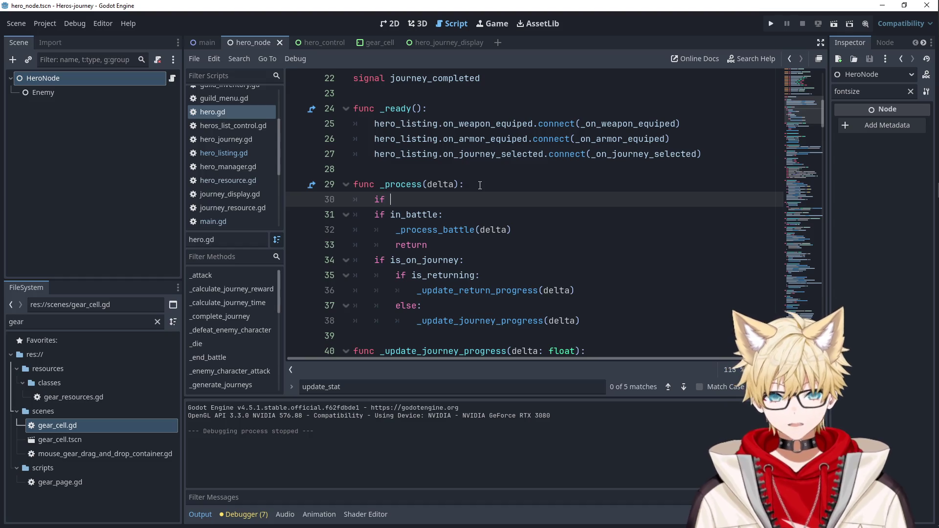
text(is_in_gui)
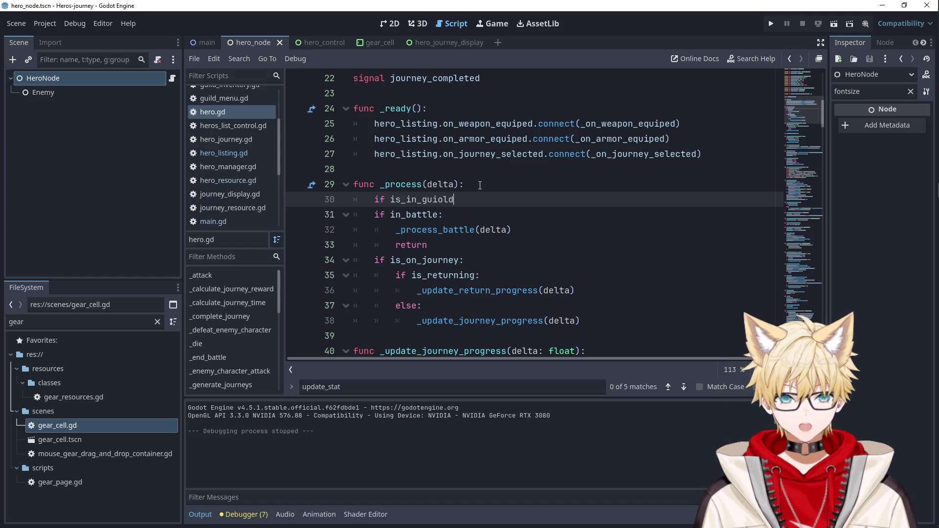
text(ld_hall:)
key(Return)
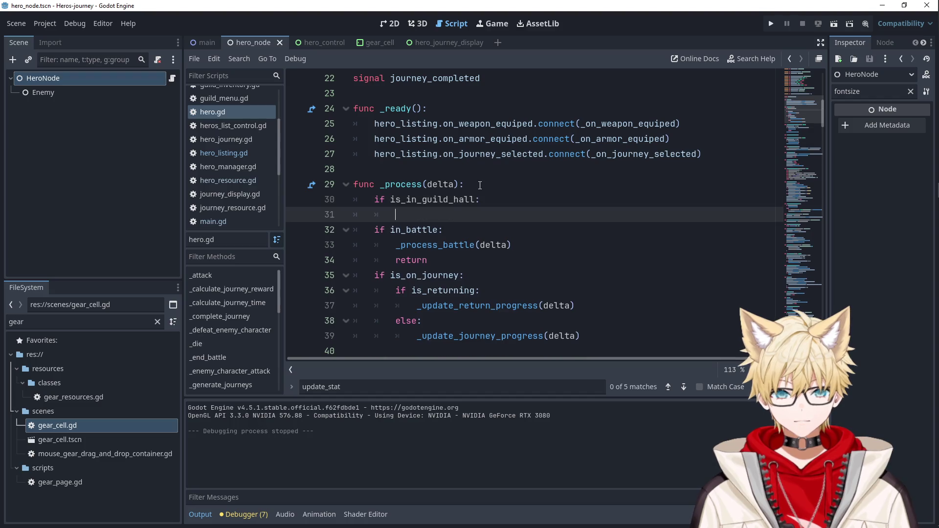
text(_process_regen)
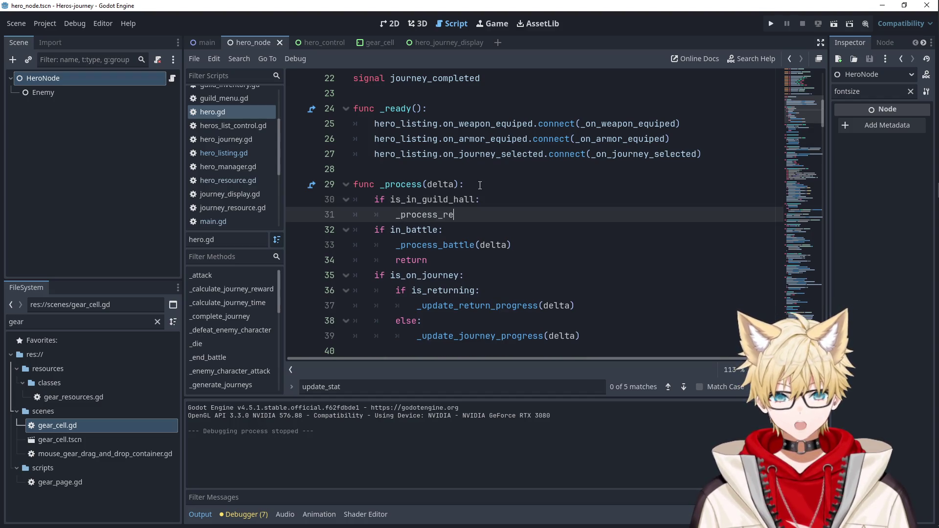
text(_timer())
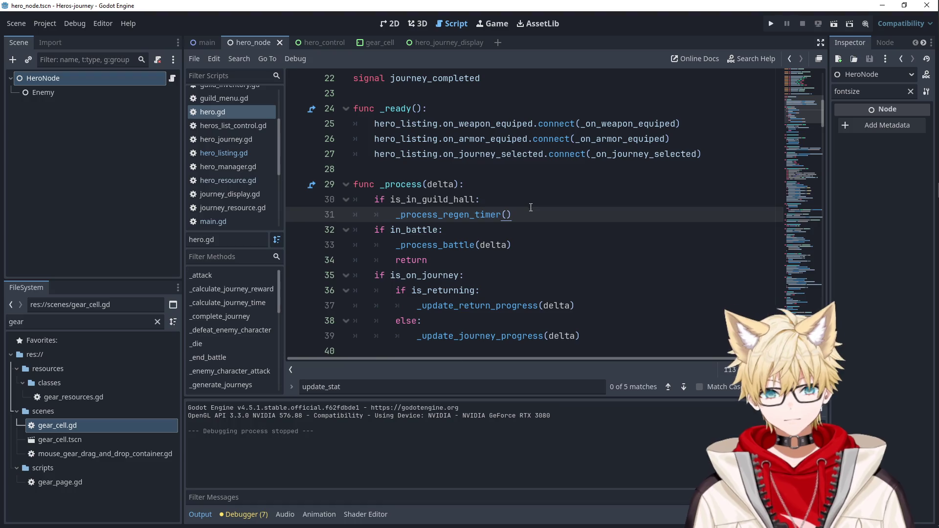
text(delta)
Check the new _process_regen_timer call and return to blank line 2 at the script's top
scroll(502, 184, up, 1)
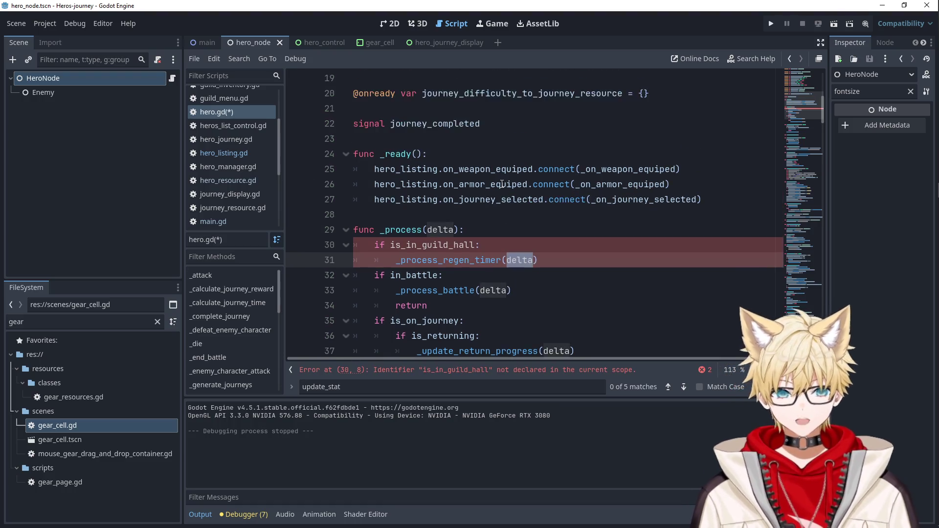
scroll(502, 184, up, 5)
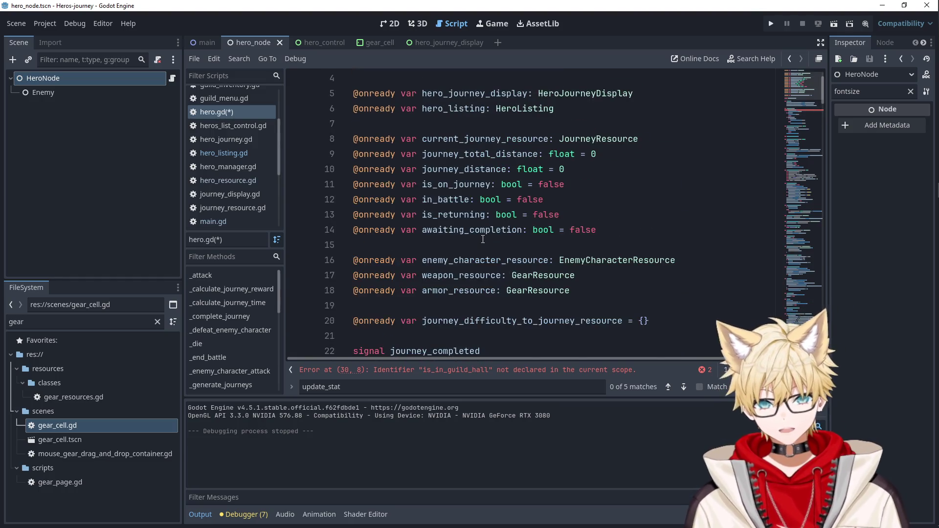
scroll(483, 239, down, 4)
double_click(450, 306)
scroll(522, 254, up, 2)
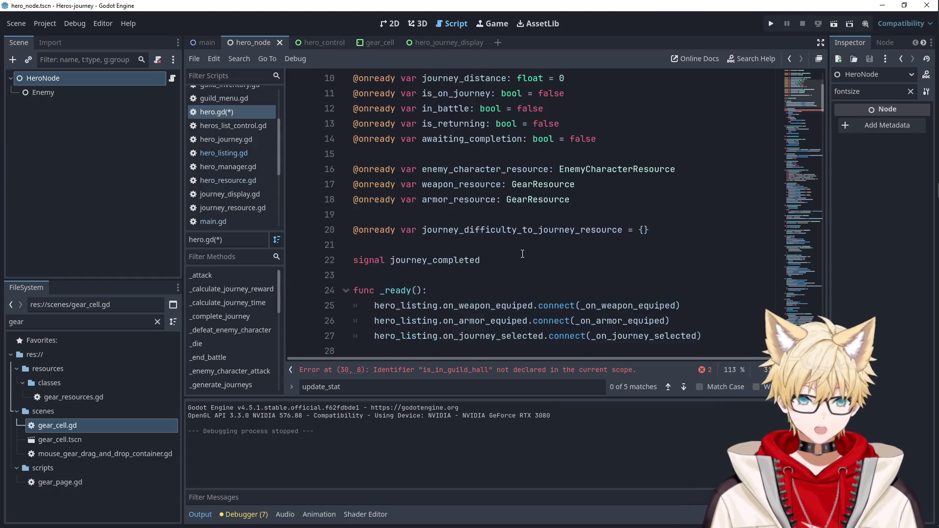
scroll(523, 254, up, 3)
click(395, 90)
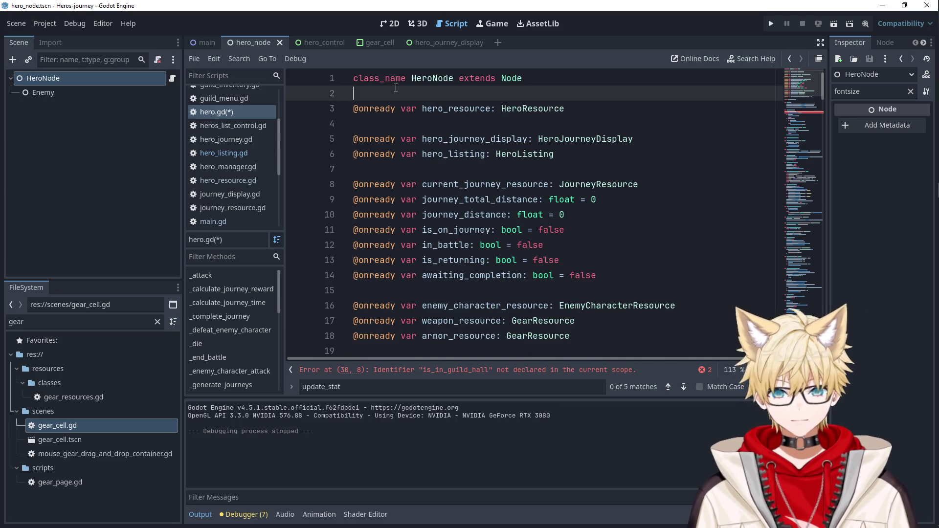
Declare an exported float regen_timer_max_time = 5.0 below the class declaration
key(Return)
key(Return)
key(Up)
text(@export var)
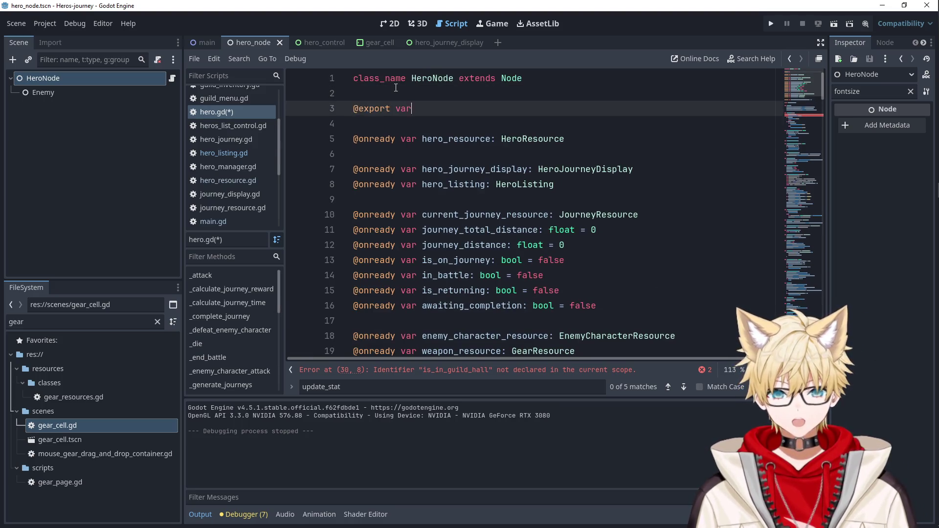
text(regen_timer_max_time:5)
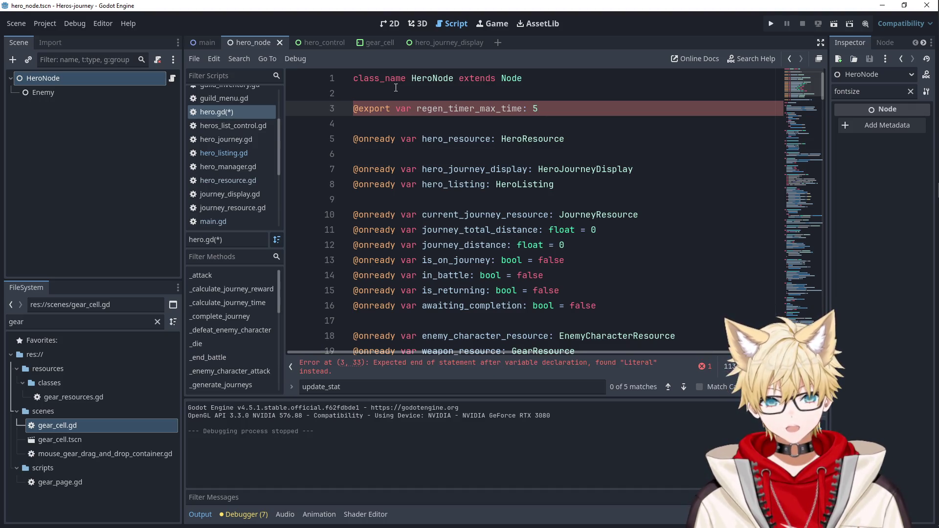
text(float = 5.0)
key(Return)
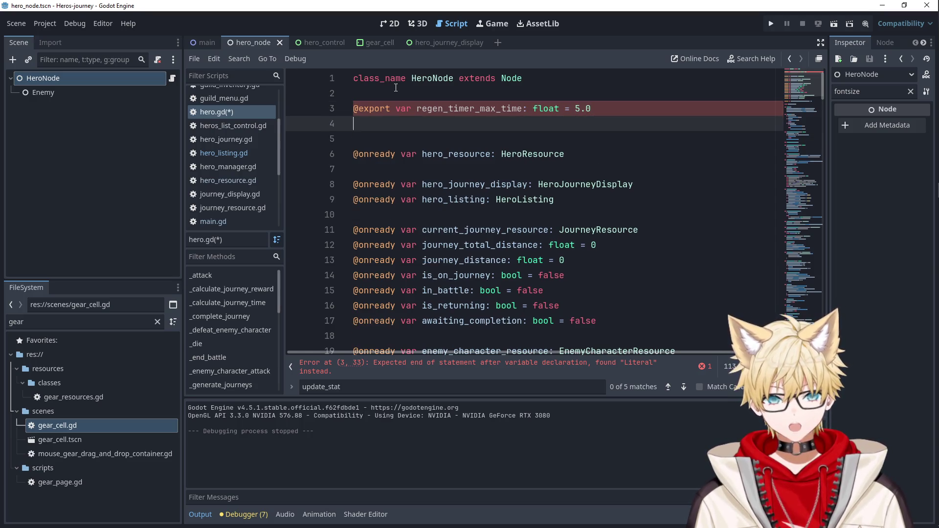
text(@onready var c)
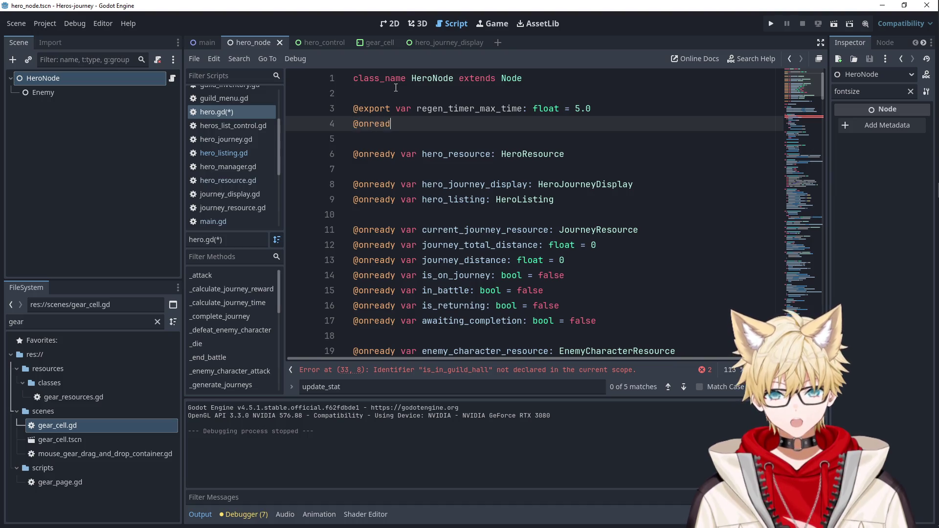
text(urrent_regen_t)
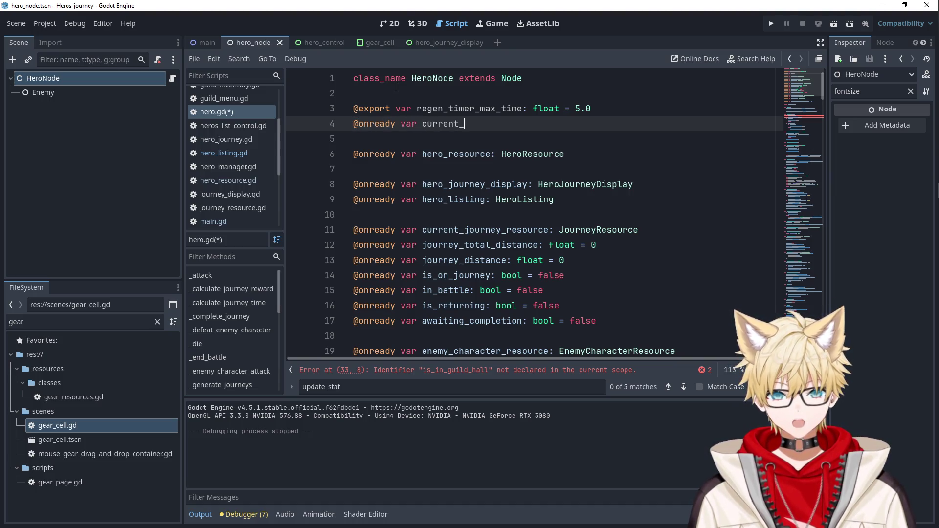
text(imer = )
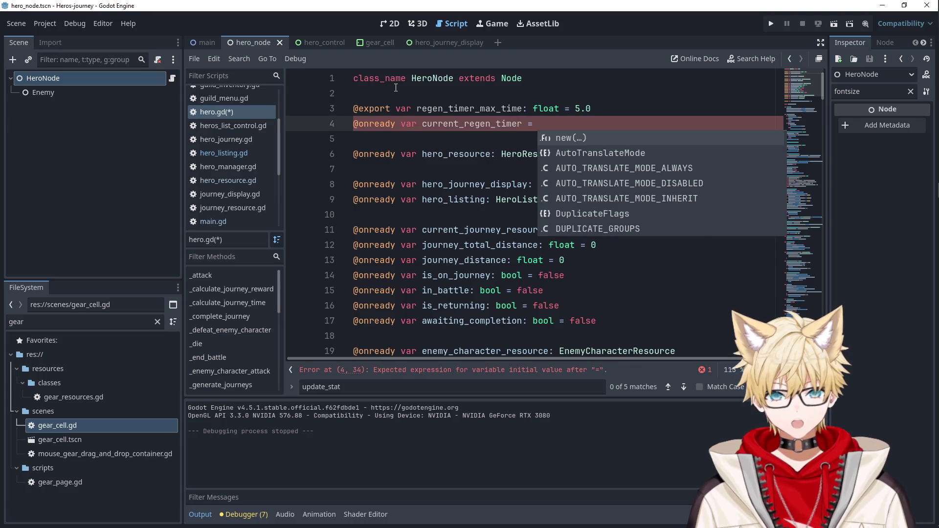
text(regen)
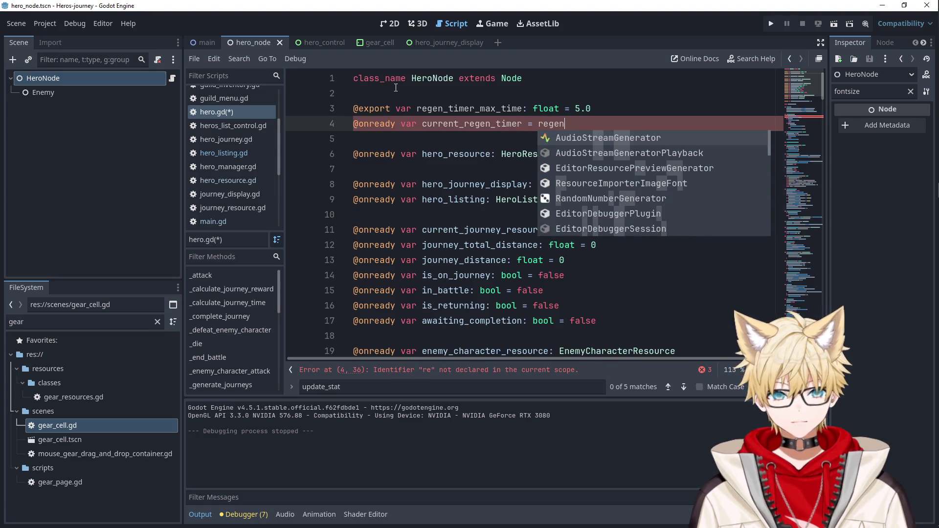
key(BackSpace)
key(BackSpace)
key(BackSpace)
key(BackSpace)
key(BackSpace)
key(BackSpace)
key(BackSpace)
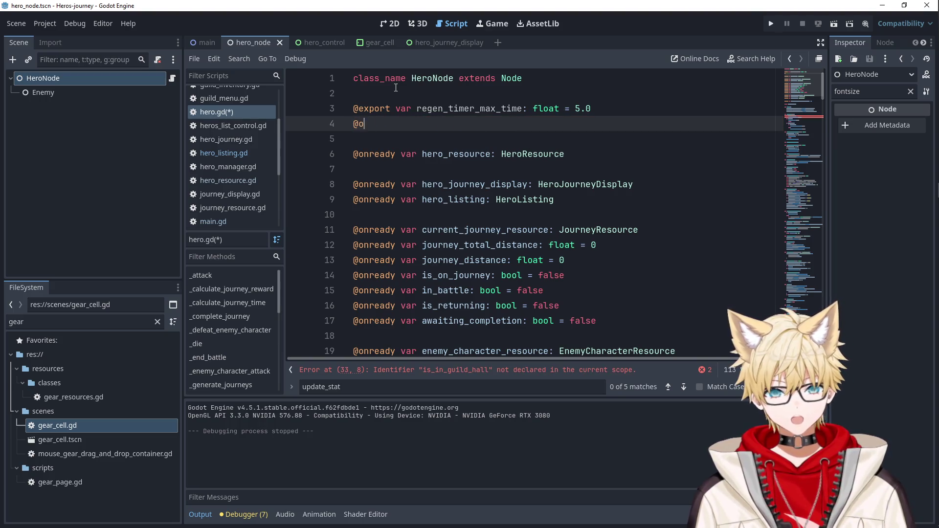
key(BackSpace)
key(Return)
text(@onready var regen_curr)
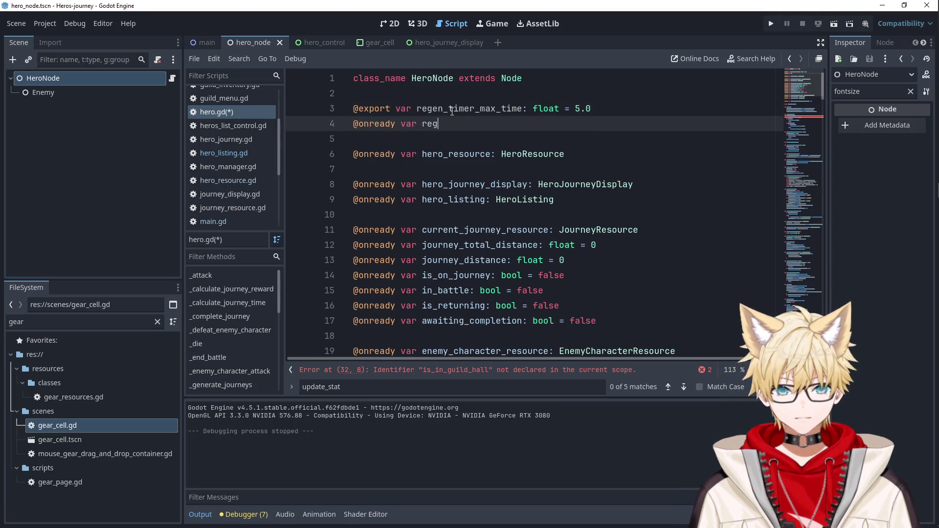
text(ent_timer =)
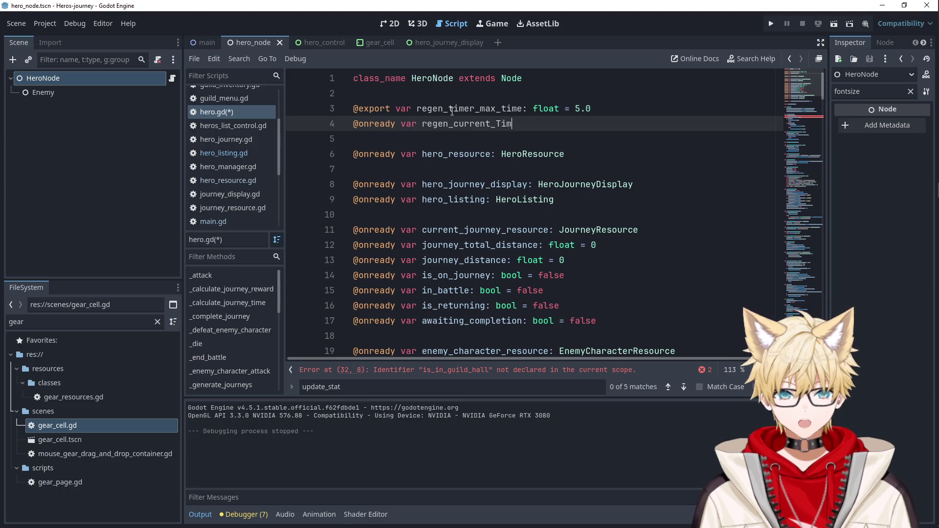
key(BackSpace)
key(BackSpace)
key(BackSpace)
text(: float = 0.)
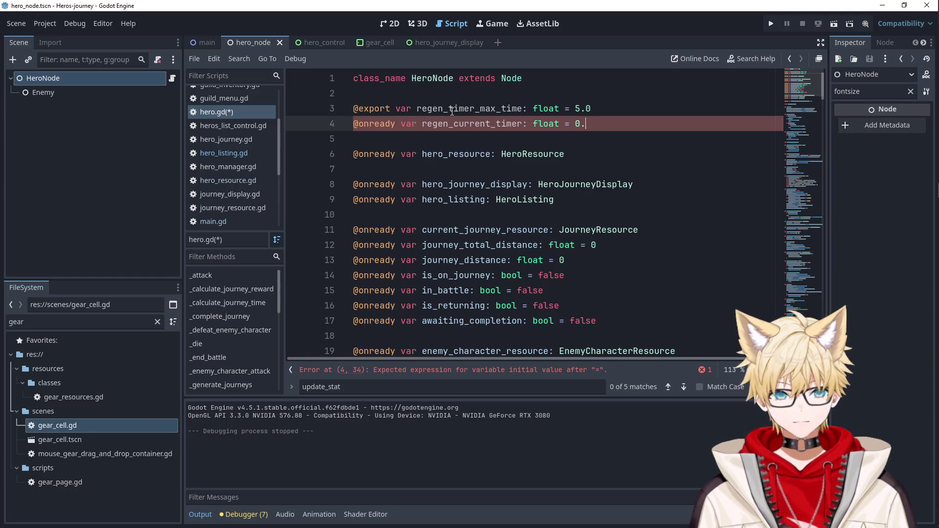
Set regen_current_timer = regen_timer_max_time in _ready and copy the _process_regen_timer name
scroll(426, 201, down, 9)
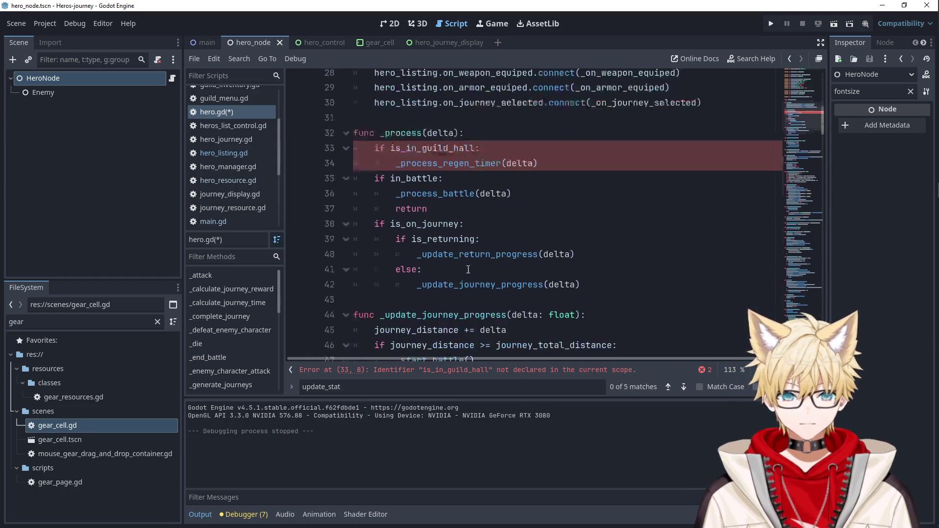
scroll(427, 203, up, 2)
click(445, 154)
key(Return)
text(regen_current_timer = )
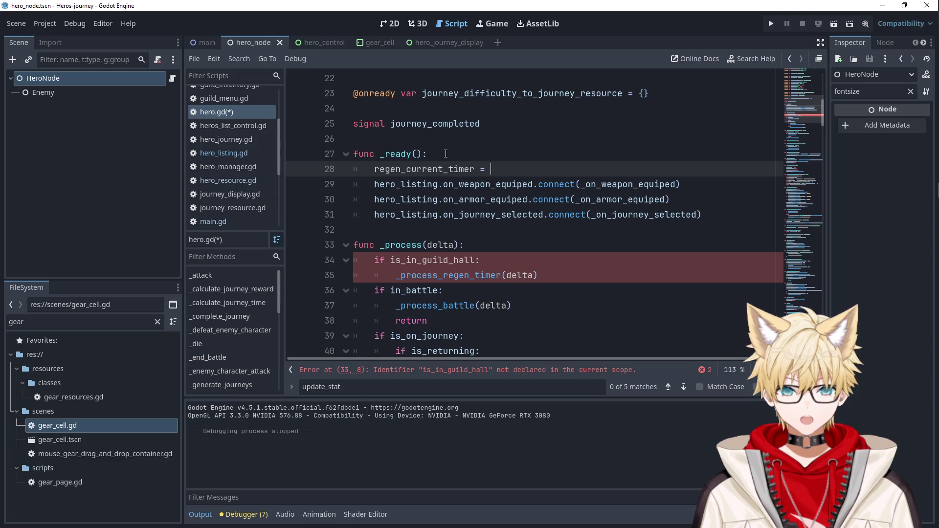
text(rege)
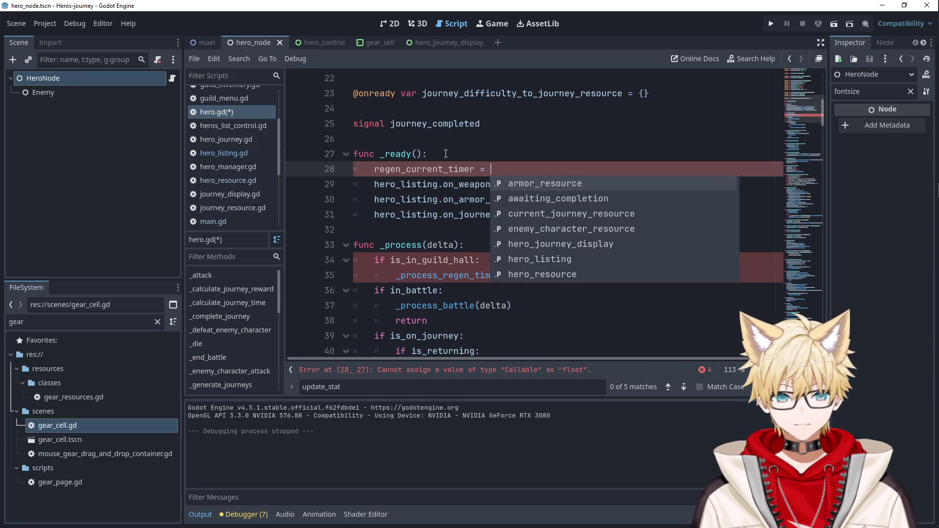
text(n)
key(Down)
key(Return)
double_click(456, 170)
double_click(440, 276)
key(ctrl+c)
scroll(485, 327, down, 20)
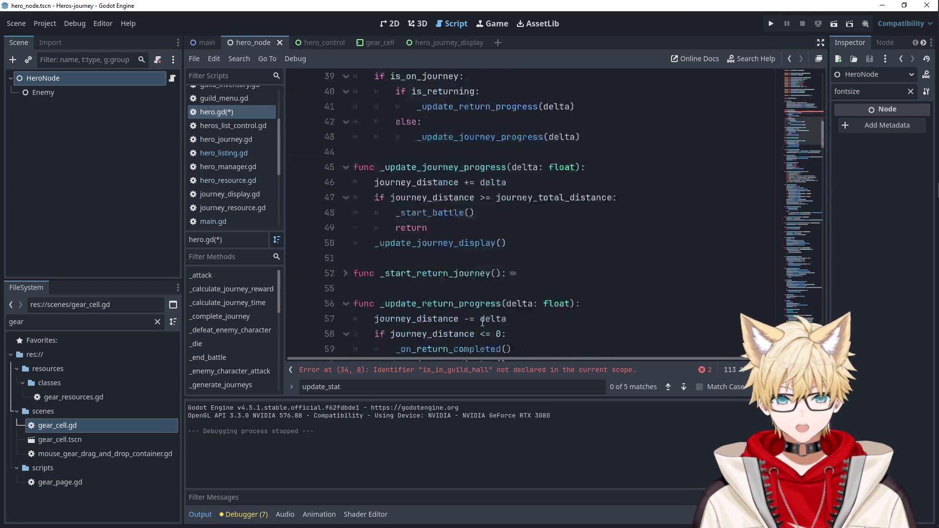
scroll(486, 327, down, 20)
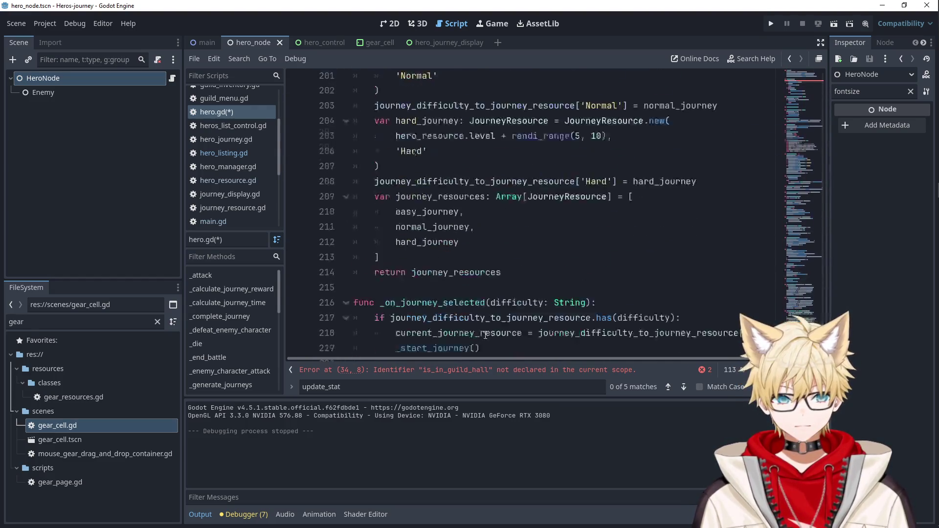
Start a new func _process_regen_timer at the end of hero.gd
click(428, 341)
key(ctrl+v)
key(ctrl+z)
text(func)
text(_process_regen_timer())
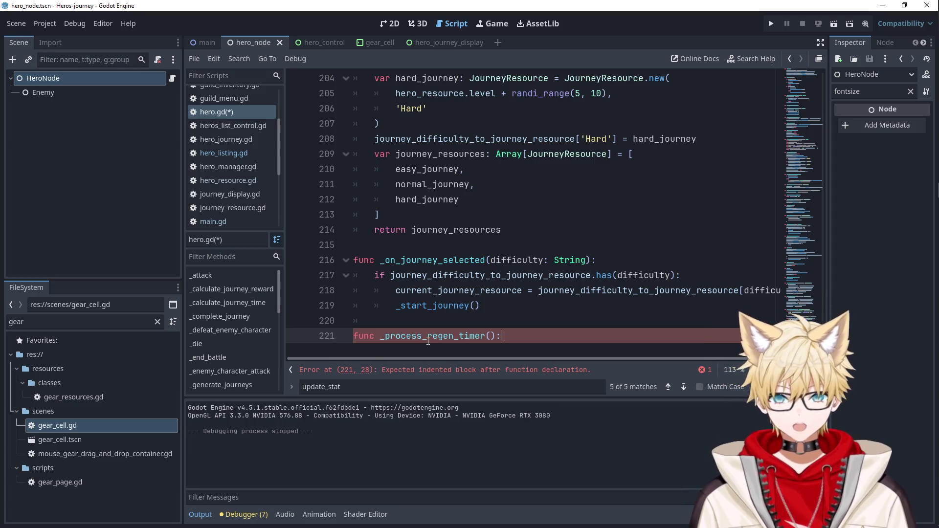
key(Return)
Give it a delta: float parameter and decrement regen_current_timer by delta
text(cure)
key(BackSpace)
key(BackSpace)
key(BackSpace)
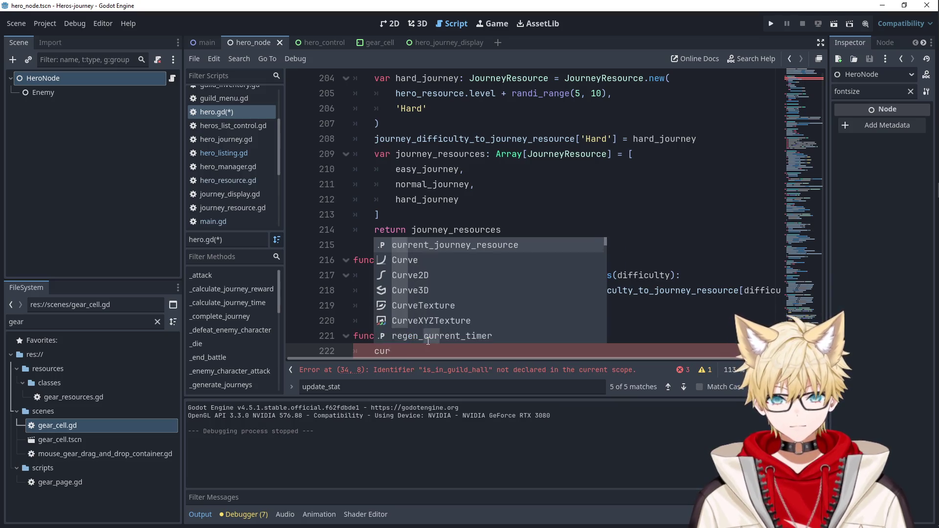
text(regen)
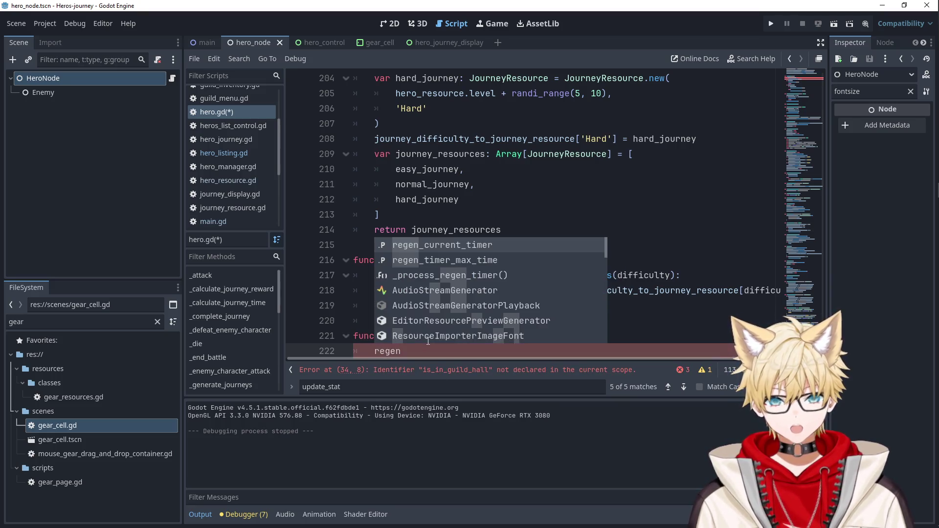
key(Return)
text(-= delta)
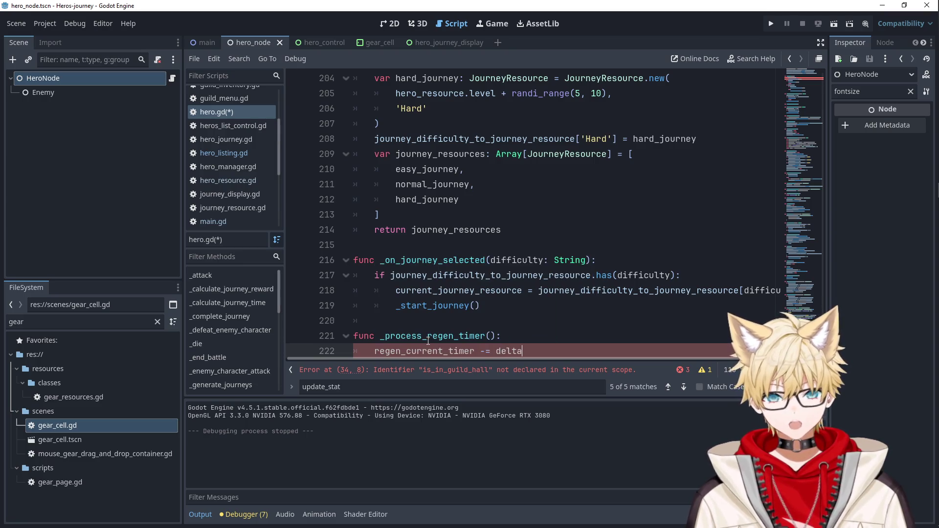
key(Left)
text(delta: float)
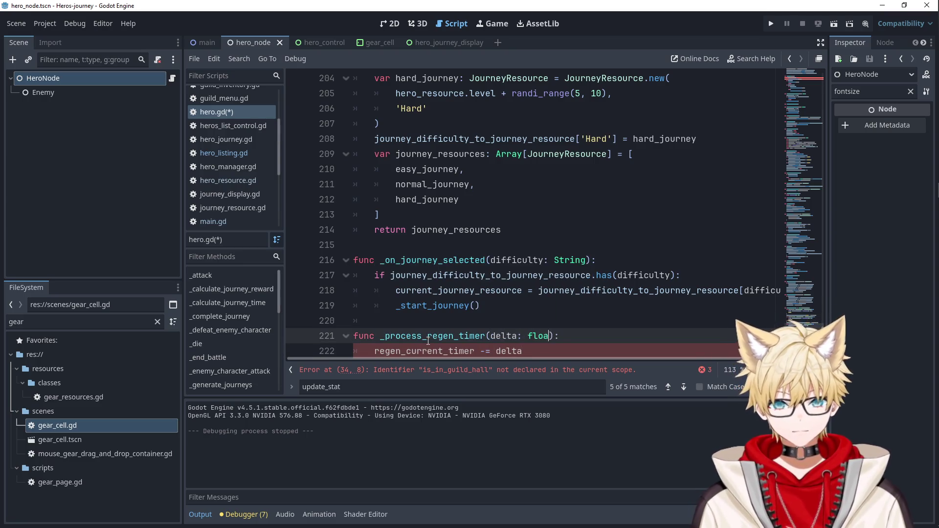
key(Escape)
key(Down)
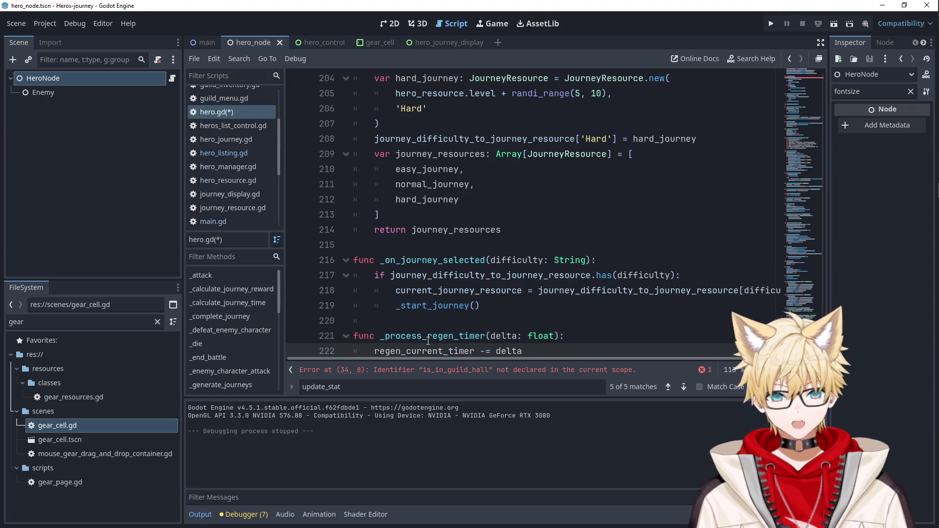
When regen_current_timer <= 0, heal hero_resource by hero_resource.level
scroll(417, 344, down, 1)
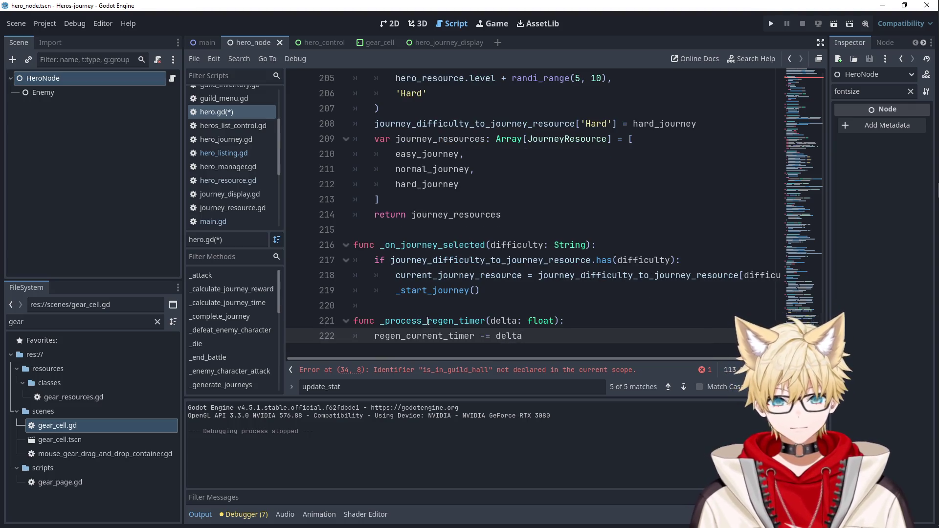
key(Return)
text(if rege)
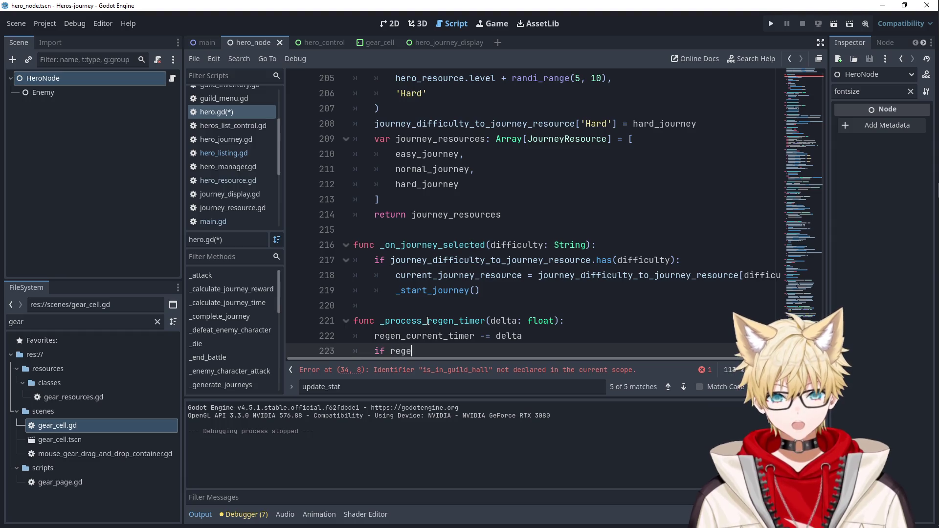
key(Return)
text(<= 0:)
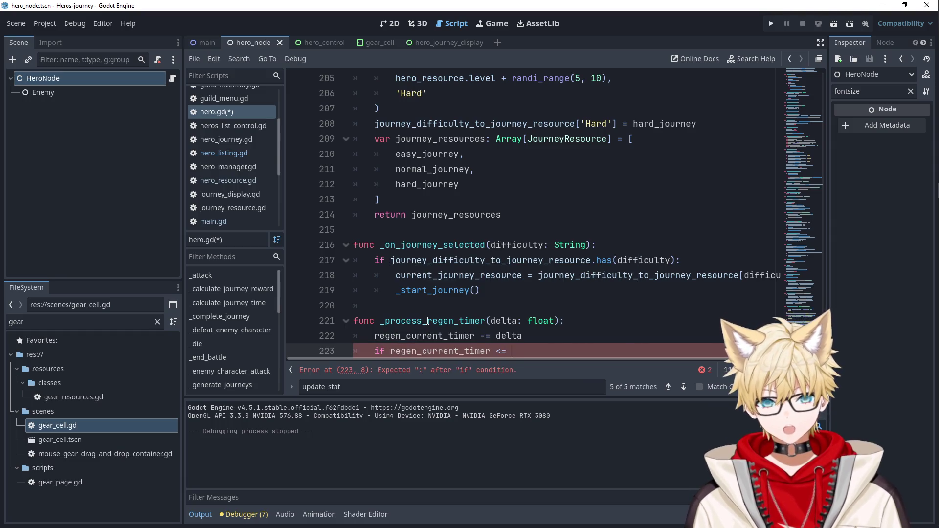
key(Return)
text(her)
key(Down)
key(Down)
key(Return)
text(.heal(re)
key(Down)
key(Down)
key(BackSpace)
key(BackSpace)
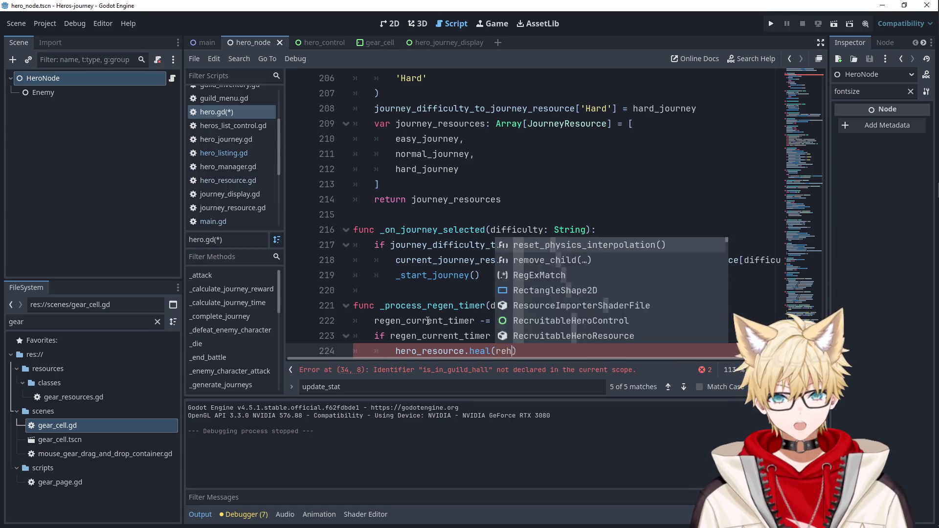
text(hero_resource.lev)
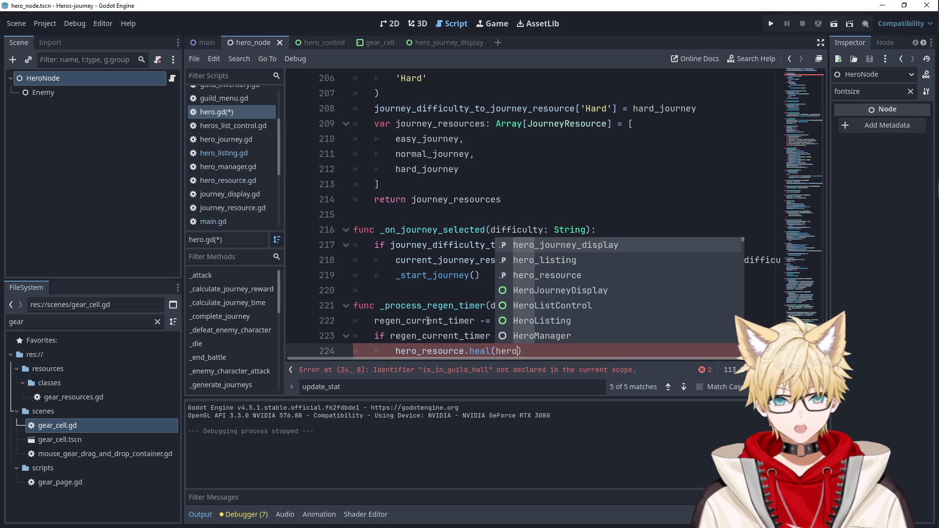
text(el)
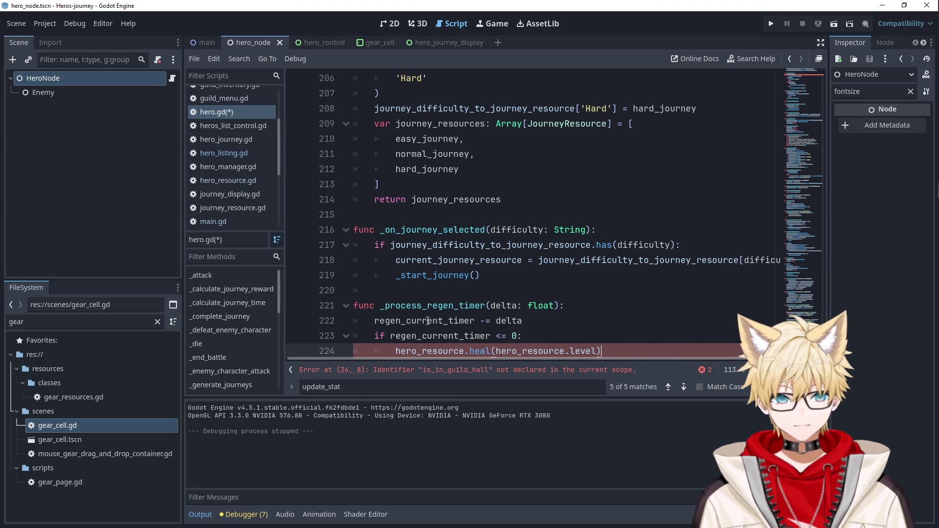
Reset regen_current_timer to regen_timer_max_time after healing and save hero.gd
key(Return)
text(rege)
key(Return)
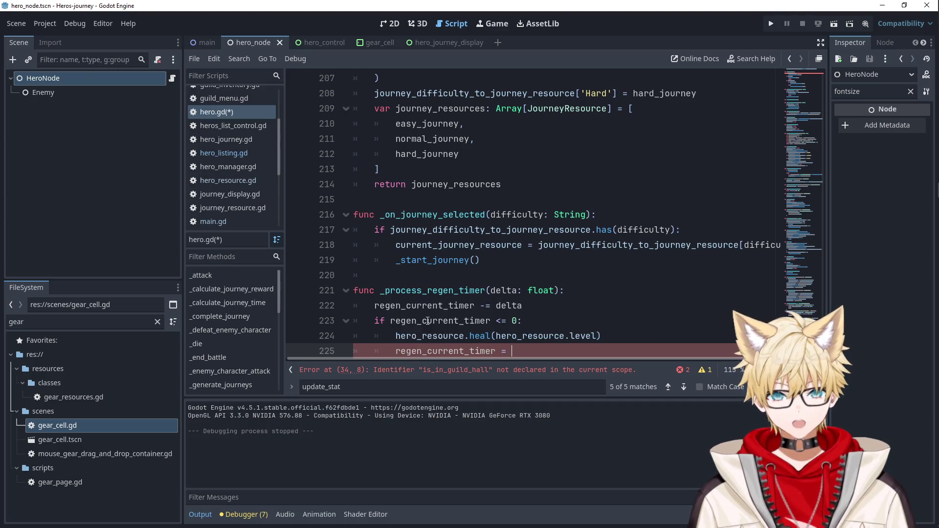
text(rege)
key(Down)
key(Return)
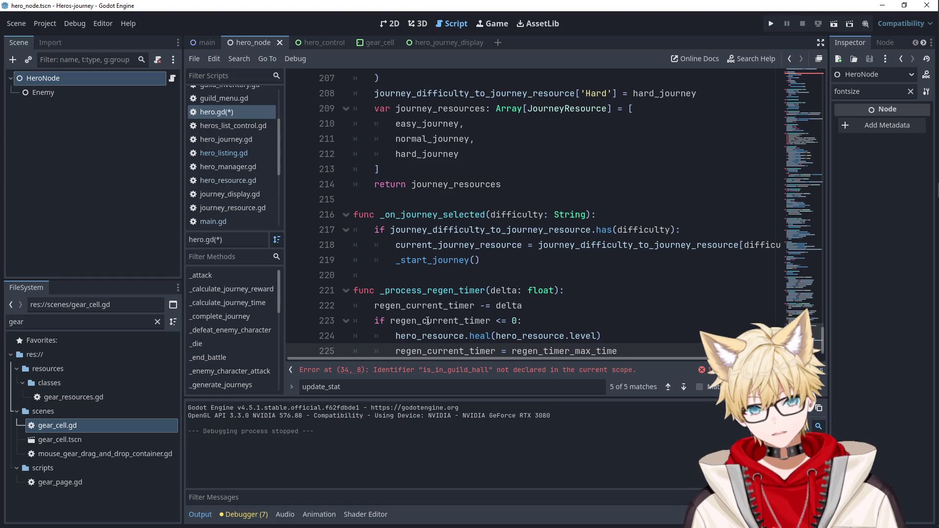
key(ctrl+s)
scroll(468, 280, up, 20)
scroll(435, 270, up, 17)
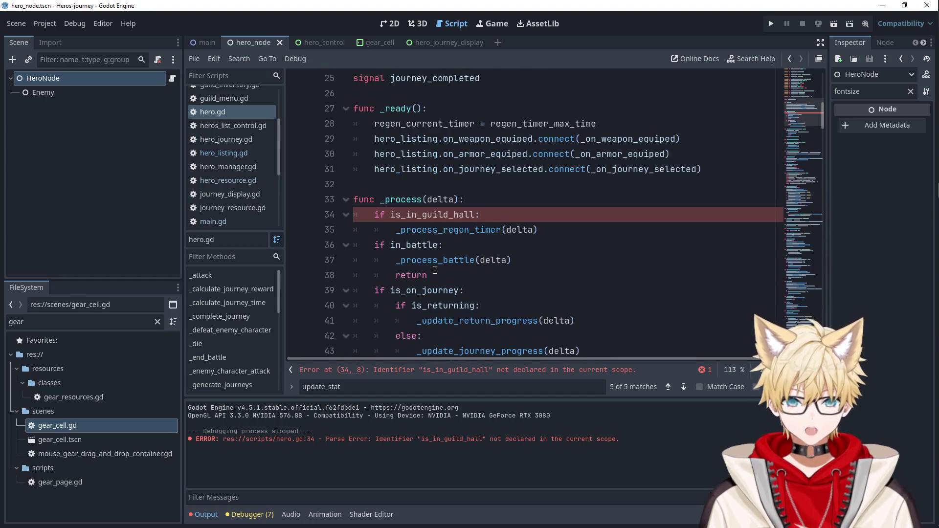
Delete the is_in_guild_hall check and its regen call from hero.gd
scroll(435, 270, down, 2)
double_click(416, 153)
double_click(426, 199)
click(560, 139)
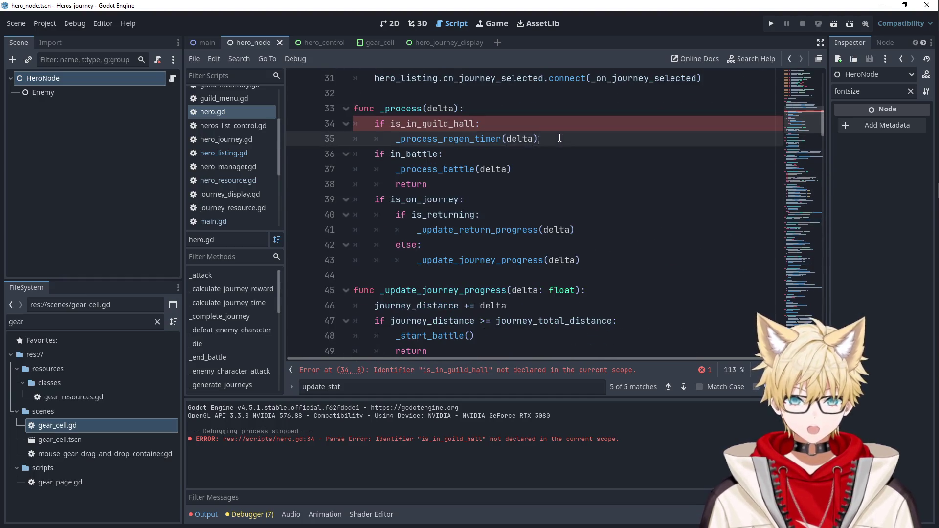
drag(560, 138, 465, 108)
key(BackSpace)
Add an else branch after the journey block that calls _process_regen_timer(delta)
click(587, 230)
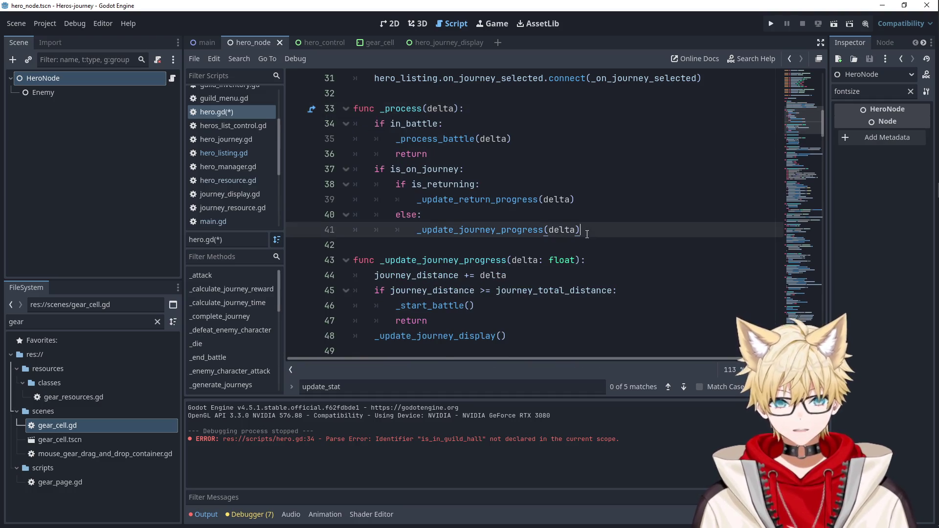
key(Return)
key(BackSpace)
key(BackSpace)
text(else:)
key(Return)
text(_)
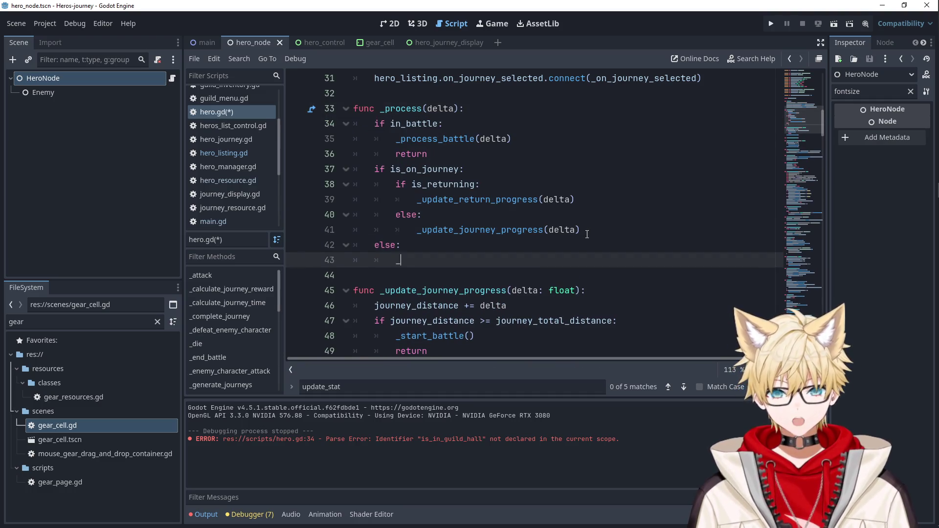
text(process_re)
key(Return)
text(delta)
Review the in_battle and is_on_journey conditions and the _process_regen_timer call
double_click(424, 123)
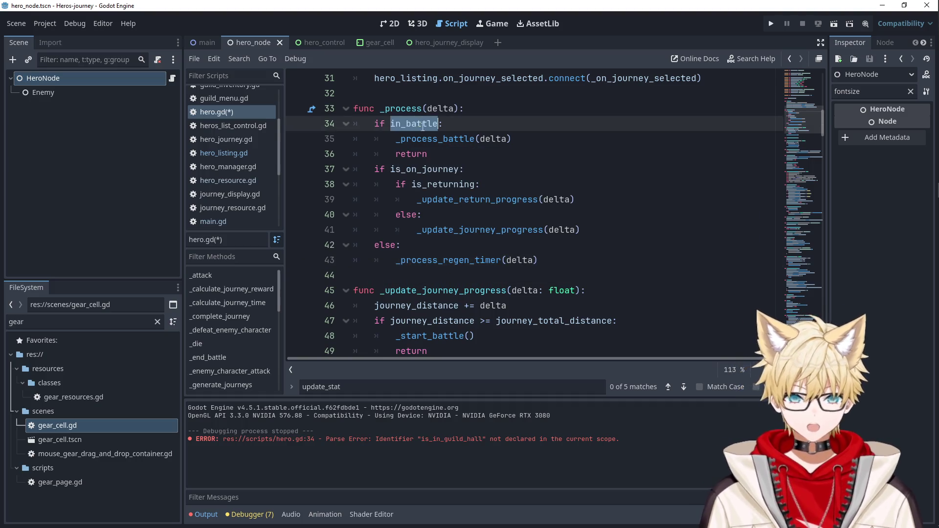
double_click(424, 169)
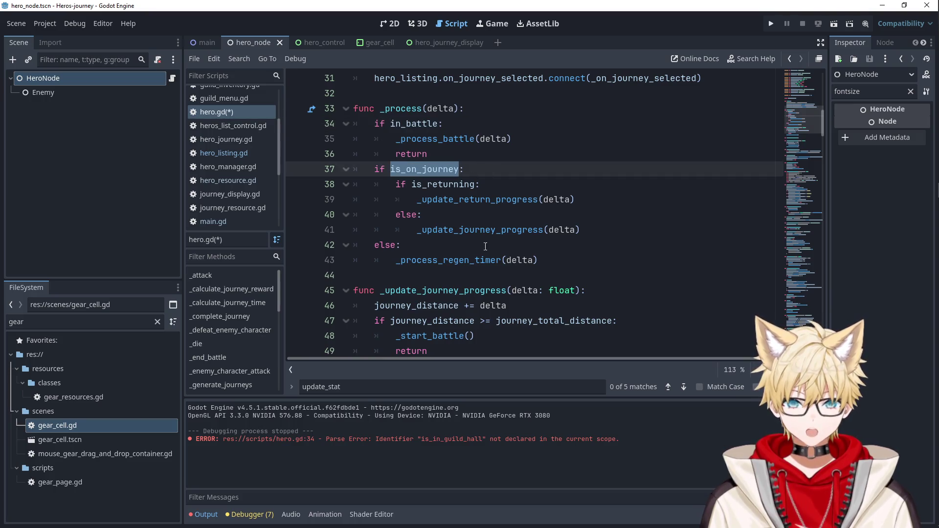
double_click(447, 260)
drag(827, 113, 823, 314)
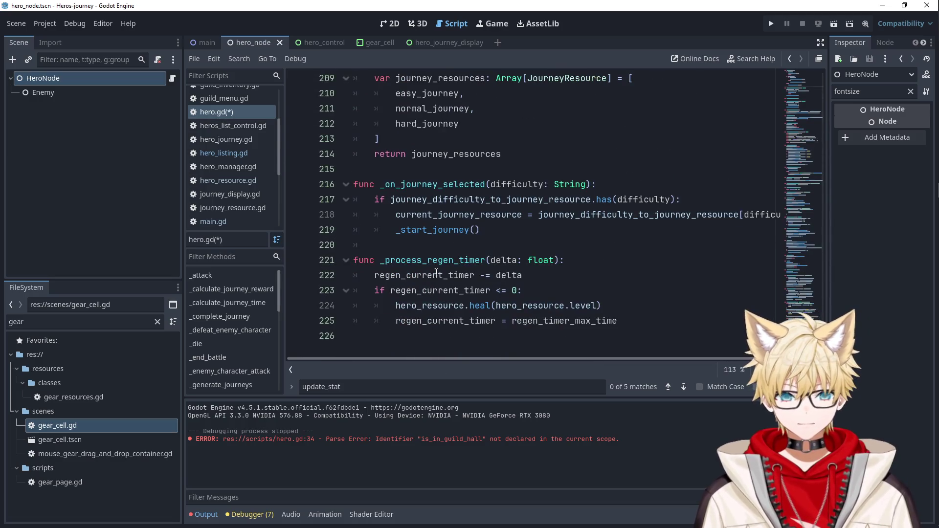
Inspect regen_current_timer usage and the heal(hero_resource.level) call on line 224
mouse_move(449, 311)
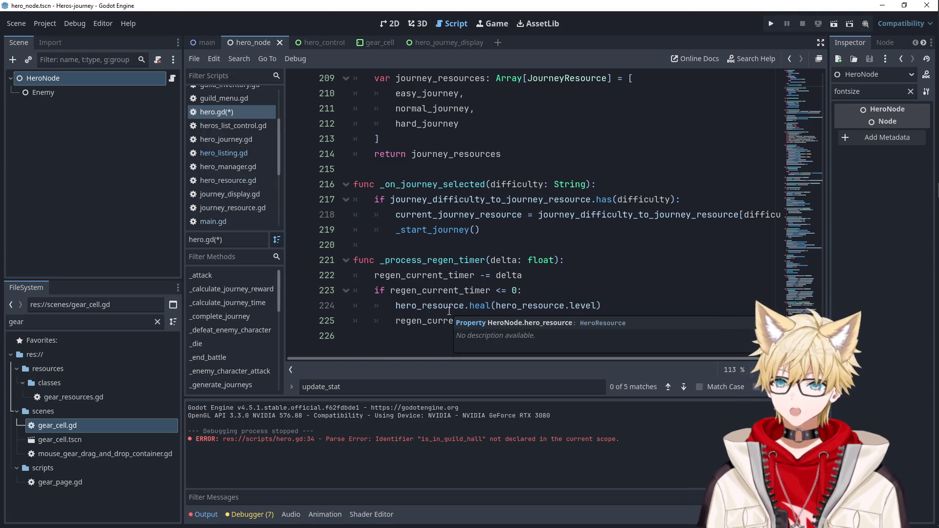
click(595, 308)
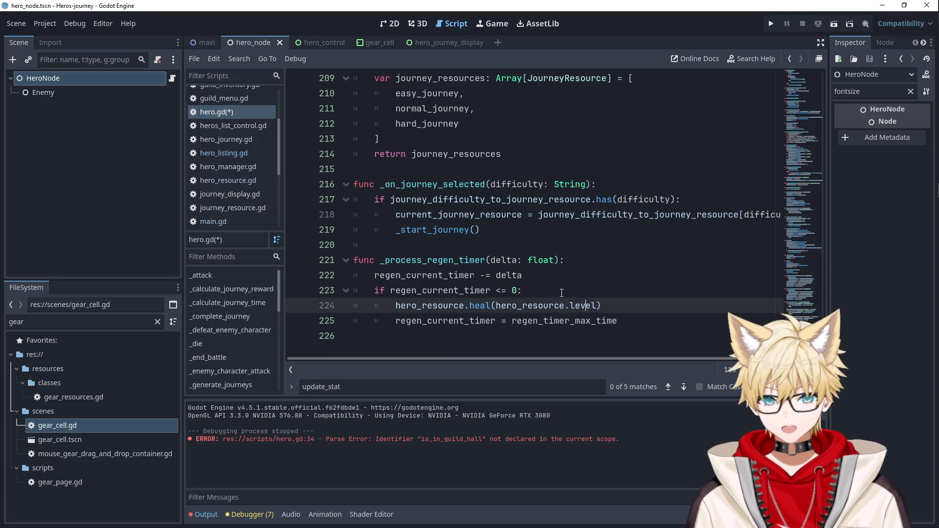
double_click(463, 320)
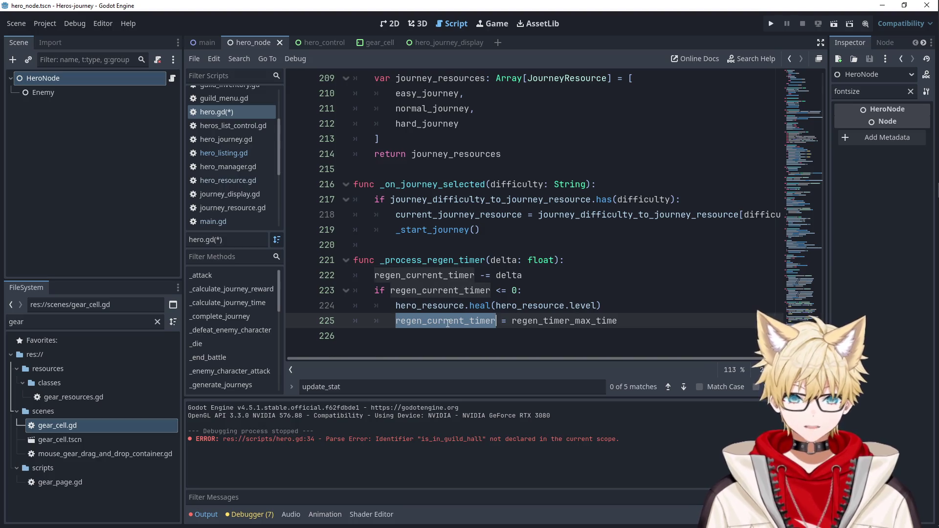
click(484, 306)
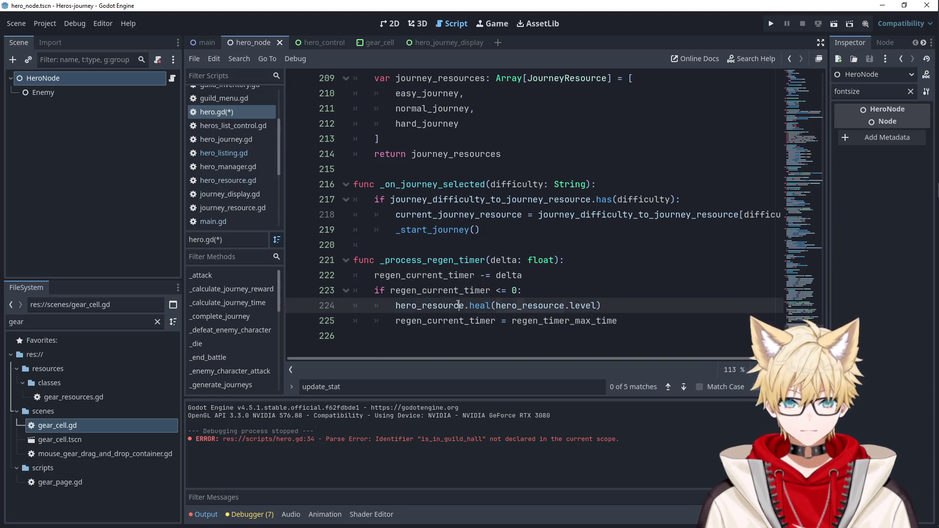
double_click(479, 307)
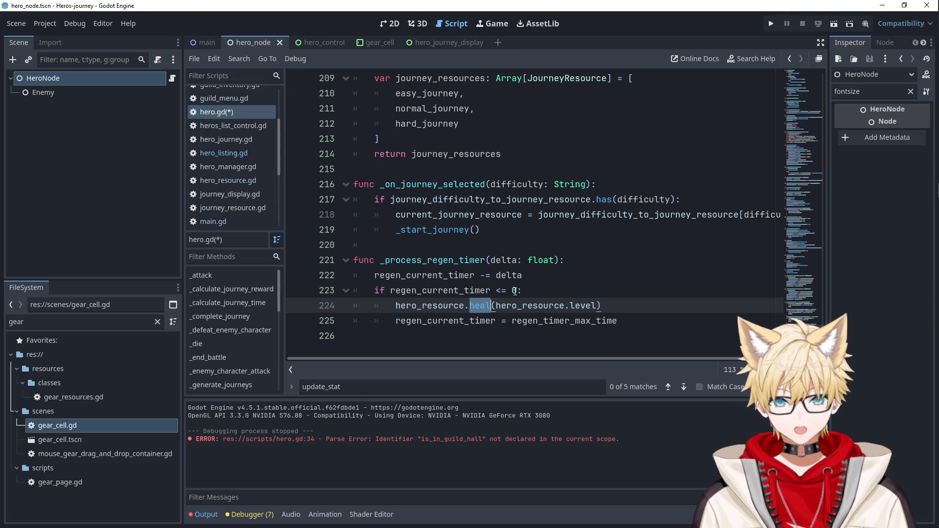
Open the HeroResource script and place the caret after its constructor code
drag(825, 338, 827, 73)
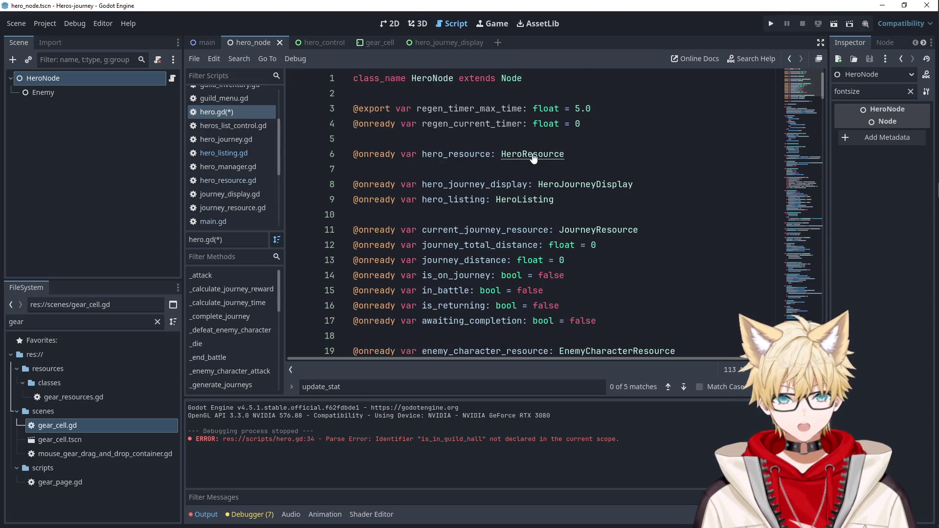
ctrl+click(533, 157)
click(475, 275)
Add func heal(heal_amount: int) setting current_hp = max(current_hp + heal_amount, max_hp)
key(Return)
text(func )
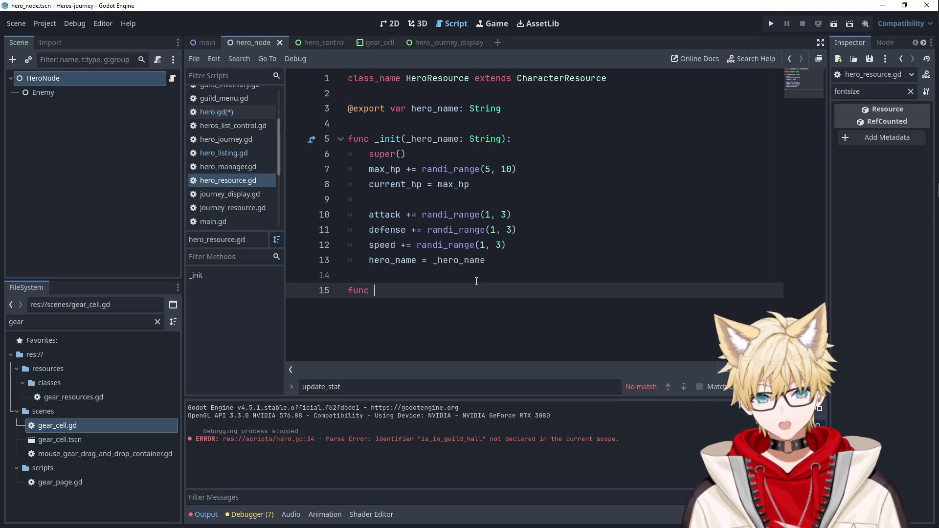
text(heal(heal_)
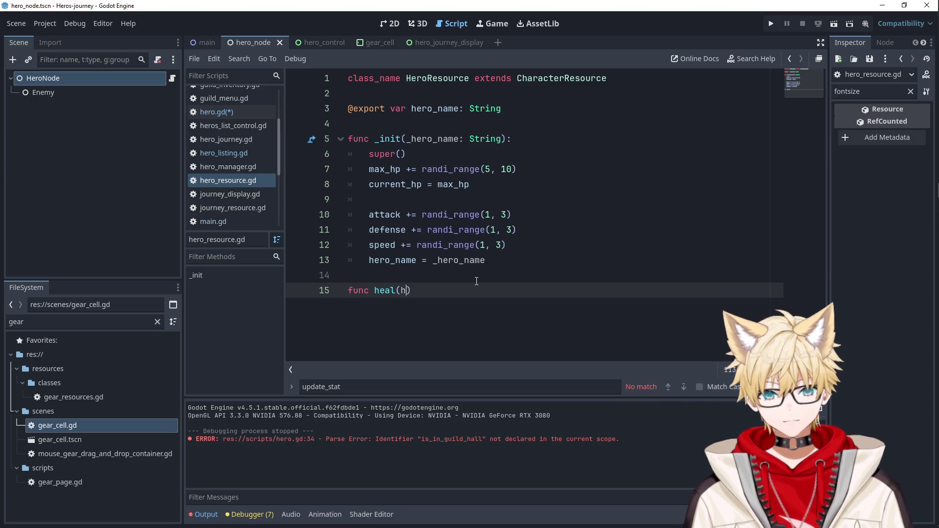
text(amount: int):)
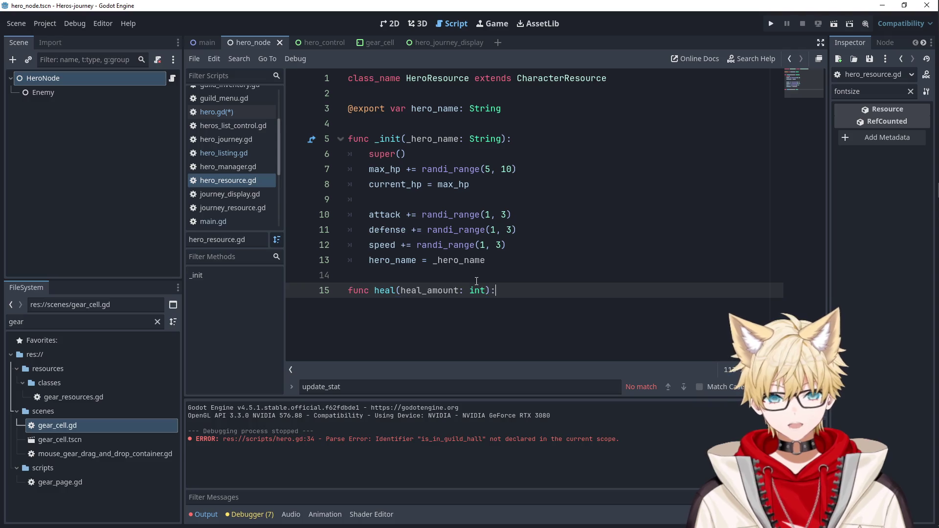
key(Return)
text(curre)
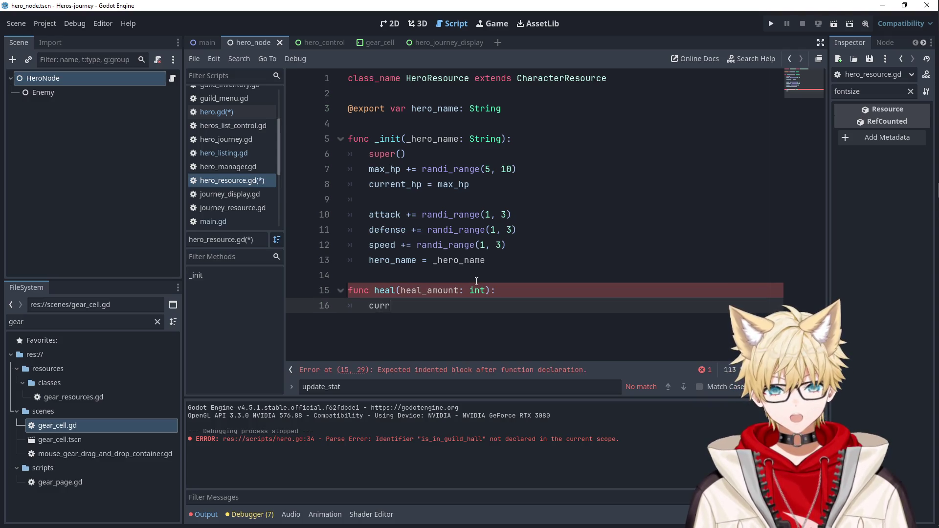
key(Return)
text(= max()
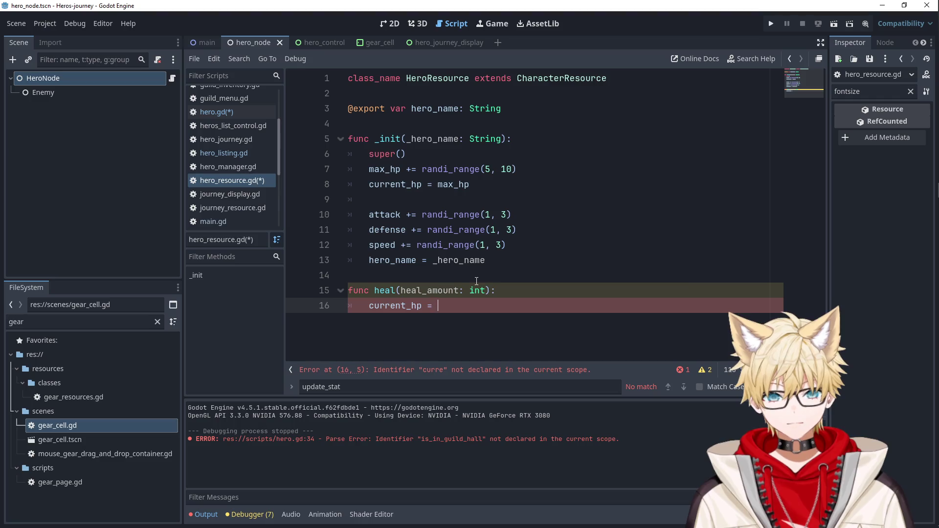
text(curre)
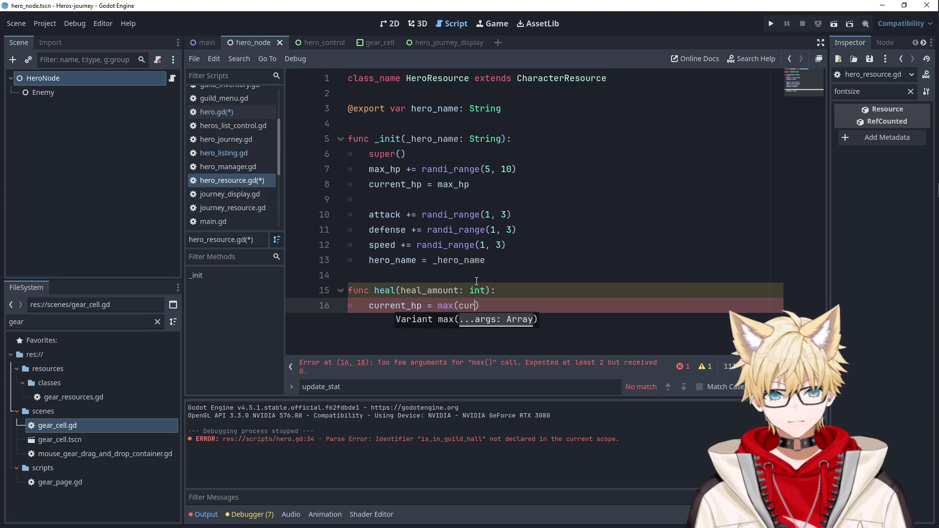
key(Return)
text(+ heal)
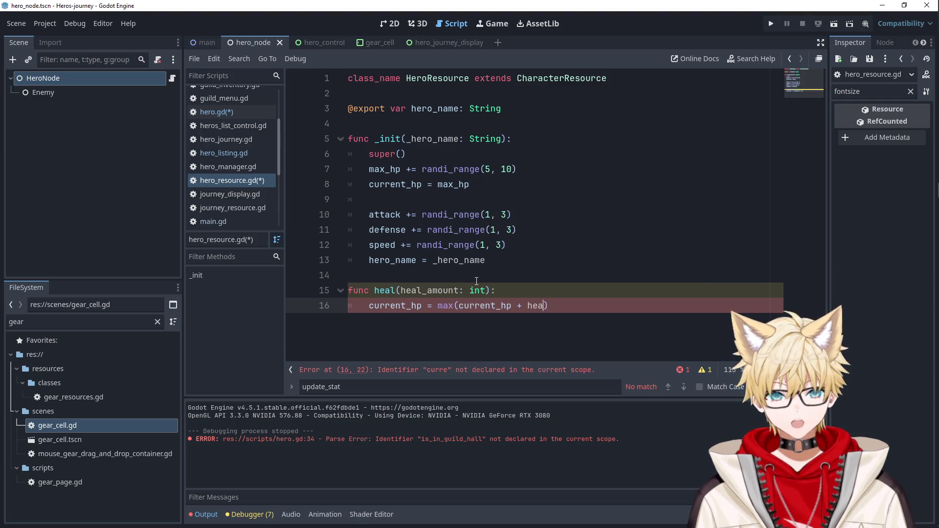
key(Down)
key(Return)
text(, max)
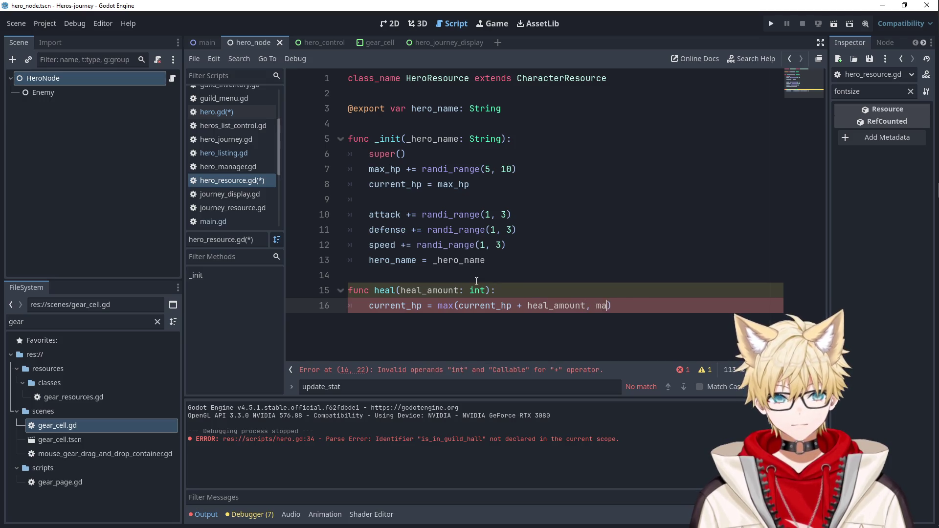
key(Return)
Swap max for min so healing caps at max_hp, save, and run the project
double_click(444, 305)
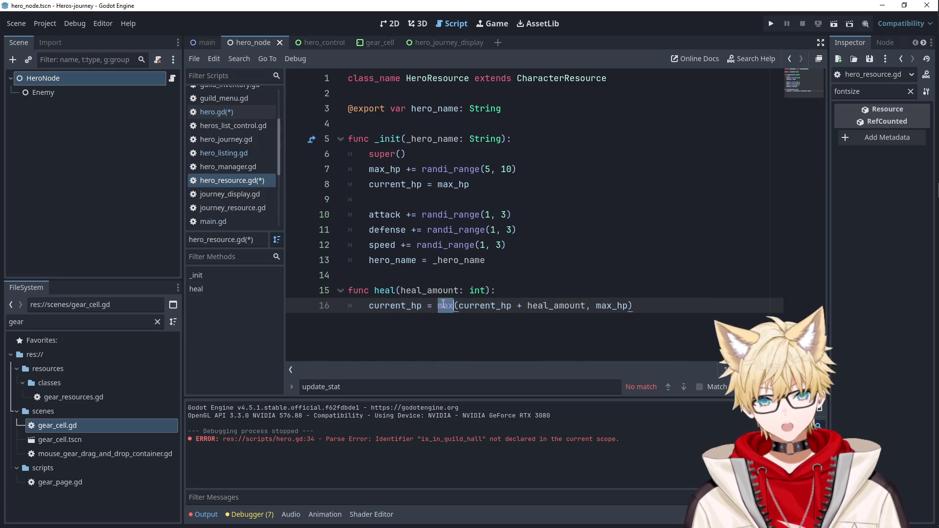
text(min)
key(ctrl+s)
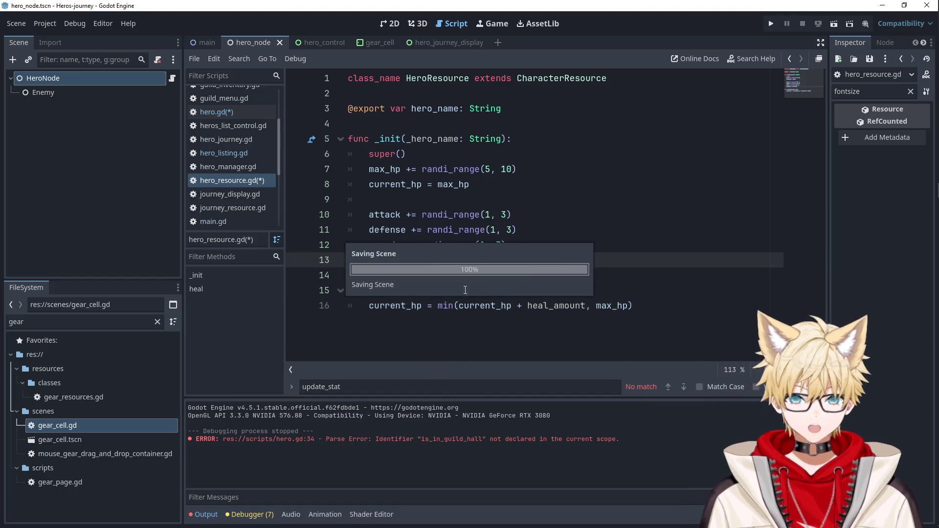
click(634, 249)
click(490, 306)
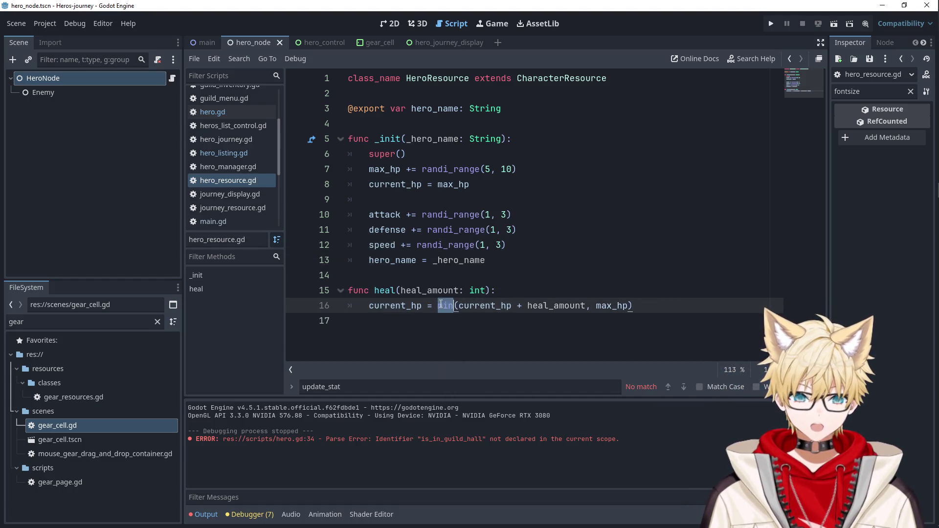
drag(458, 306, 513, 307)
key(ctrl+s)
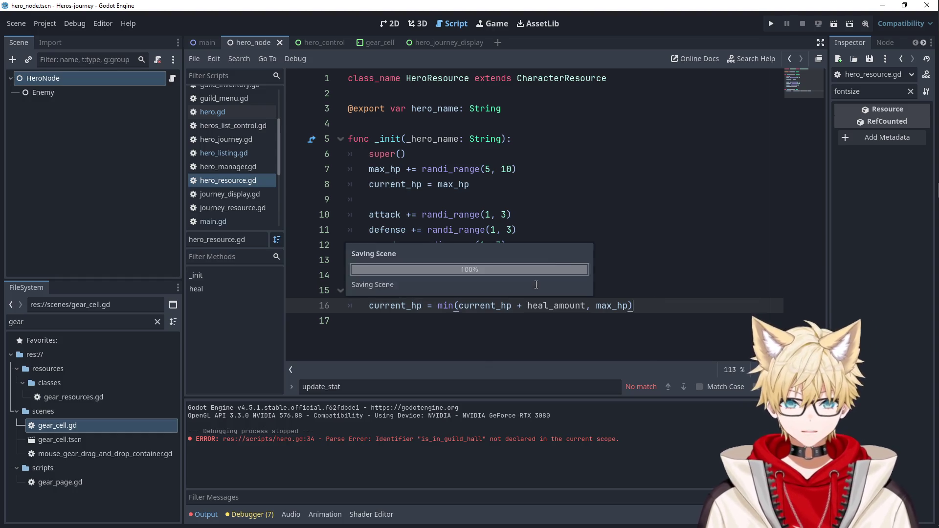
click(634, 241)
click(775, 24)
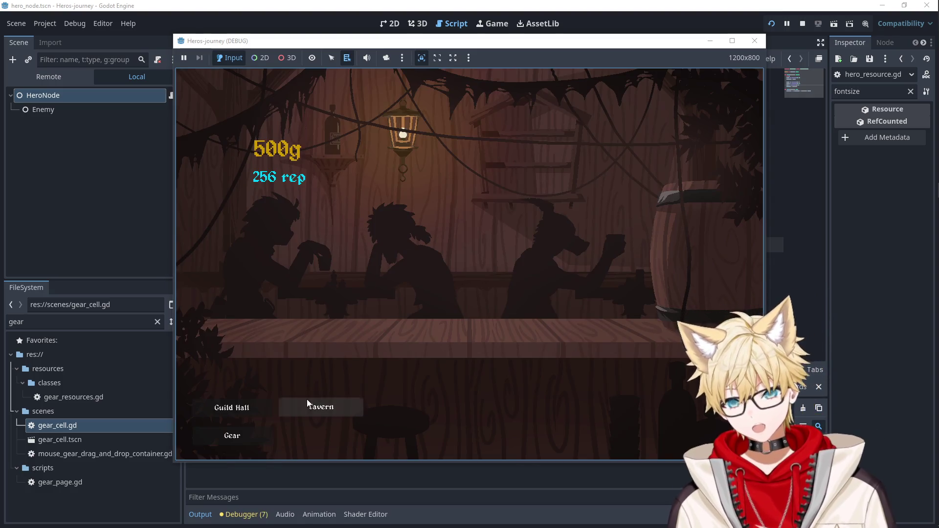
Recruit Toross in the tavern, view Reina's gear, and drag the A item toward her Armor slot
click(310, 406)
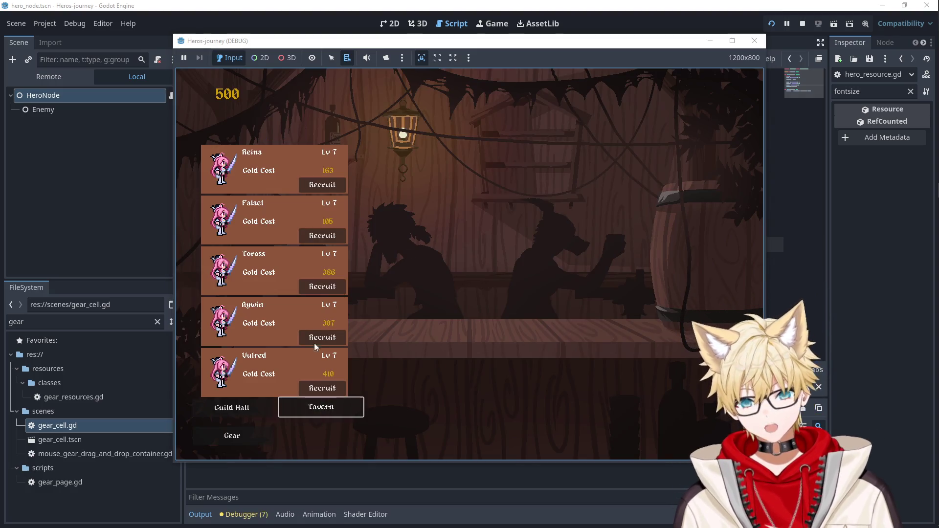
click(314, 289)
click(483, 123)
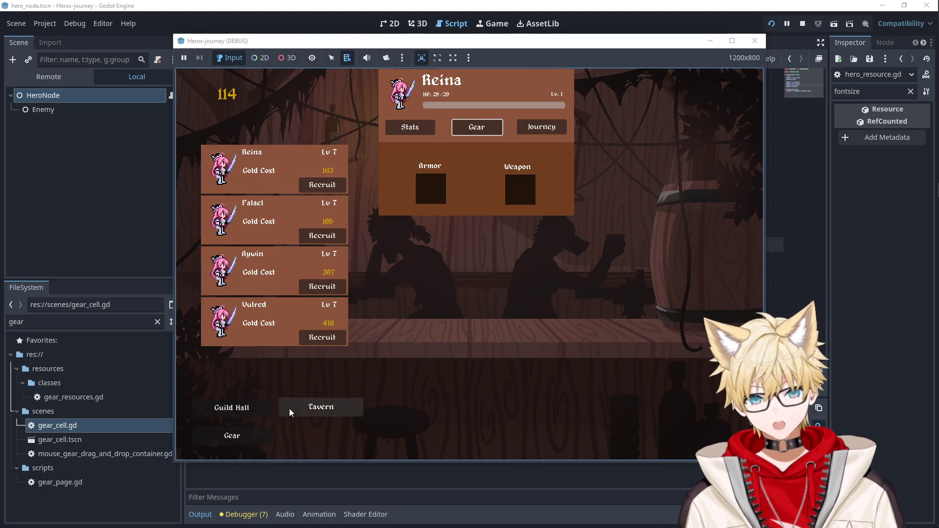
click(233, 436)
drag(248, 206, 431, 193)
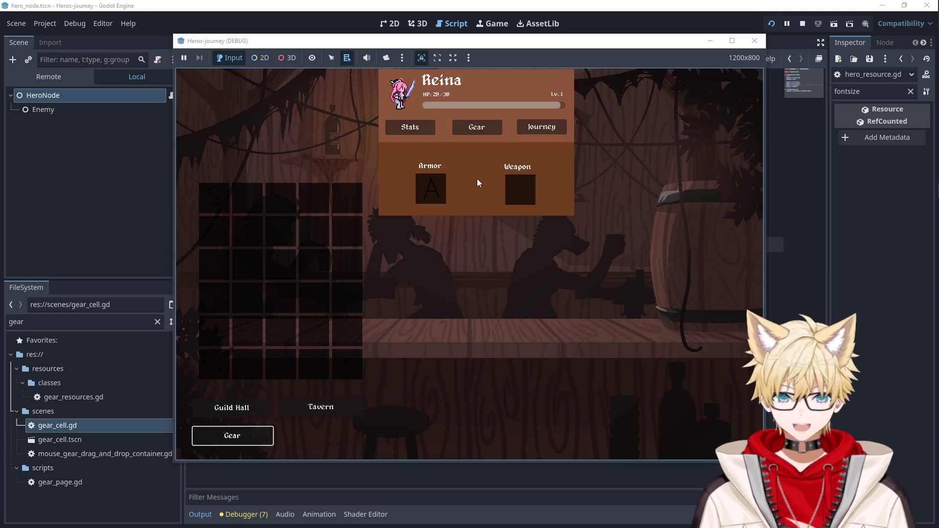
click(766, 230)
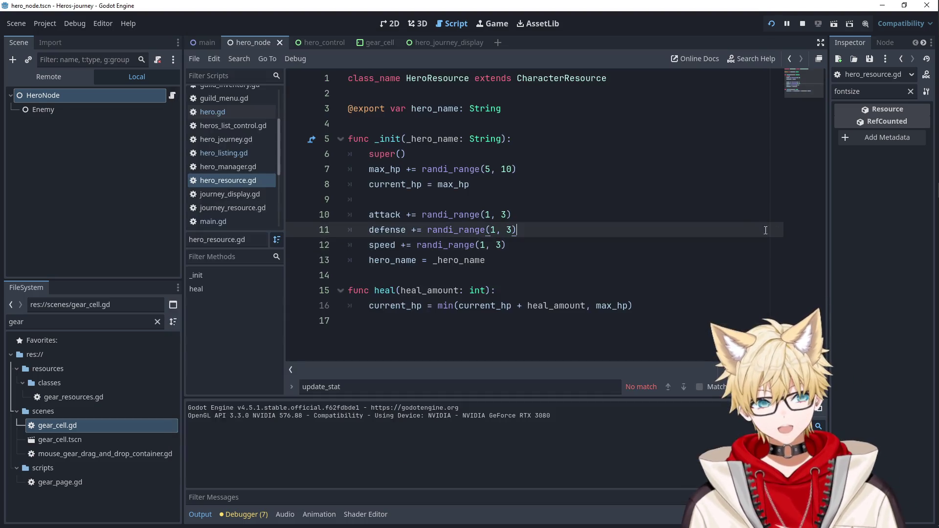
Set a breakpoint on hero.gd line 223 and continue through the regen timer checks
click(173, 95)
scroll(811, 178, down, 15)
drag(824, 167, 822, 338)
click(296, 290)
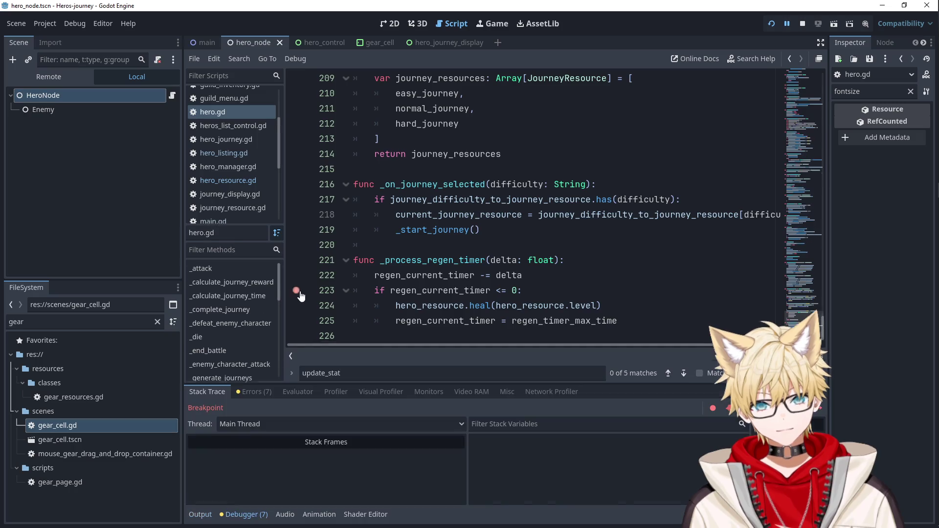
click(817, 412)
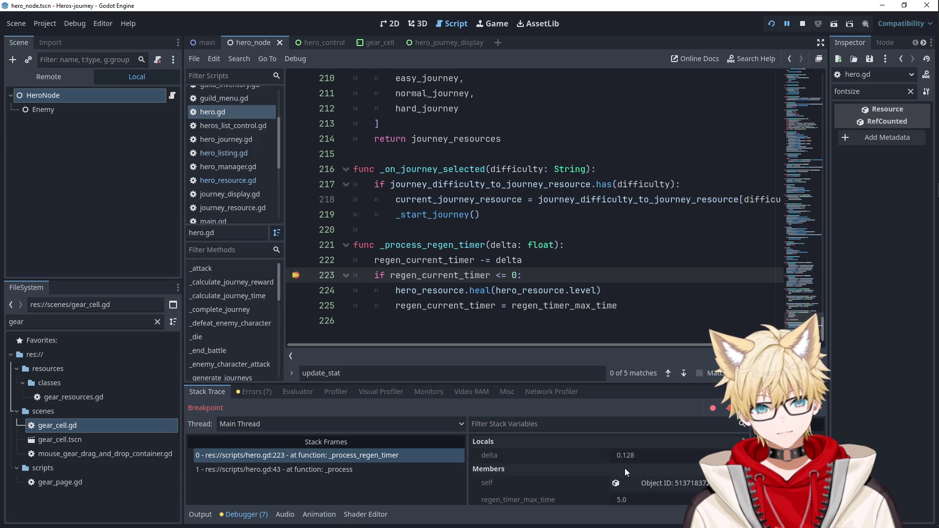
scroll(633, 482, down, 2)
key(F12)
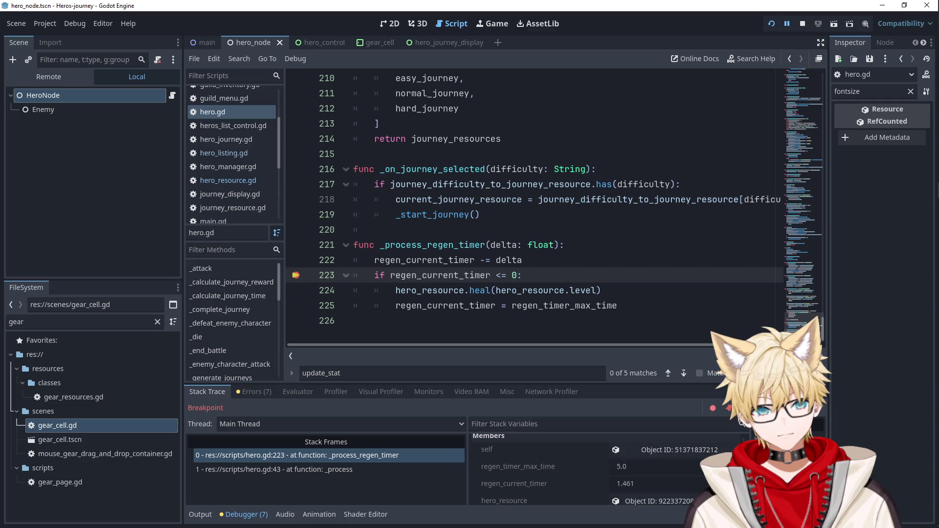
key(F12)
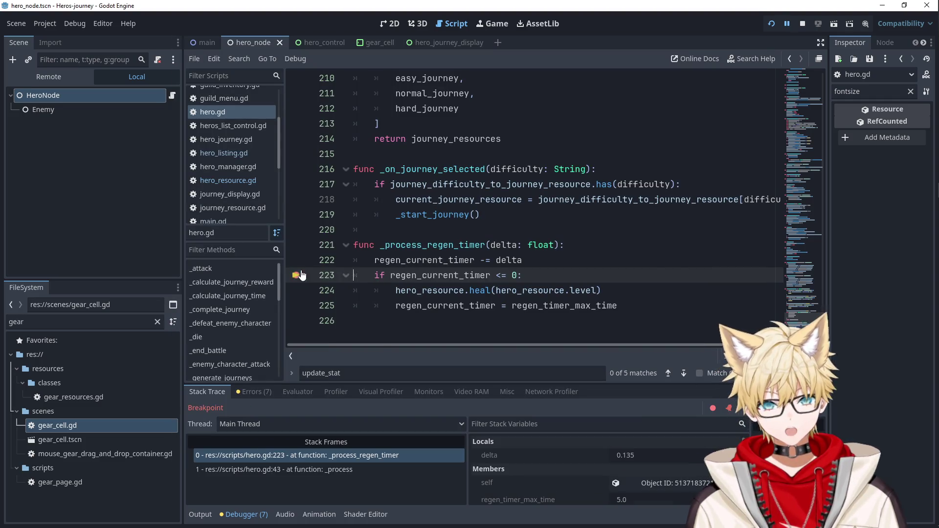
Call hero_listing.update_stats(hero_resource) after the heal call, save hero.gd, and relaunch the game
click(629, 305)
key(Return)
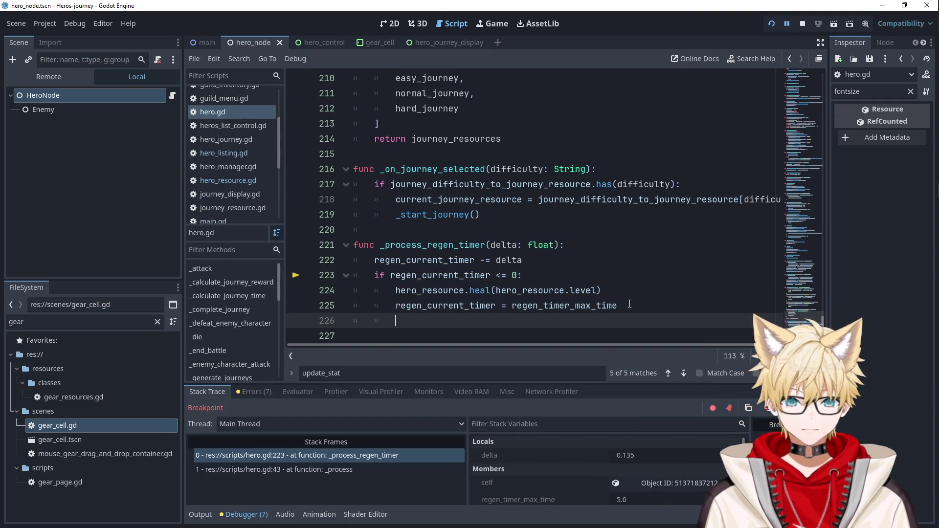
click(622, 291)
key(Return)
text(he)
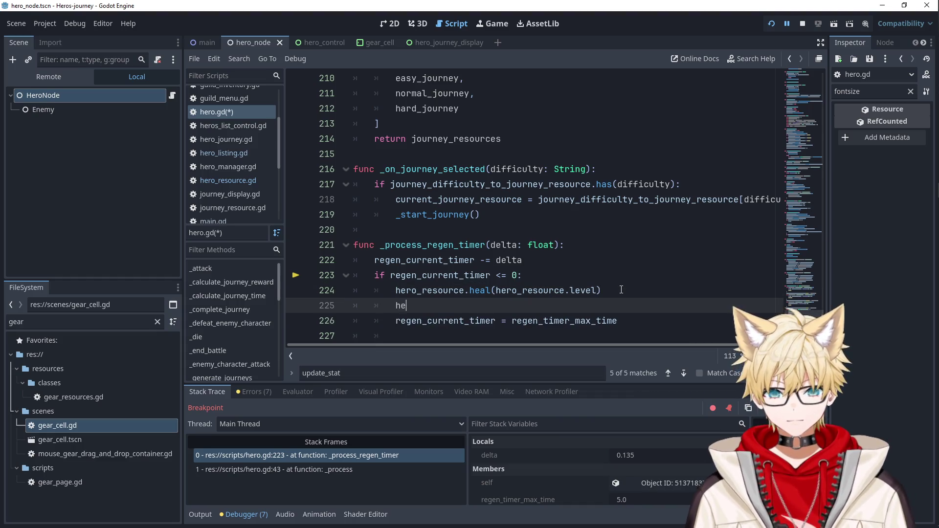
text(ro)
key(Down)
key(Return)
text(.upda)
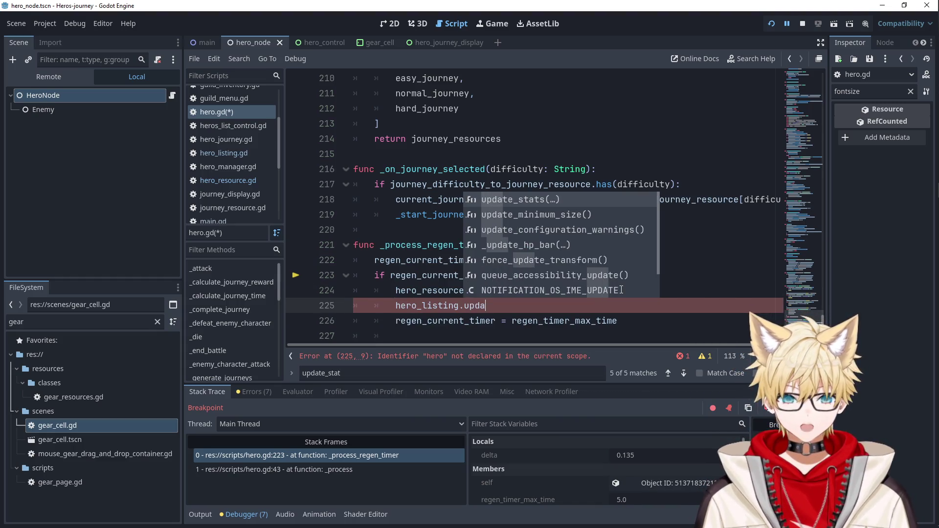
key(Return)
text(hero)
text(_resource))
key(Return)
click(611, 279)
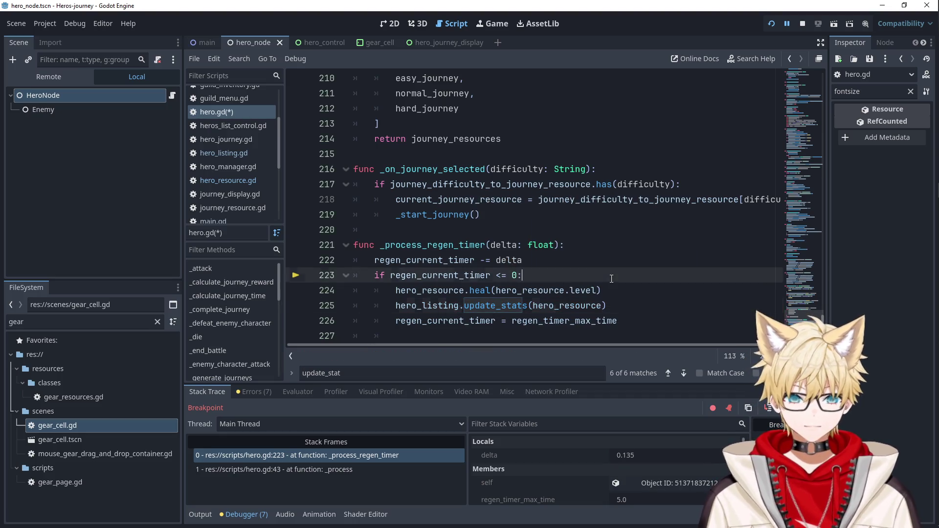
key(ctrl+s)
click(533, 335)
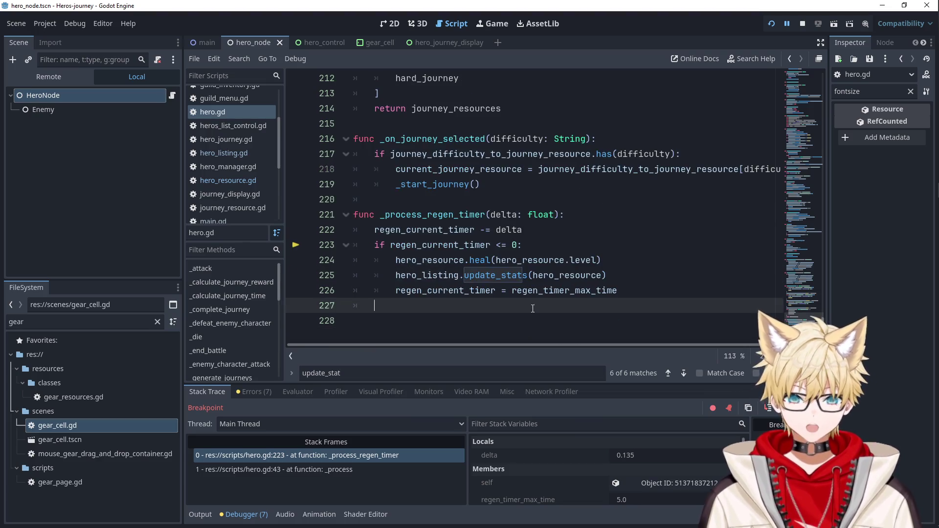
click(772, 24)
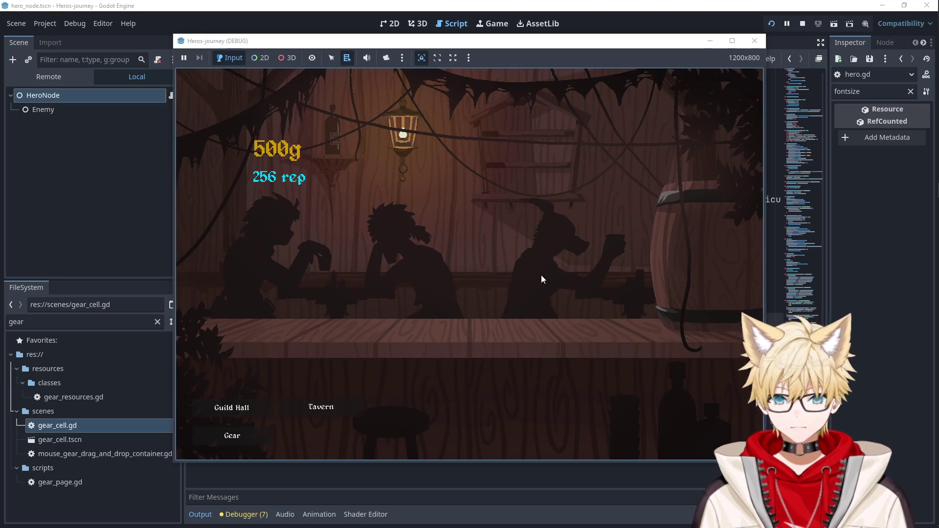
Recruit Toross, open the gear inventory, and drag the armor item toward the Armor slot
click(321, 407)
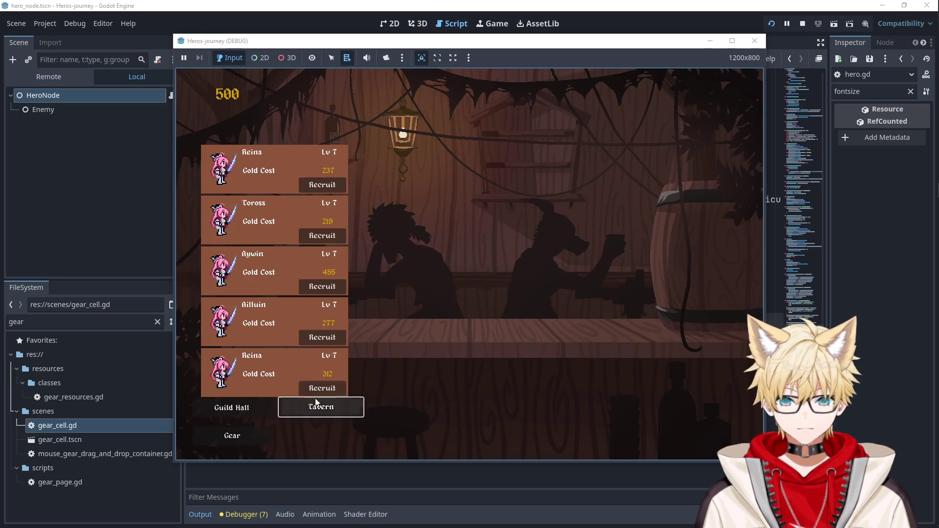
click(323, 236)
click(478, 128)
click(232, 436)
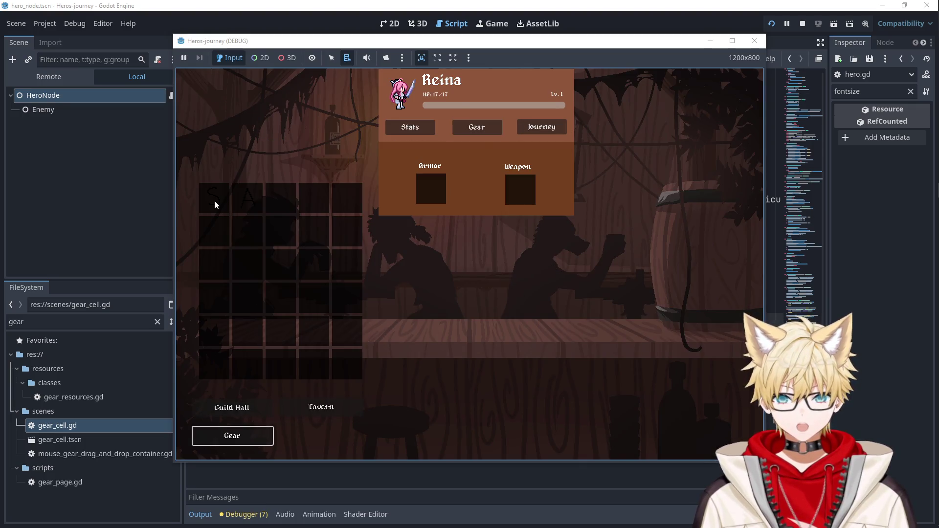
drag(251, 201, 430, 192)
Restart the game, recruit the first hero, equip the armor item, then stop the game
key(F5)
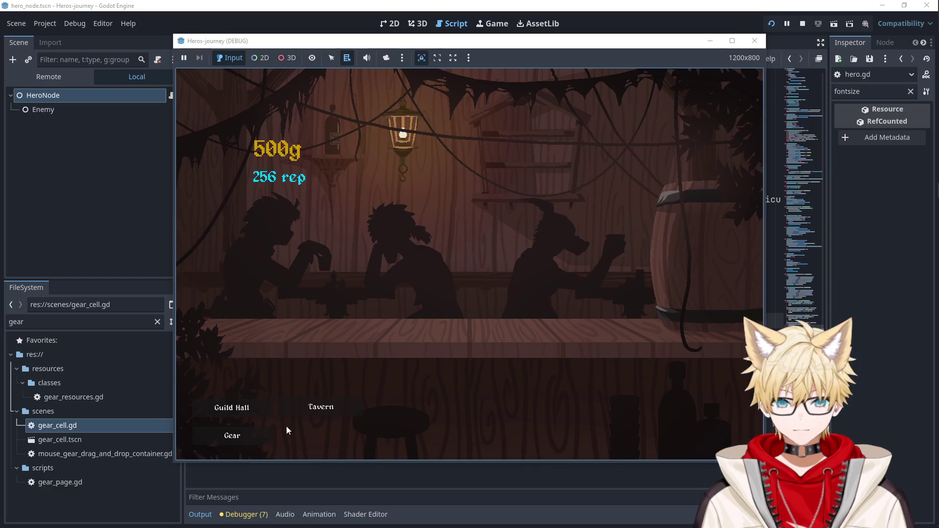
click(292, 411)
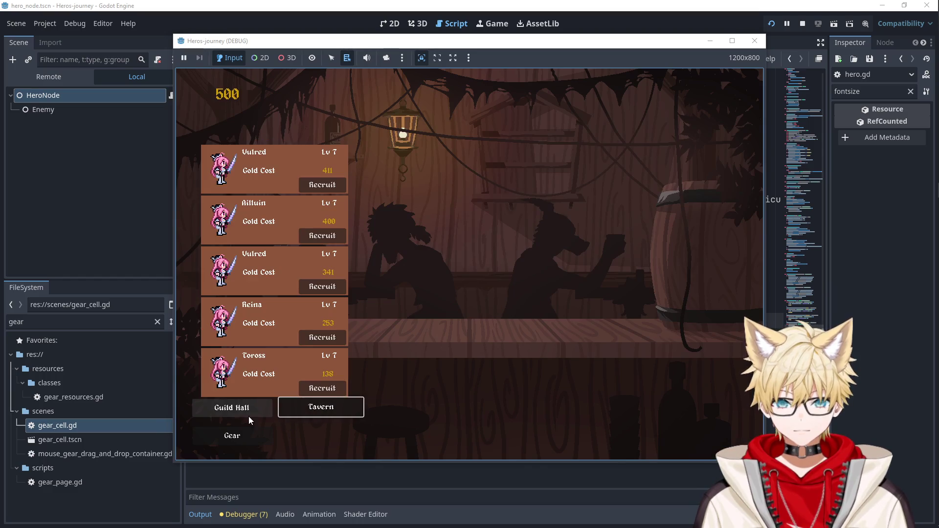
click(312, 292)
click(233, 436)
click(477, 127)
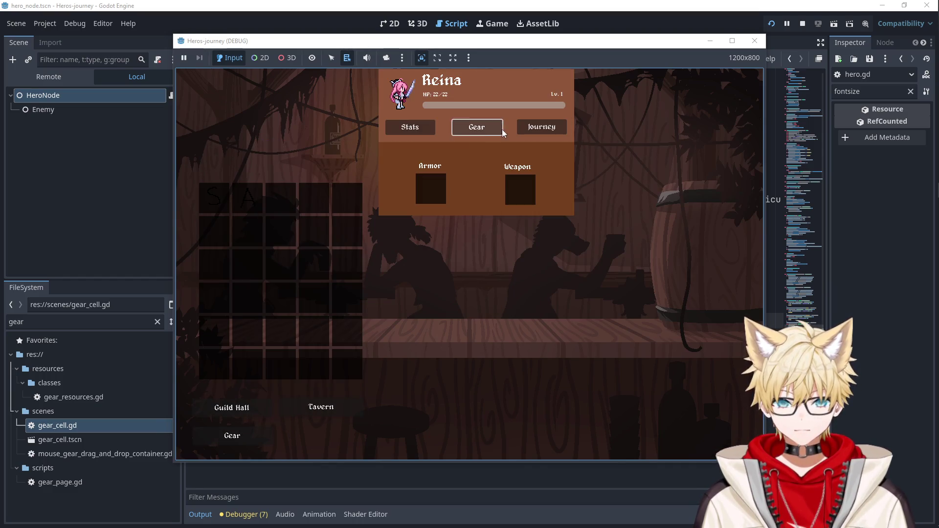
drag(433, 190, 435, 194)
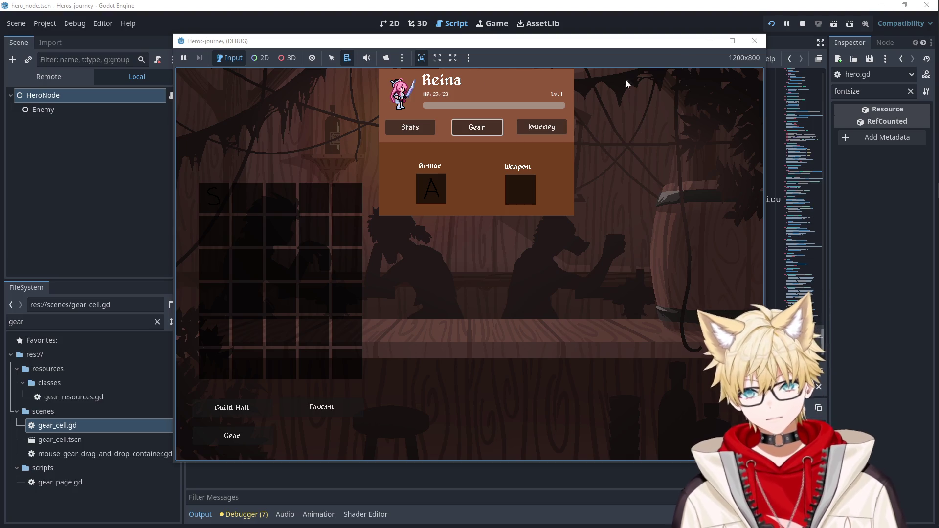
click(755, 41)
click(924, 174)
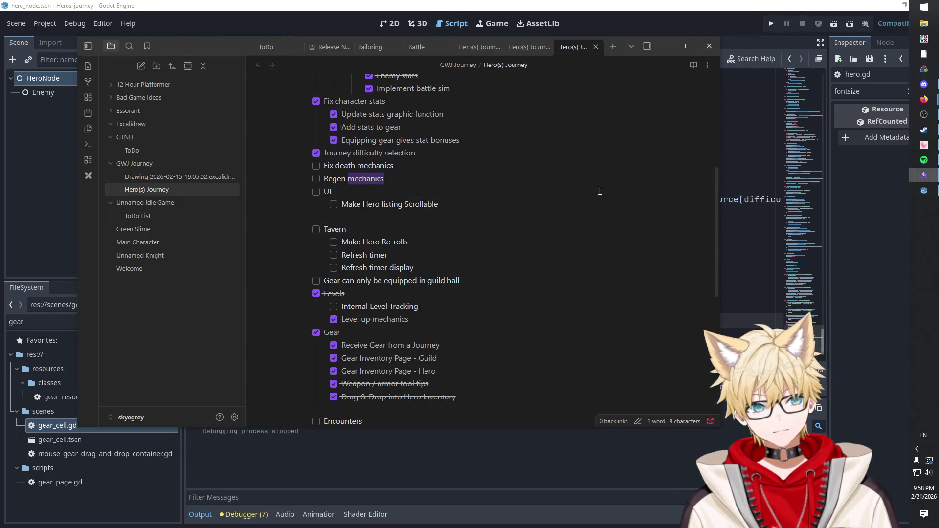
Tick the Regen mechanics checkbox in the Hero(s) Journey note
click(316, 179)
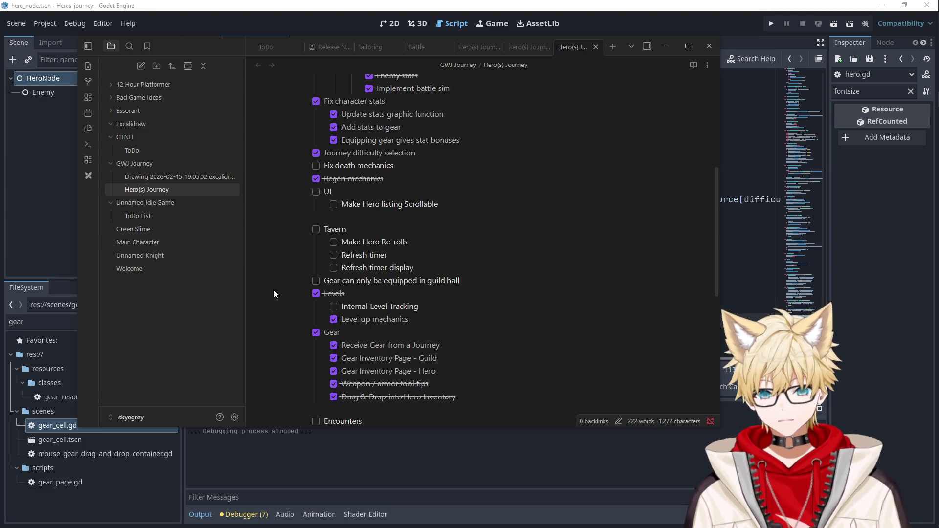
Add an unchecked 'Revive Heros' task after the Drag & Drop Gear item
scroll(274, 293, down, 2)
click(373, 310)
key(Return)
key(Return)
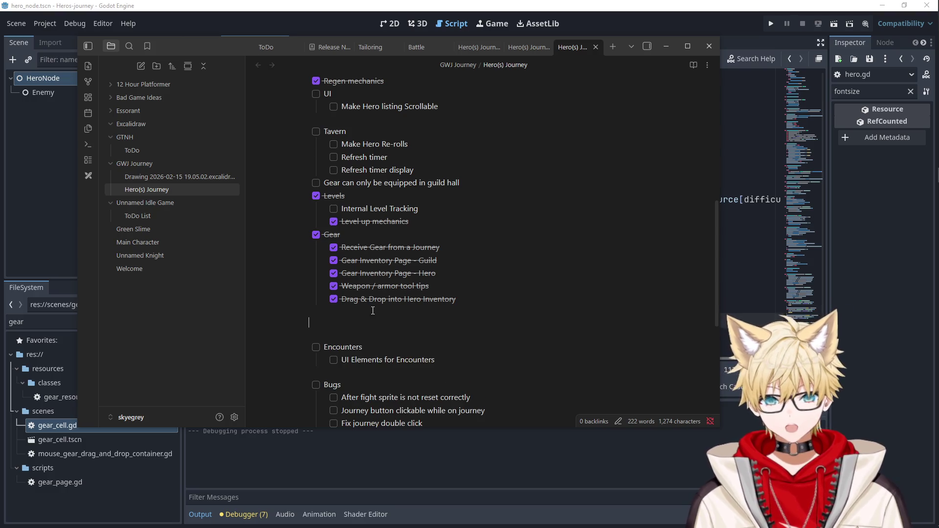
key(ctrl+l)
text(Revive /)
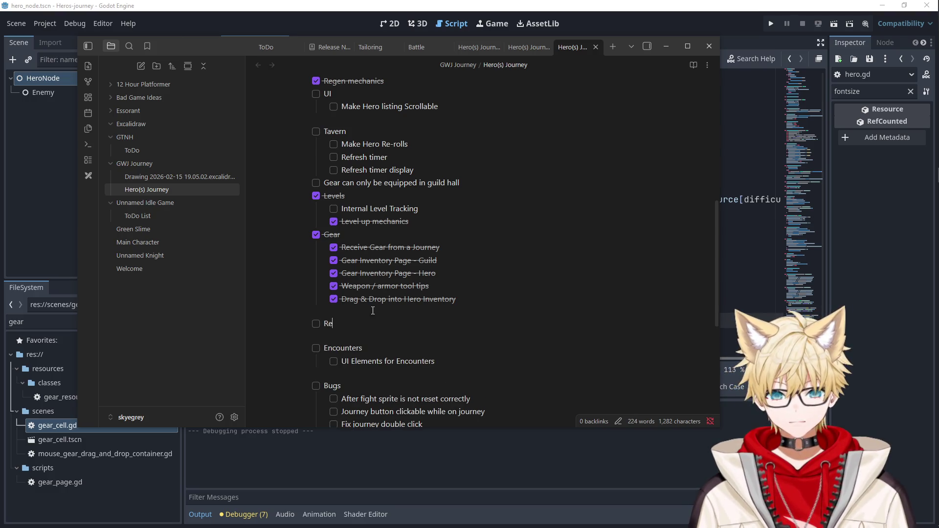
key(BackSpace)
text(Heros)
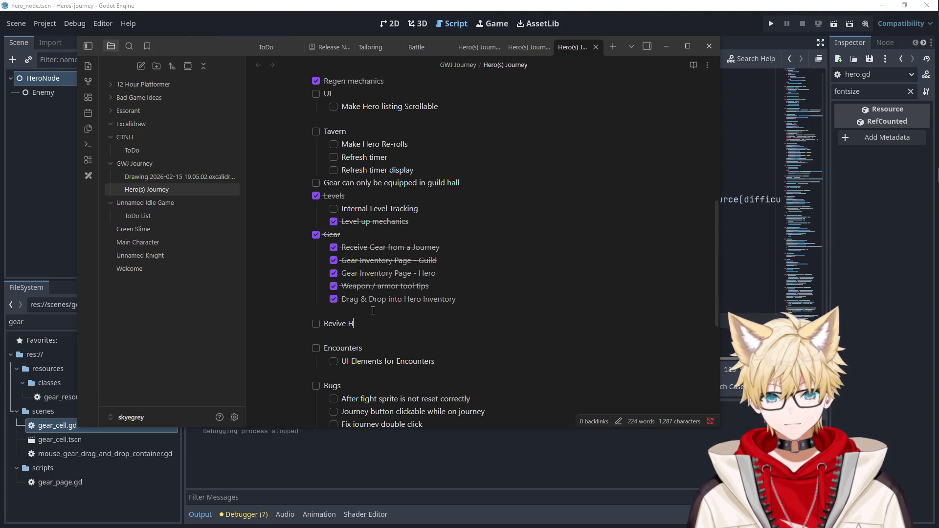
Indent a subtask under it reading 'Journey button changes to 'Revive''
key(Return)
key(Tab)
text(an)
key(BackSpace)
key(BackSpace)
key(BackSpace)
text(Journey button changes )
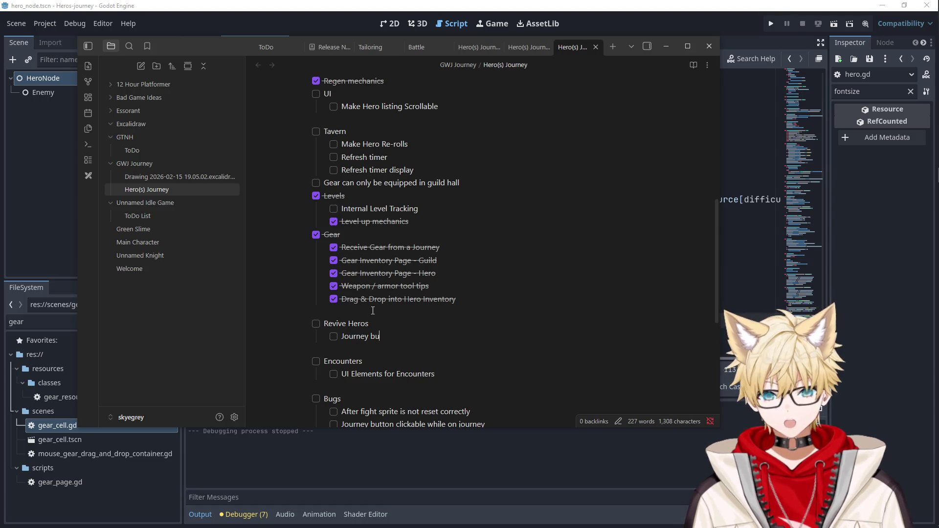
text(to 'Revive')
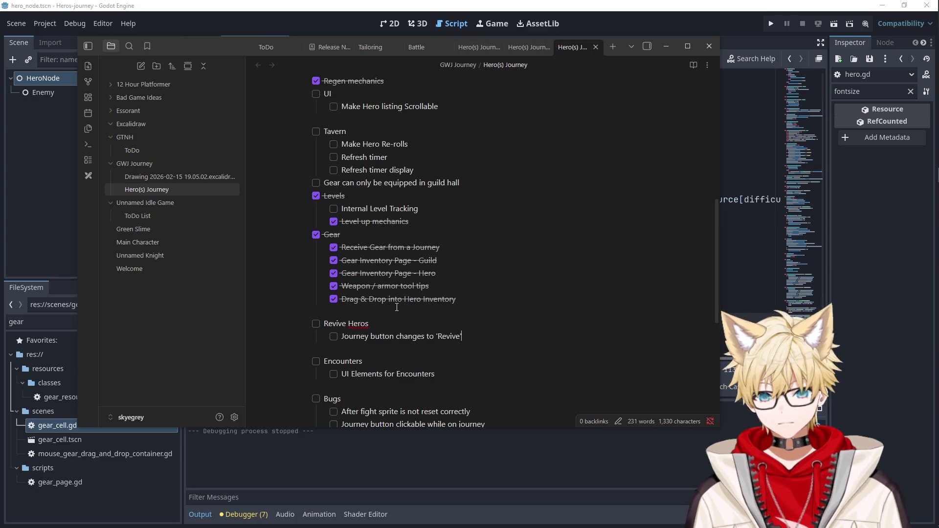
click(310, 311)
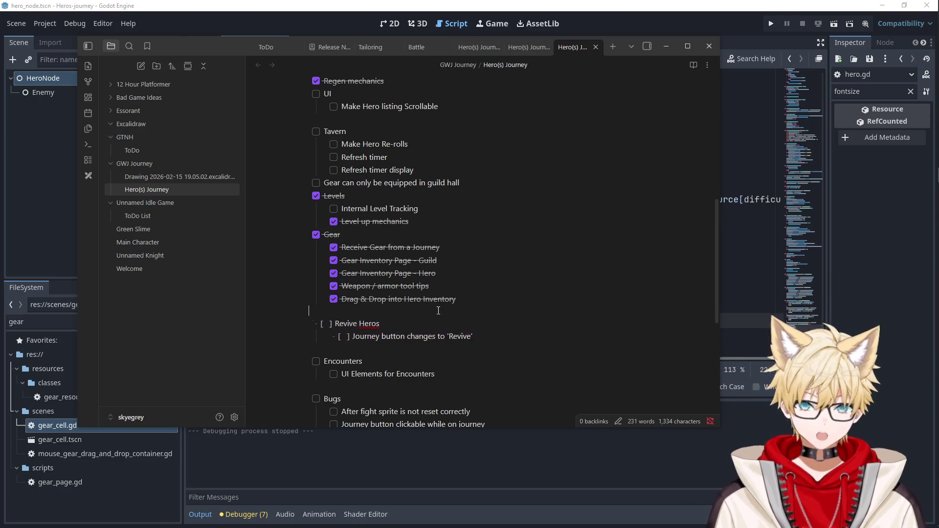
scroll(432, 309, up, 3)
scroll(433, 309, up, 2)
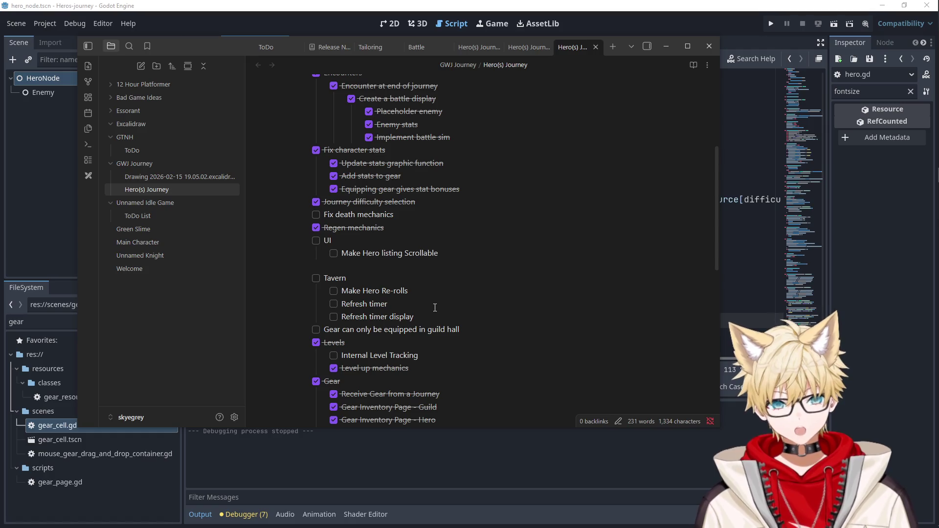
scroll(425, 308, up, 2)
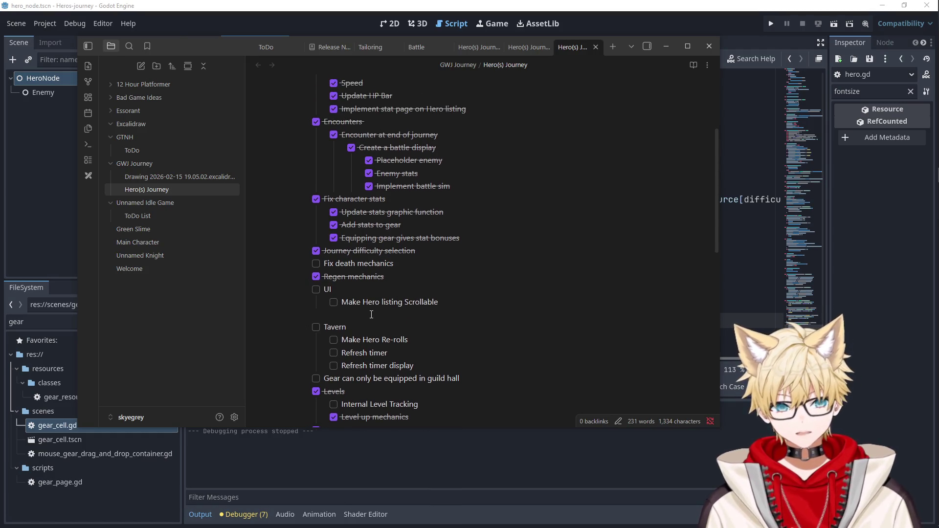
Review the Fix death mechanics through Refresh timer display tasks, then return to hero.gd in Godot
scroll(363, 277, down, 2)
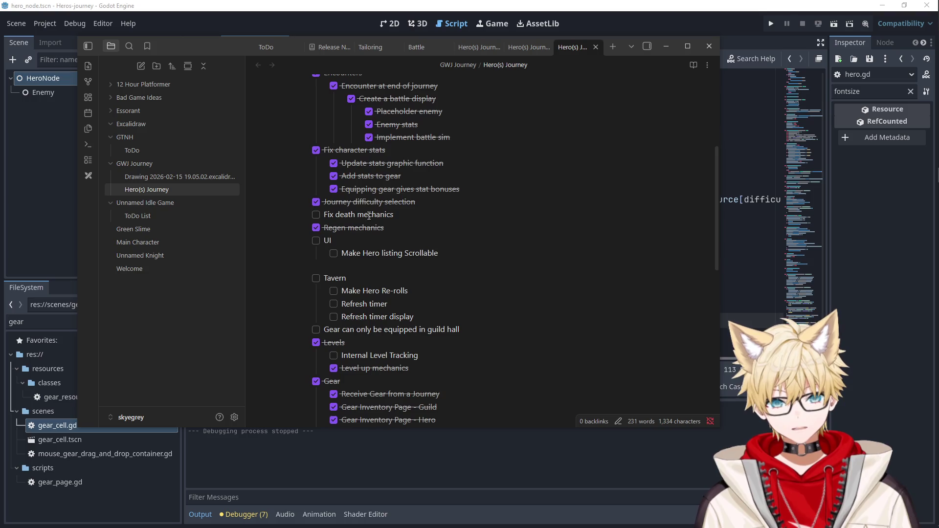
mouse_move(394, 216)
mouse_down()
mouse_move(313, 201)
mouse_move(294, 217)
mouse_up()
click(484, 219)
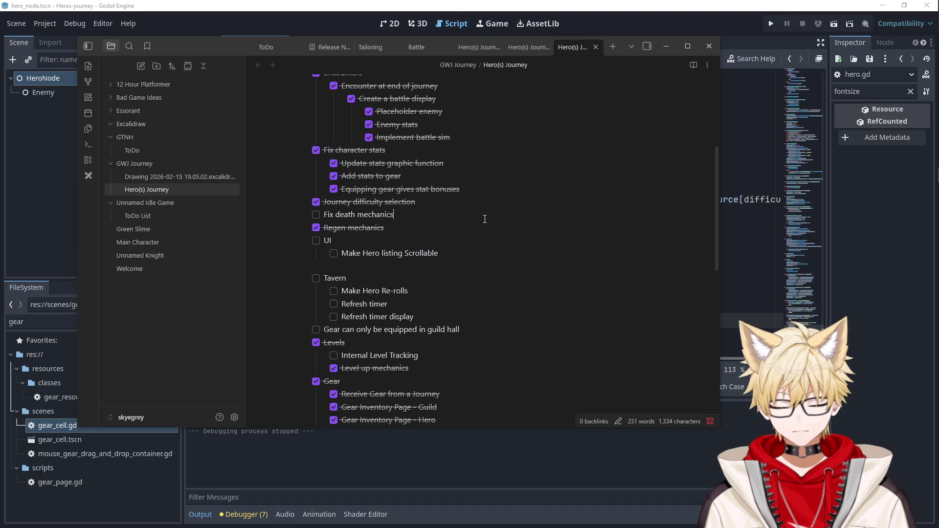
mouse_move(416, 318)
mouse_down()
mouse_move(299, 255)
mouse_move(289, 219)
mouse_up()
click(472, 232)
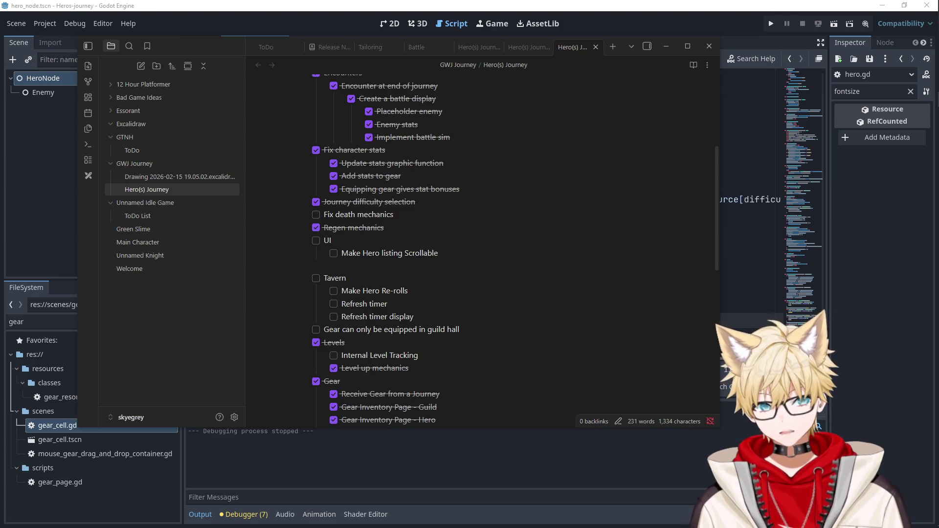
click(761, 216)
mouse_move(823, 318)
mouse_down()
mouse_move(823, 78)
mouse_move(823, 108)
mouse_up()
Create an empty func _reset_to_guild_hall() with a pass placeholder after _ready
click(436, 224)
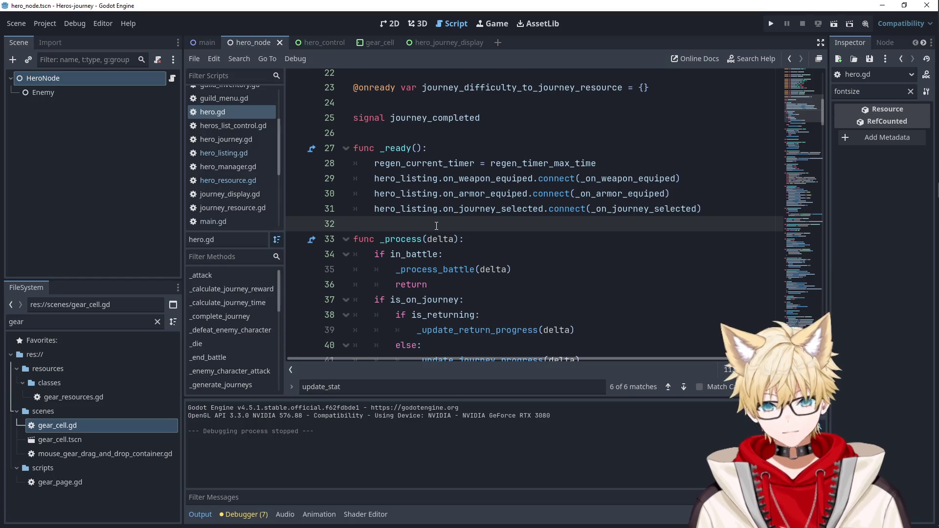
key(Return)
key(Return)
key(Up)
text(func _reset)
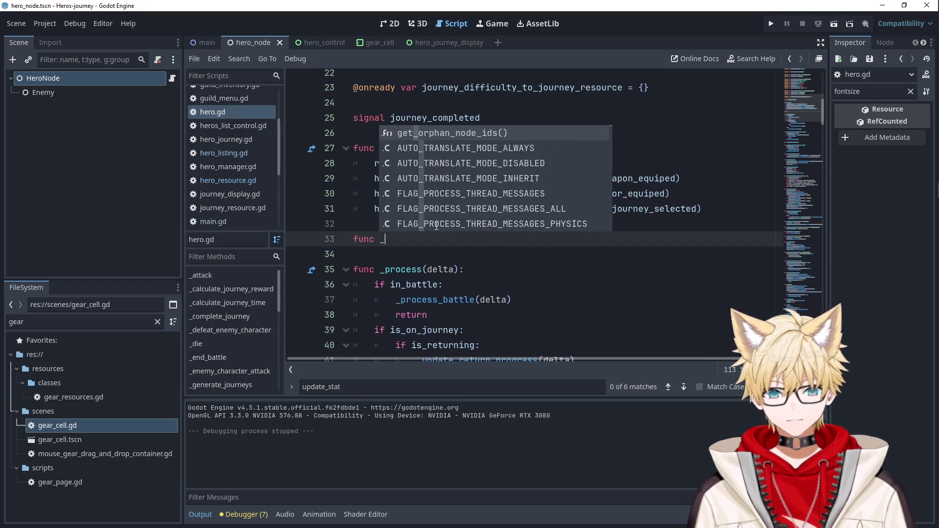
text(_to_build)
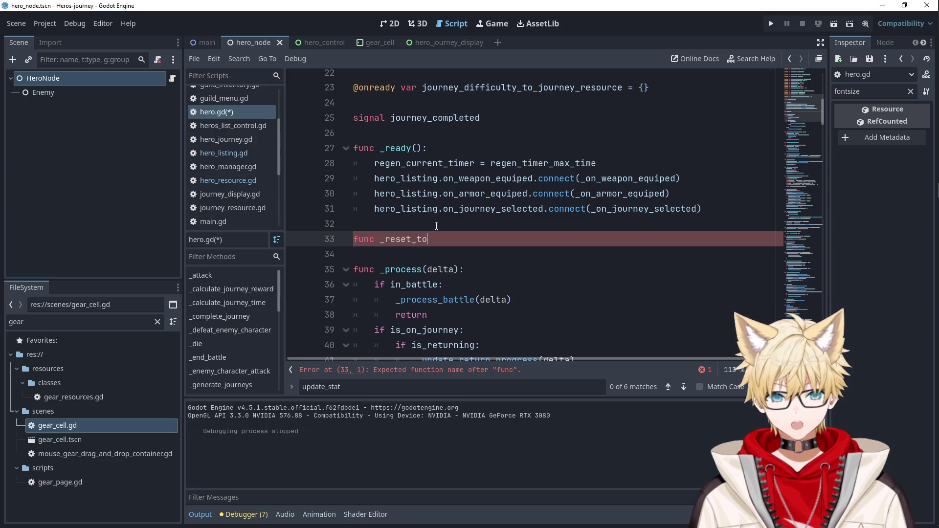
key(BackSpace)
key(BackSpace)
key(BackSpace)
text(Guild_hall():)
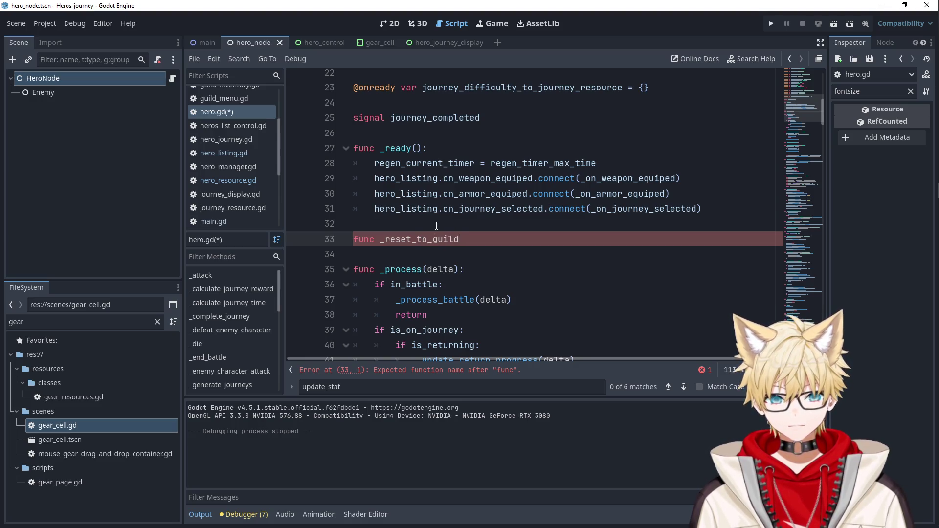
key(Return)
text(pass)
click(515, 240)
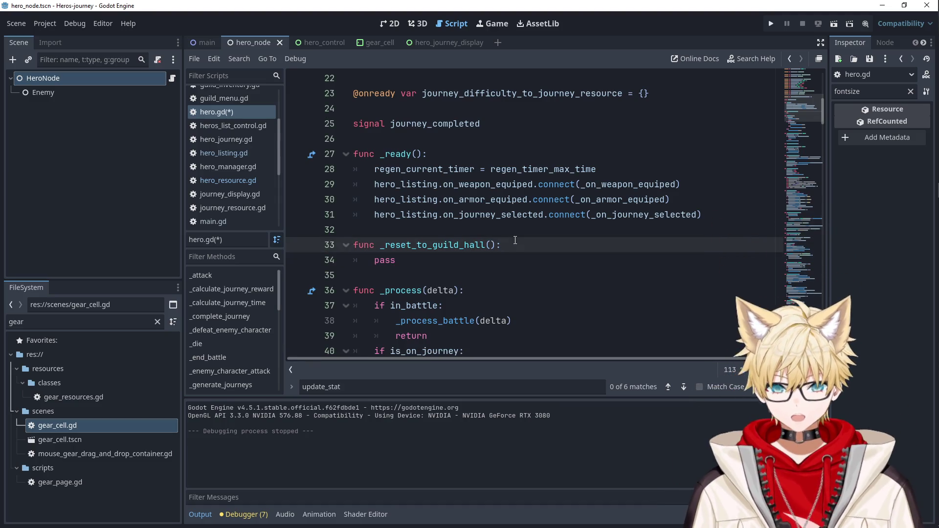
Replace pass with in_battle = false and is_on_journey = false
double_click(387, 259)
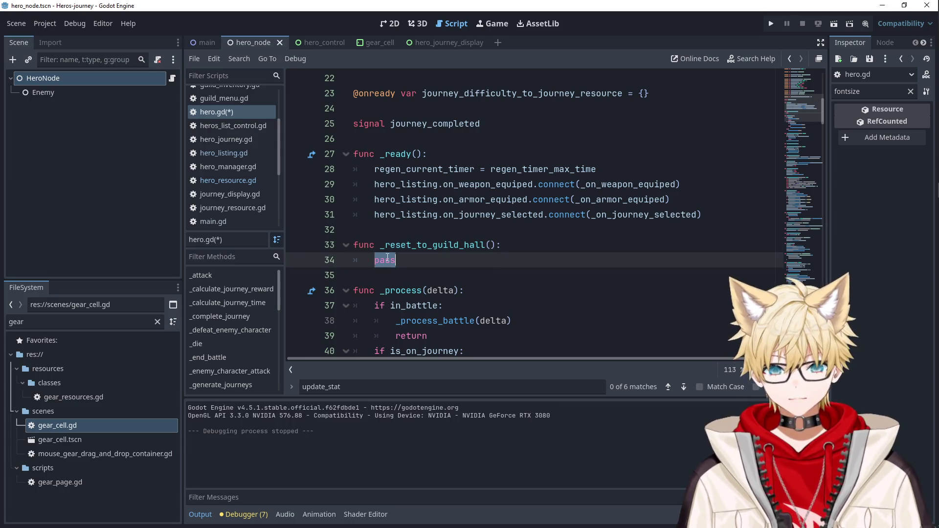
text(in_battle = false)
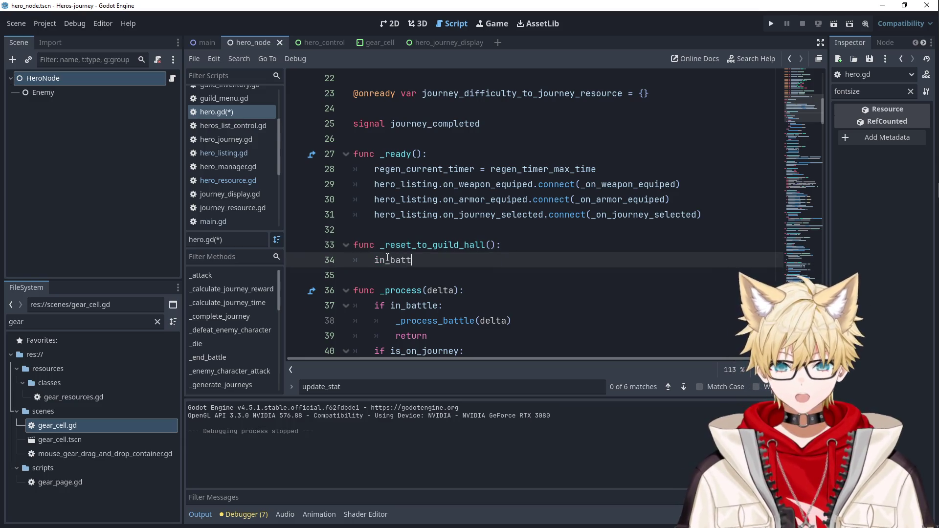
key(Return)
text(is_on_journey =-)
key(BackSpace)
text(false)
key(Return)
Set current_journey_resource and enemy_character_resource to null in the reset function
text(cur)
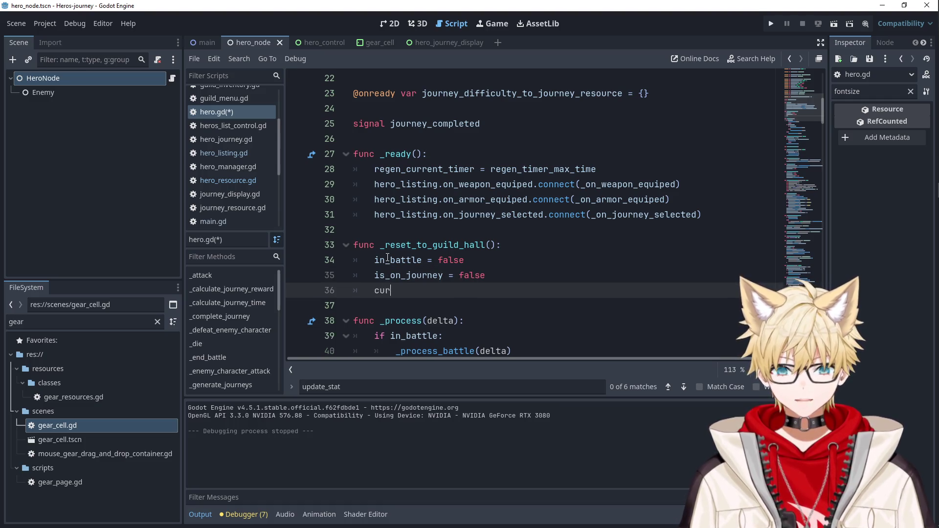
text(ren)
key(Return)
text(= null)
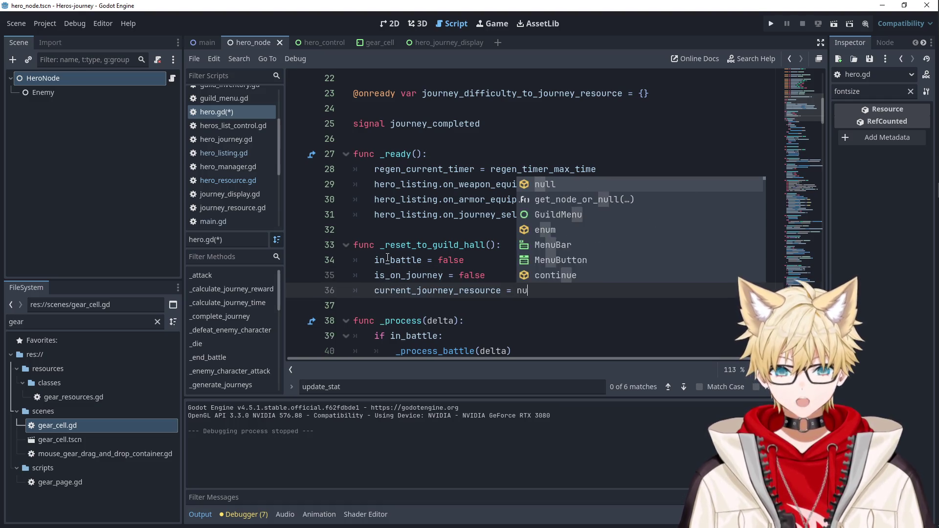
key(Return)
key(Return)
text(curren)
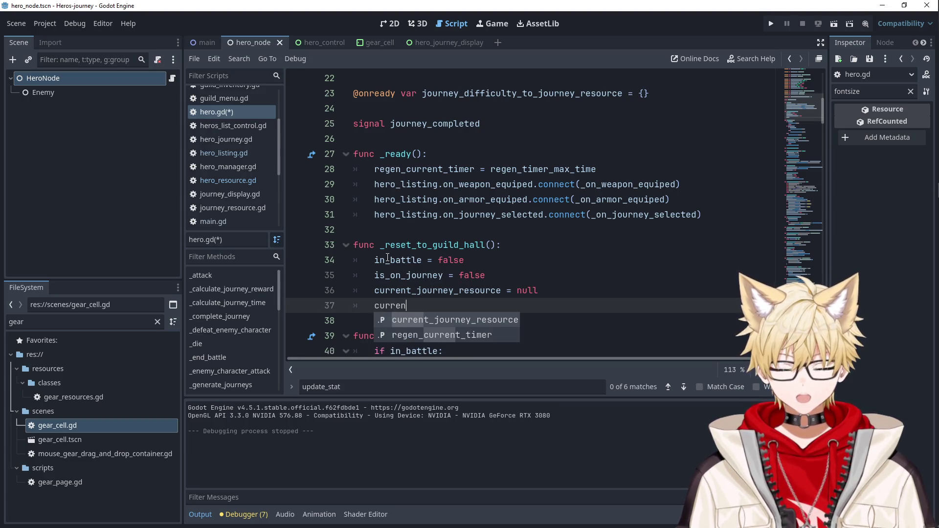
key(BackSpace)
key(BackSpace)
key(BackSpace)
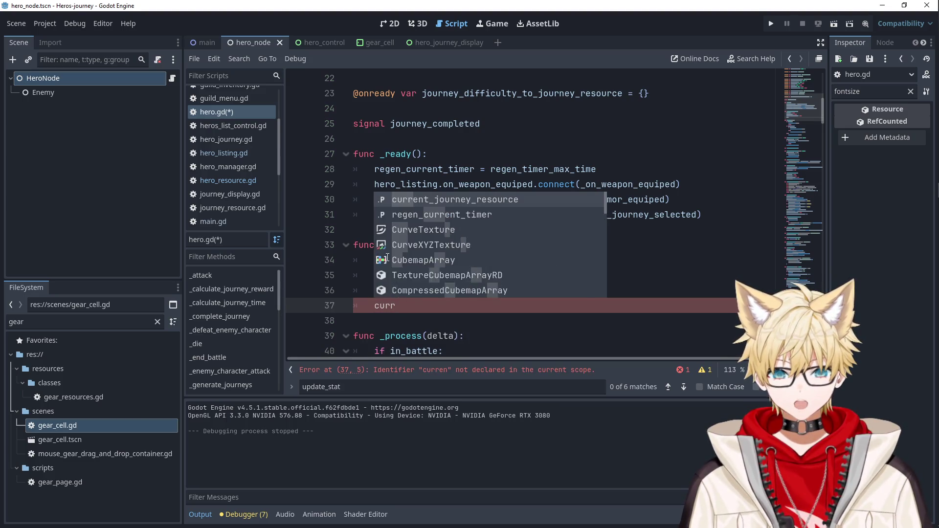
key(BackSpace)
text(enem)
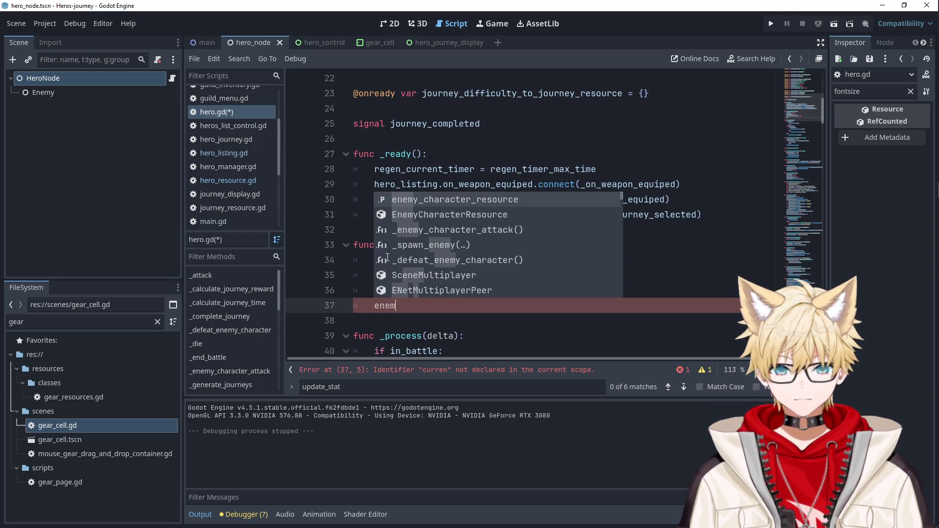
key(Return)
text(= null)
click(544, 235)
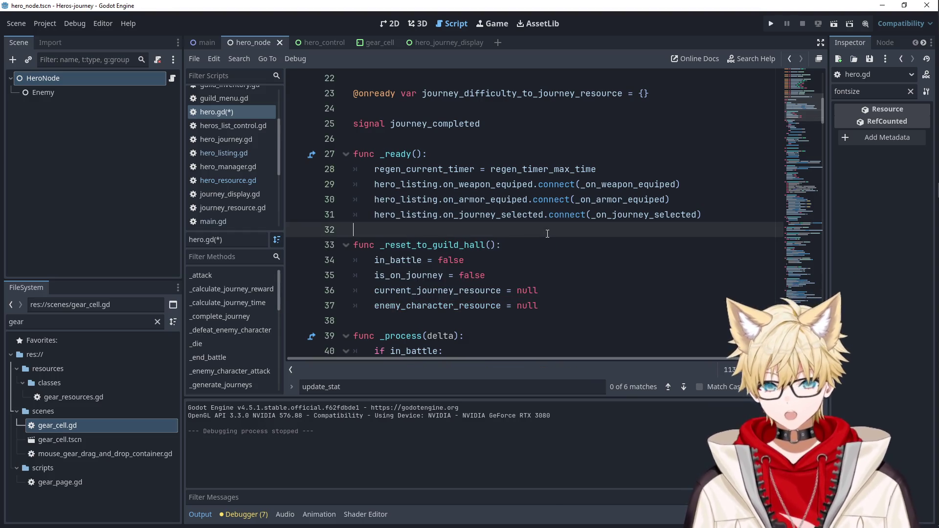
Trace the battle code from _process_battle into _enemy_character_attack and its _die call
scroll(538, 234, down, 5)
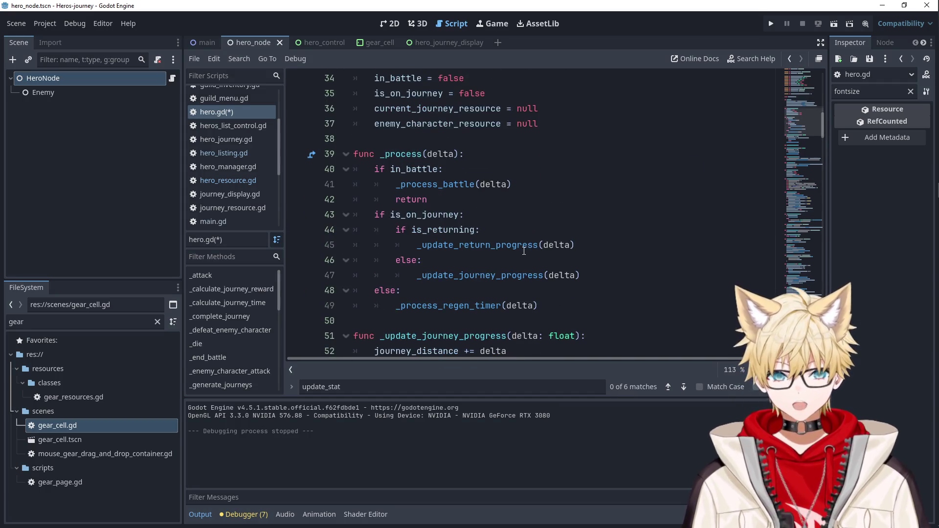
ctrl+click(448, 142)
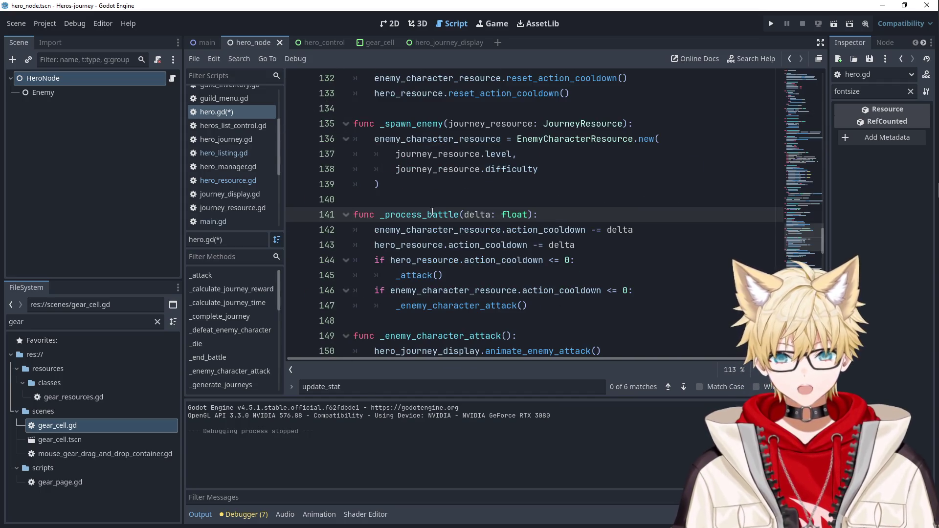
double_click(455, 305)
scroll(442, 177, down, 2)
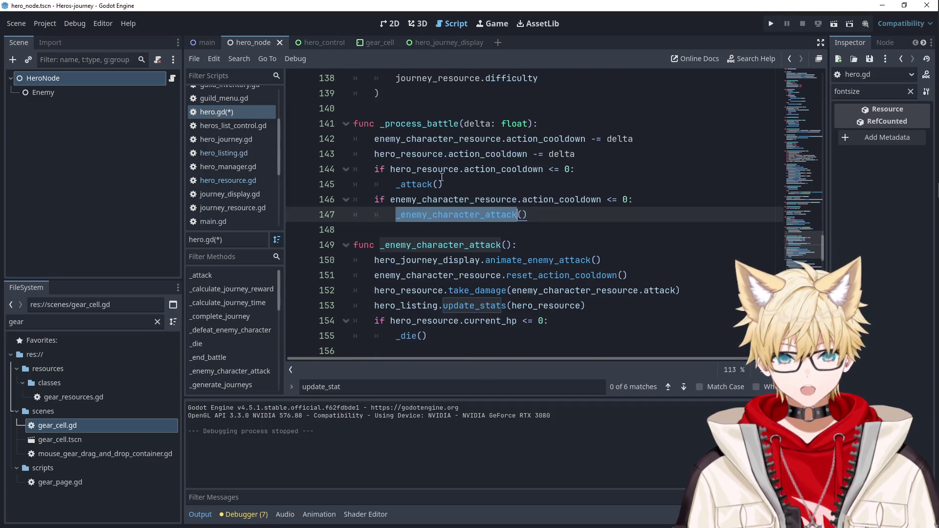
scroll(431, 200, down, 1)
double_click(425, 201)
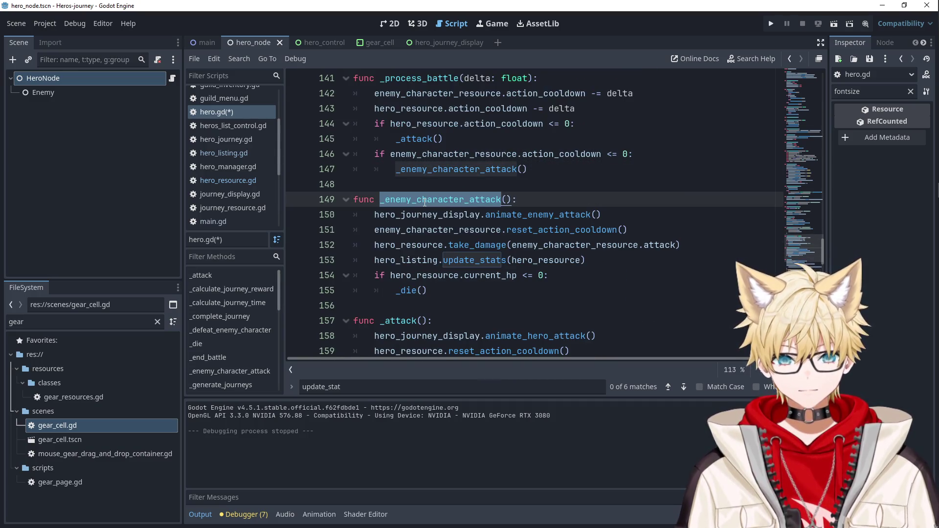
scroll(420, 263, down, 1)
double_click(407, 244)
Check the hero and enemy hp handling and the _end_battle call in _defeat_enemy_character
scroll(465, 283, down, 1)
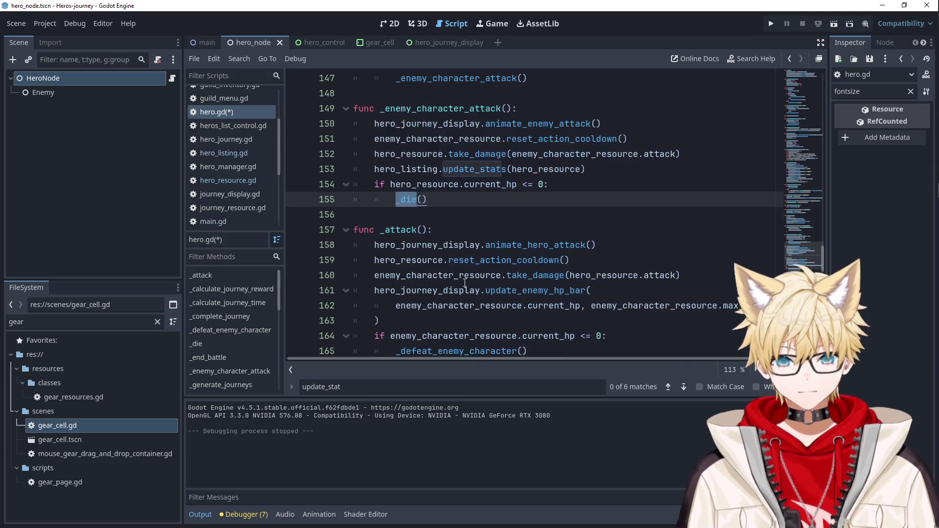
double_click(416, 184)
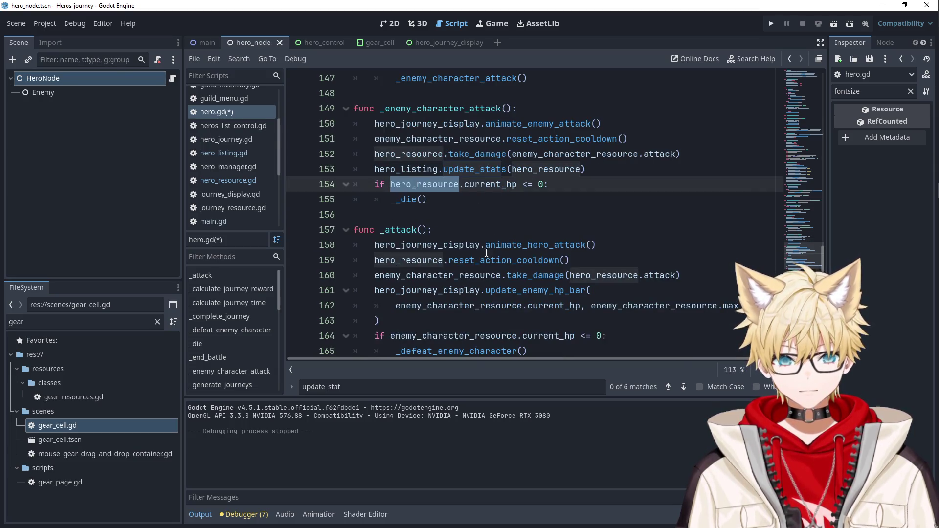
scroll(507, 293, down, 1)
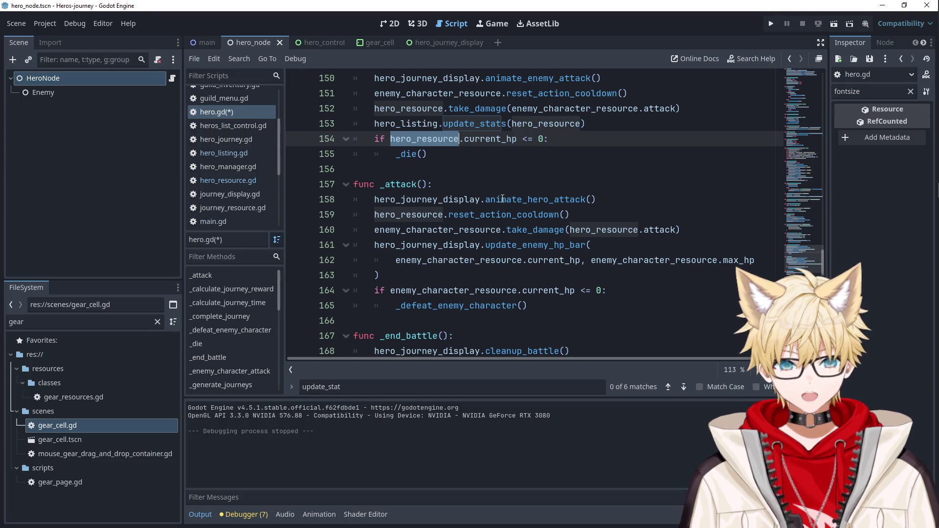
double_click(444, 246)
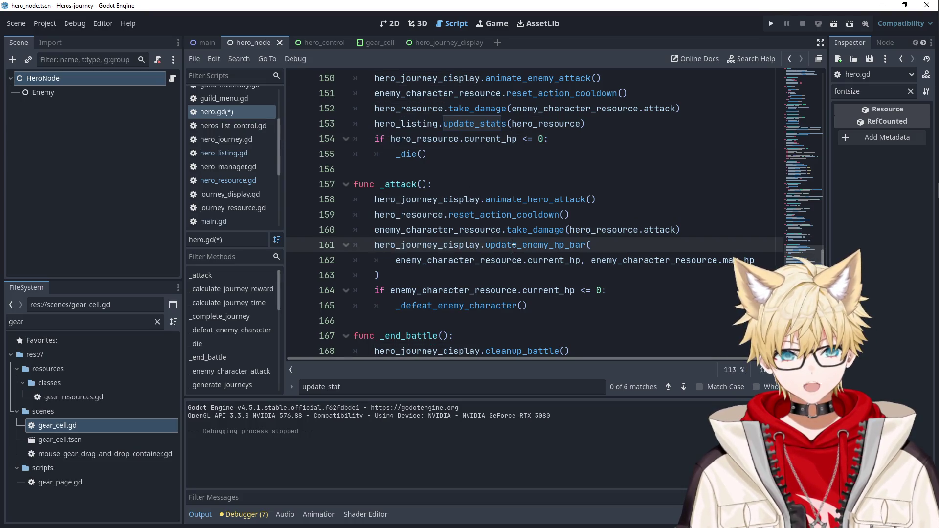
double_click(455, 291)
ctrl+click(471, 308)
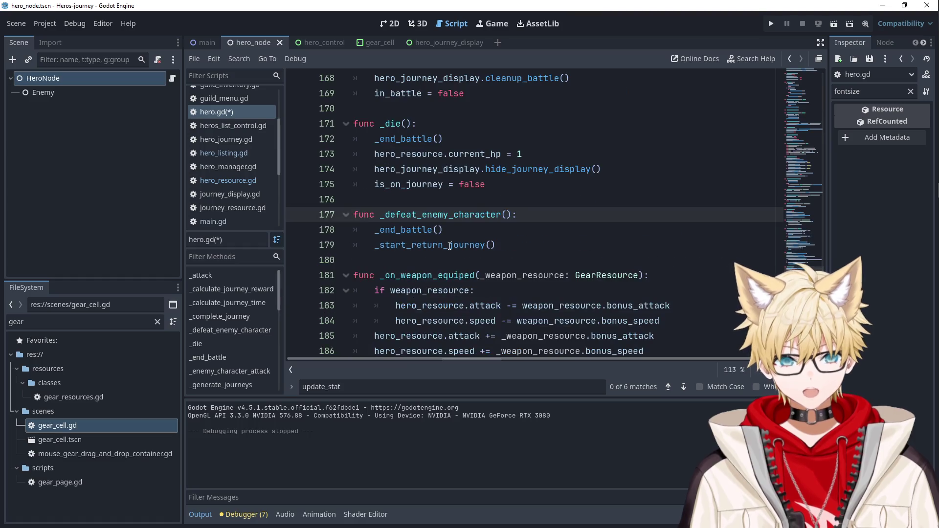
double_click(419, 234)
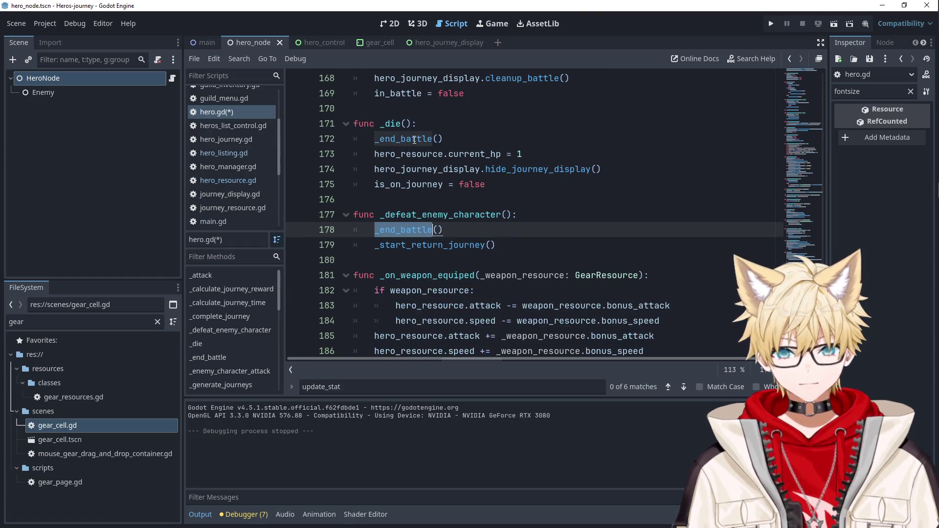
Go to the _end_battle definition and select its cleanup_battle call
mouse_move(415, 140)
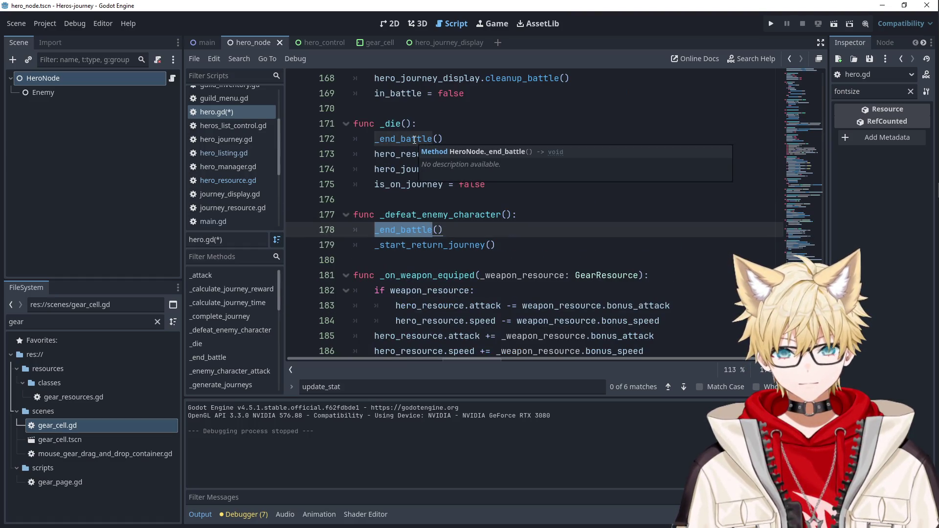
ctrl+click(408, 230)
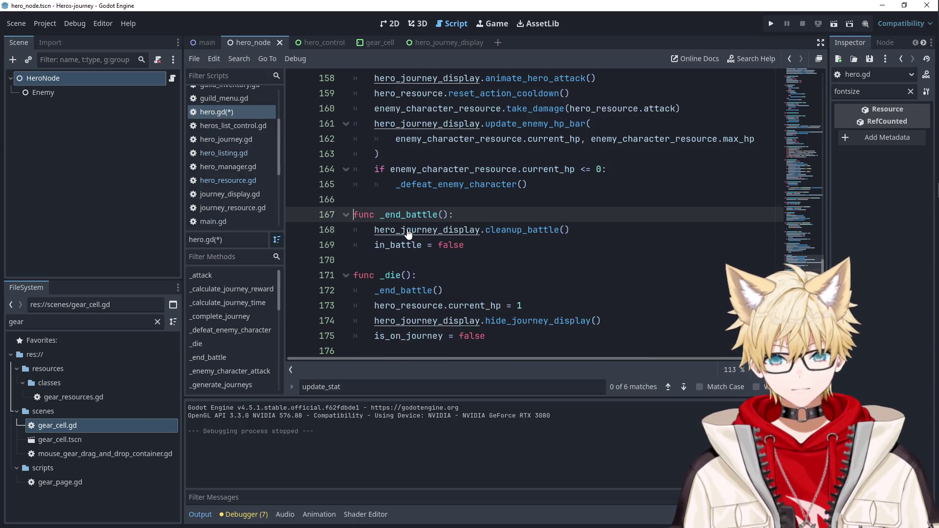
double_click(406, 230)
click(406, 230)
key(shift+End)
drag(403, 230, 375, 230)
key(ctrl+c)
Insert an _end_battle() call at the start of _reset_to_guild_hall
mouse_move(824, 281)
mouse_down()
mouse_move(815, 95)
mouse_move(815, 125)
mouse_up()
click(529, 159)
key(Return)
key(ctrl+v)
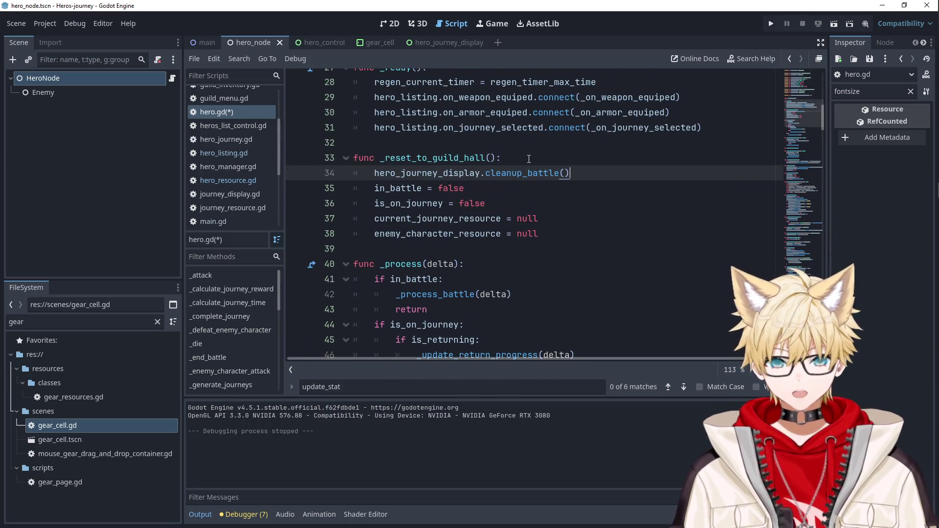
key(ctrl+z)
text(end_ba)
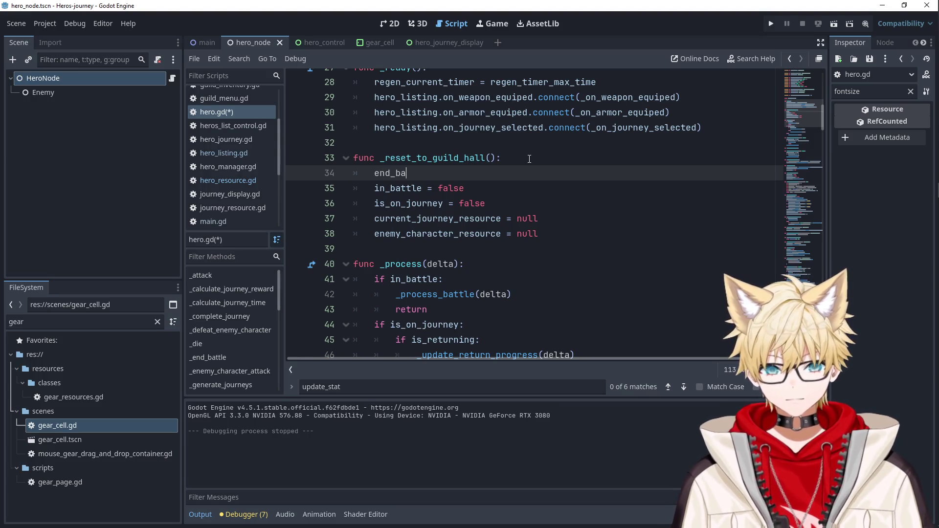
key(Return)
Delete the redundant in_battle = false line, save hero.gd, and recheck the reset lines
triple_click(420, 189)
key(BackSpace)
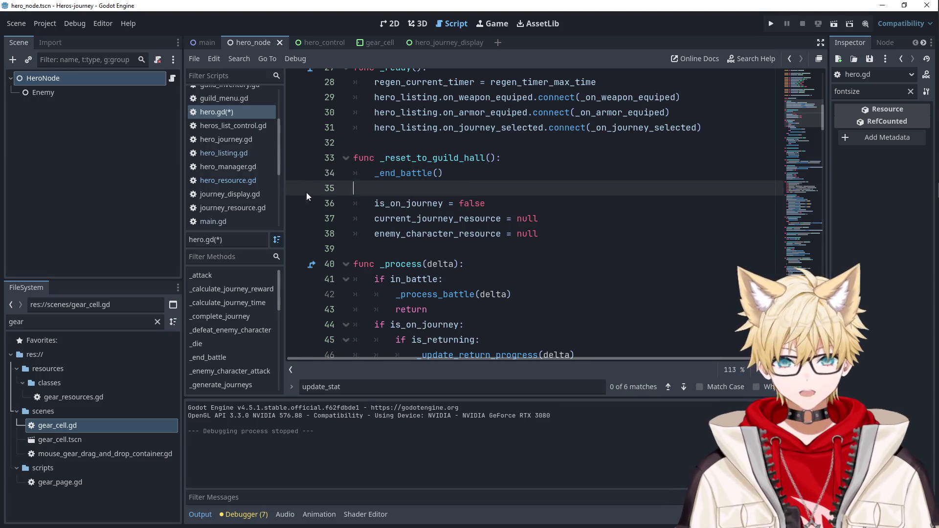
key(BackSpace)
key(ctrl+s)
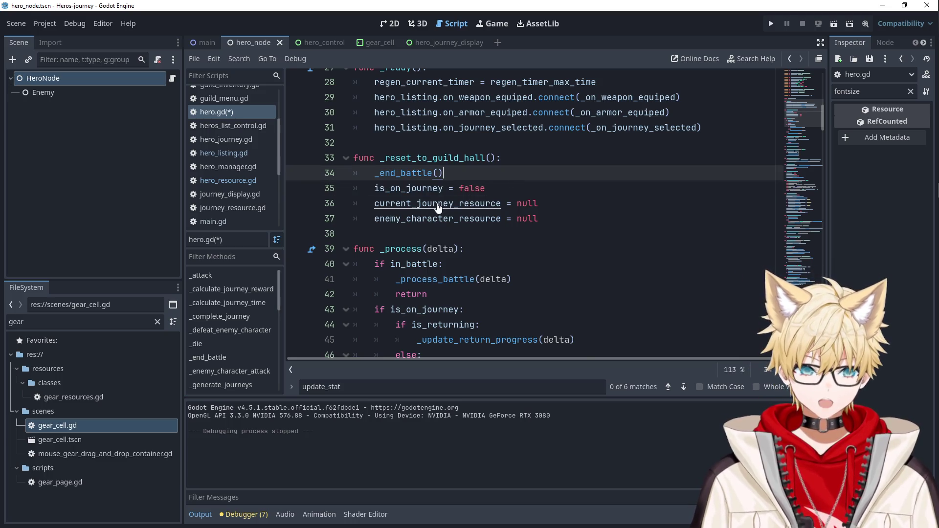
double_click(462, 218)
click(486, 189)
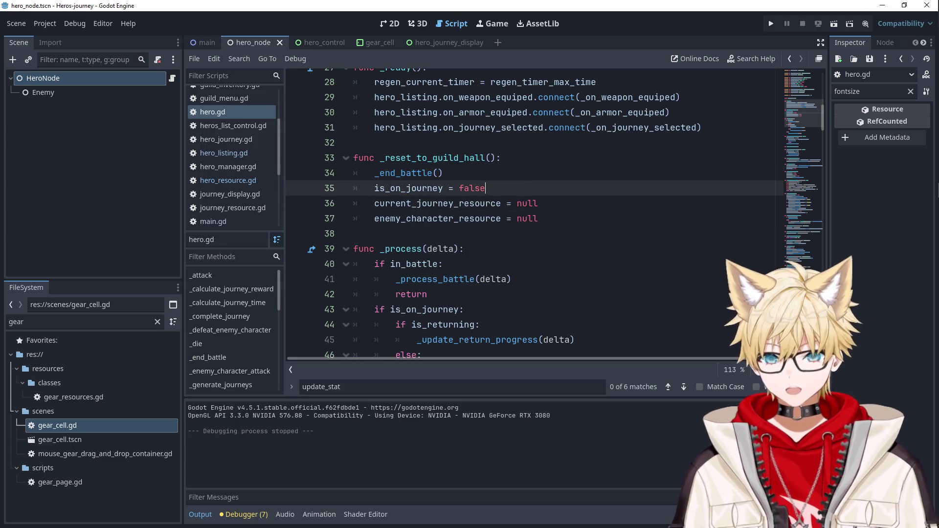
key(alt+Tab)
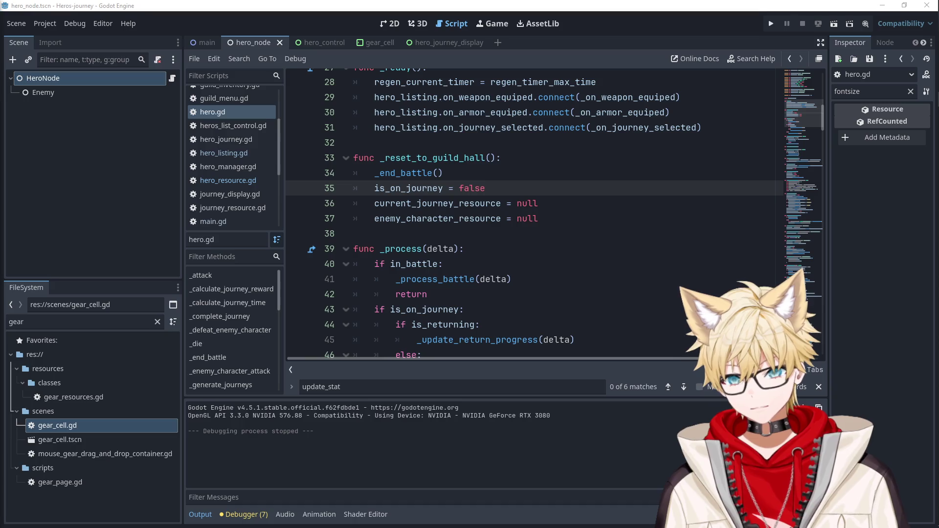
click(562, 294)
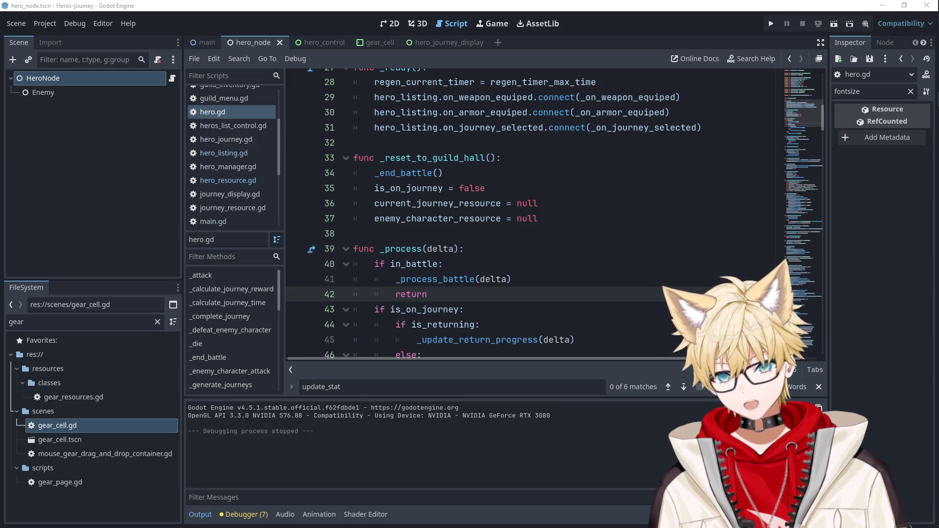
click(473, 279)
double_click(422, 174)
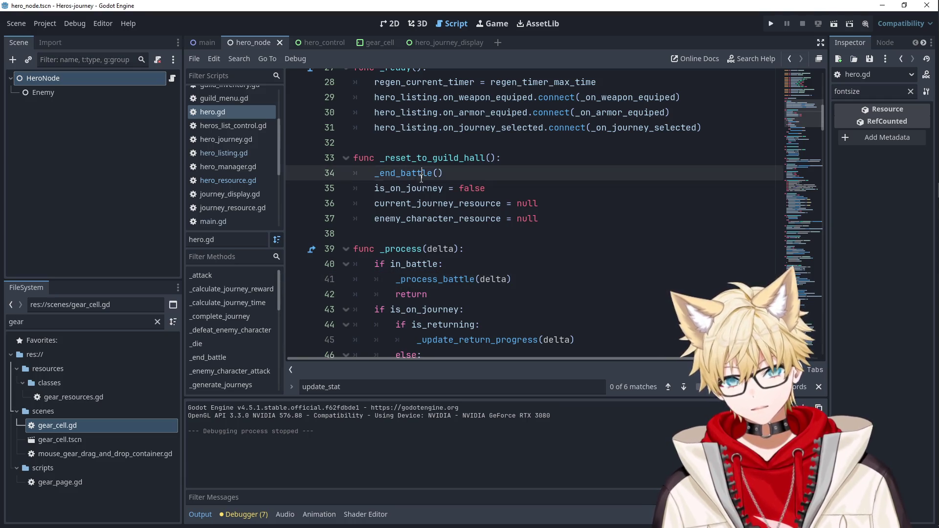
scroll(484, 223, down, 1)
scroll(461, 269, up, 1)
double_click(399, 189)
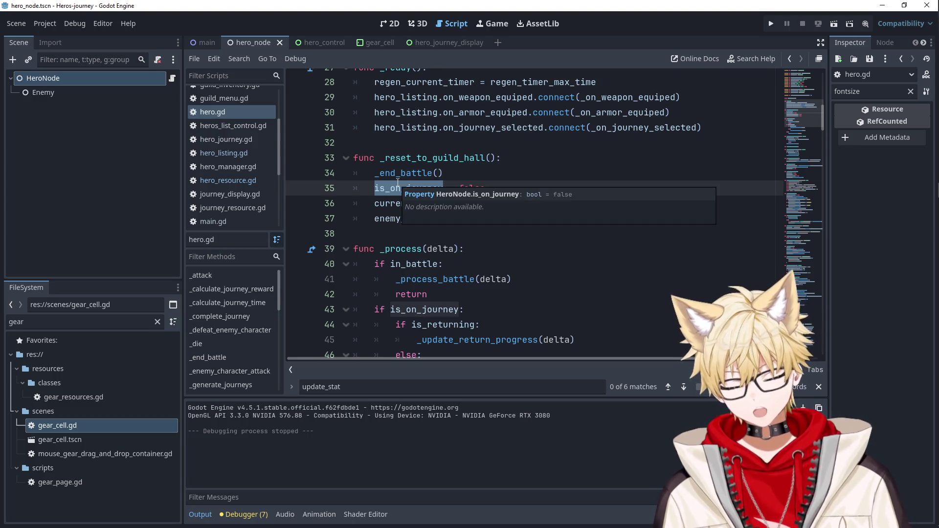
double_click(440, 204)
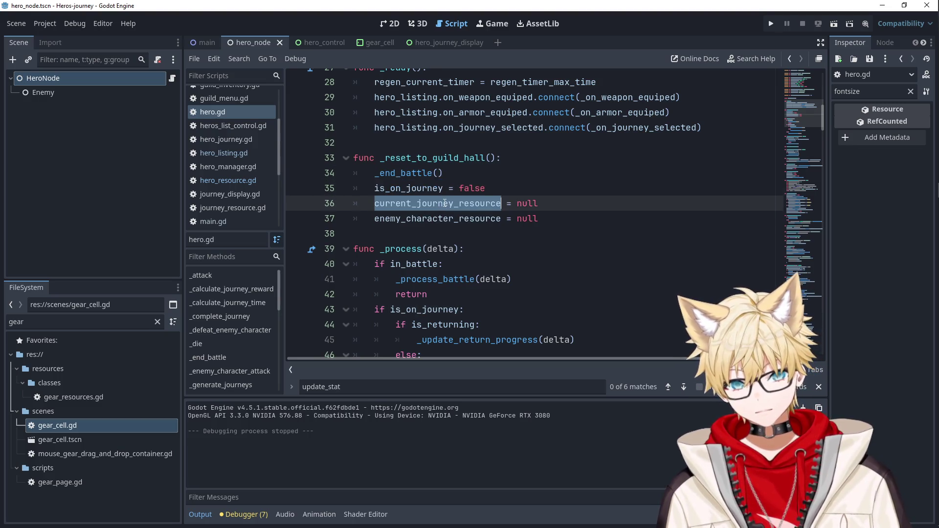
double_click(440, 218)
click(524, 260)
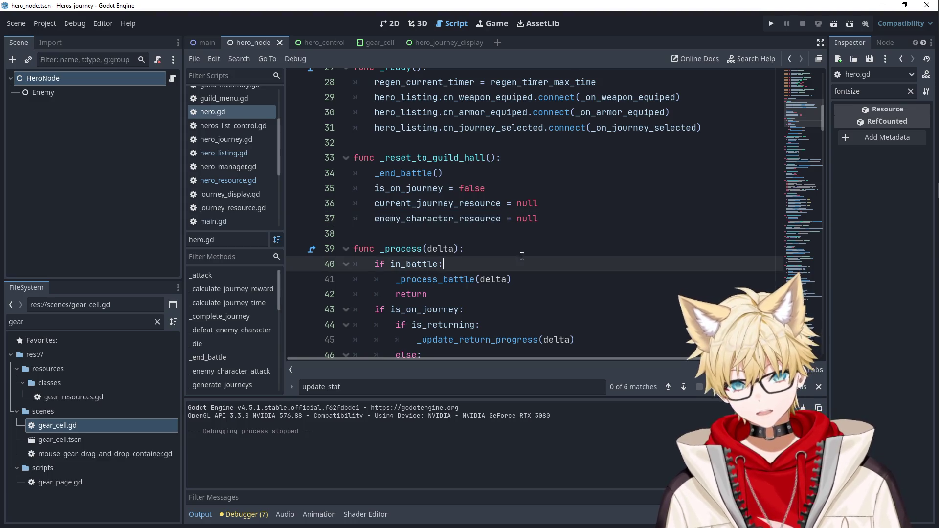
double_click(409, 189)
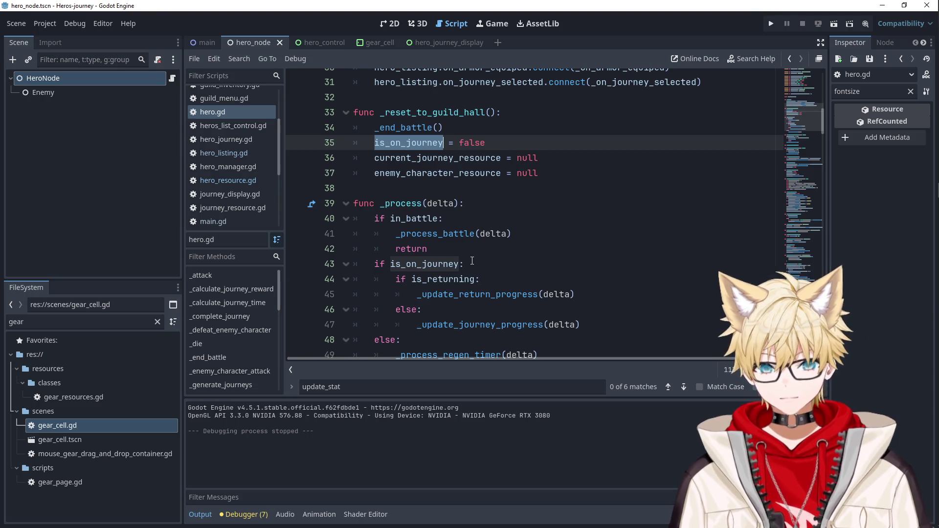
Run the game, recruit Vesryn for 92 gold, and equip the A armor and S weapon
click(772, 23)
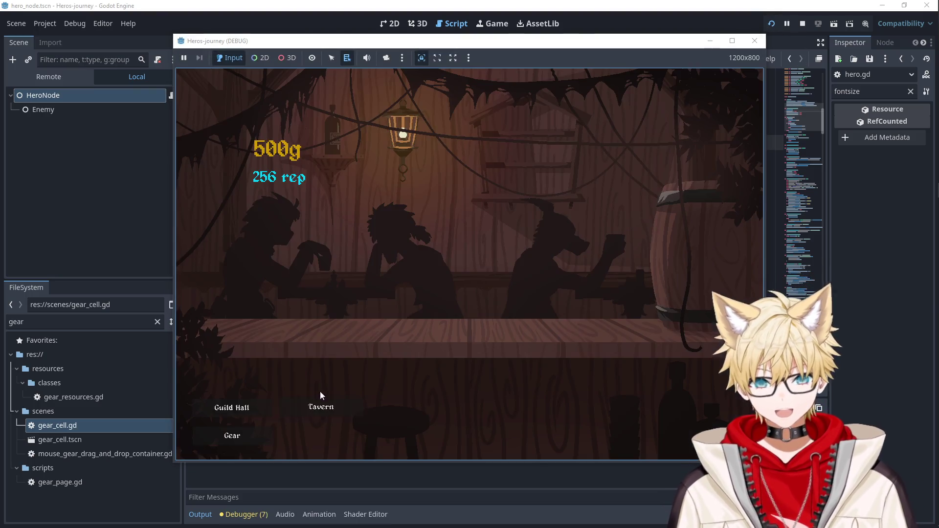
click(335, 409)
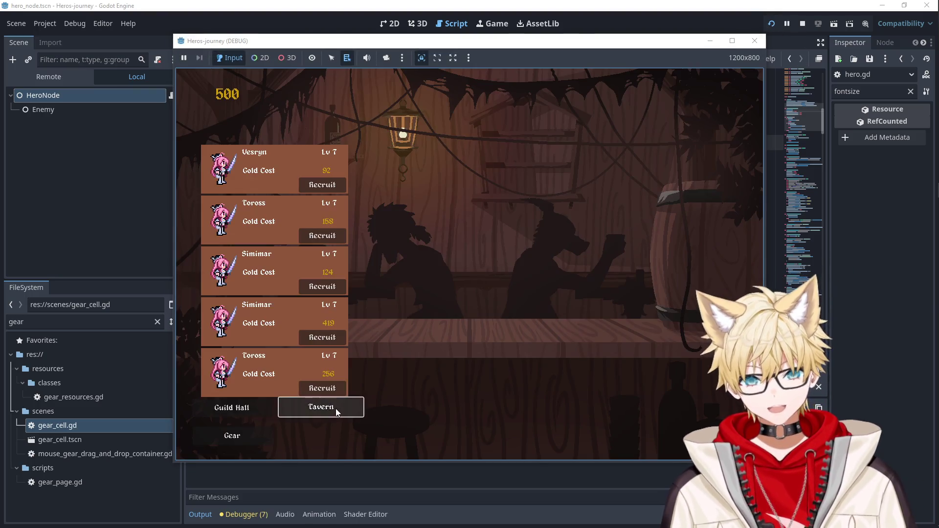
click(317, 186)
click(239, 432)
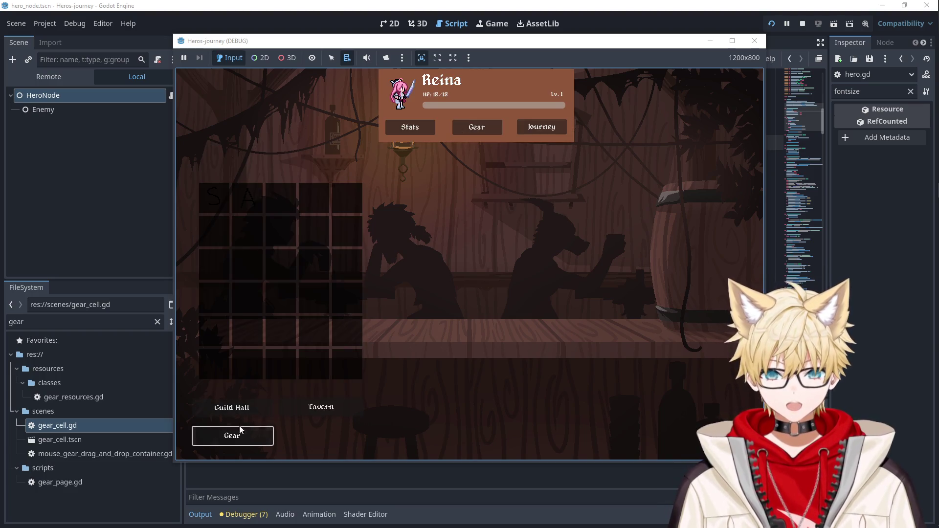
click(473, 131)
drag(255, 202, 427, 190)
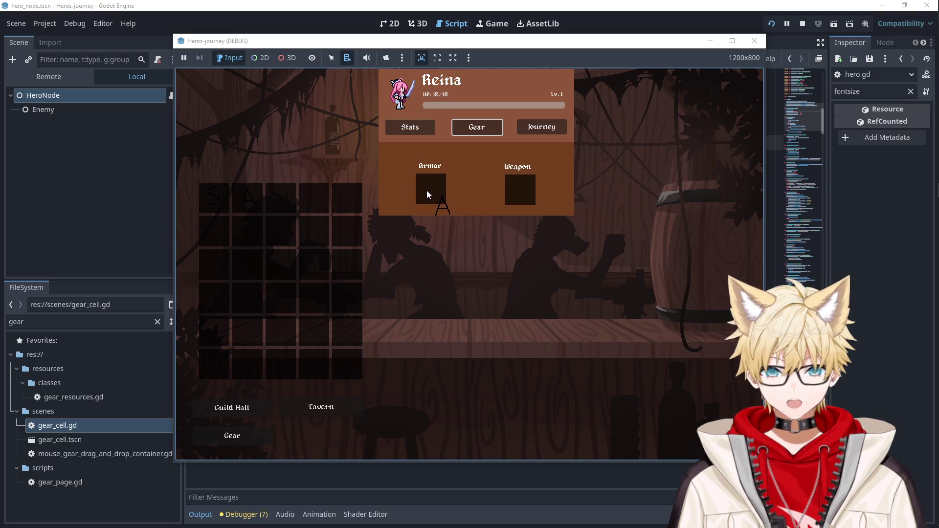
drag(207, 199, 526, 193)
Send the hero on a Hard journey, then another journey, and stop the game
click(526, 127)
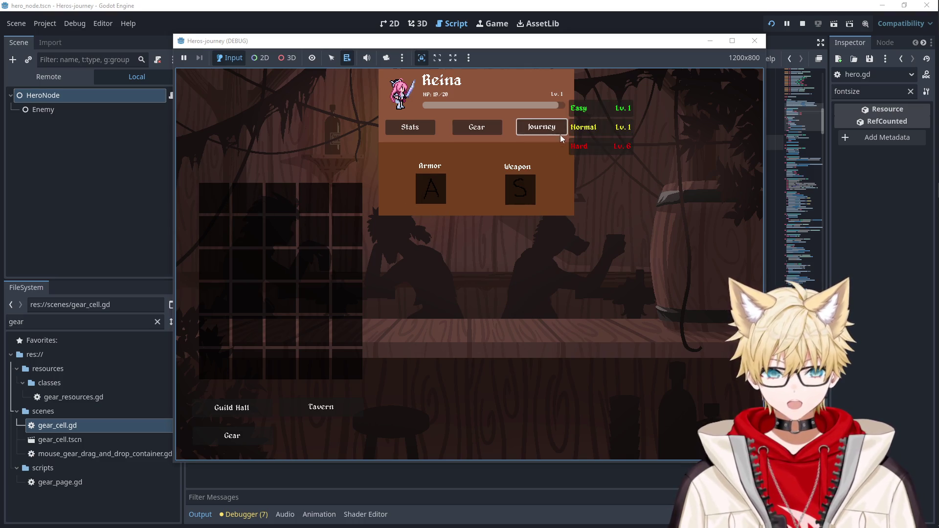
click(608, 149)
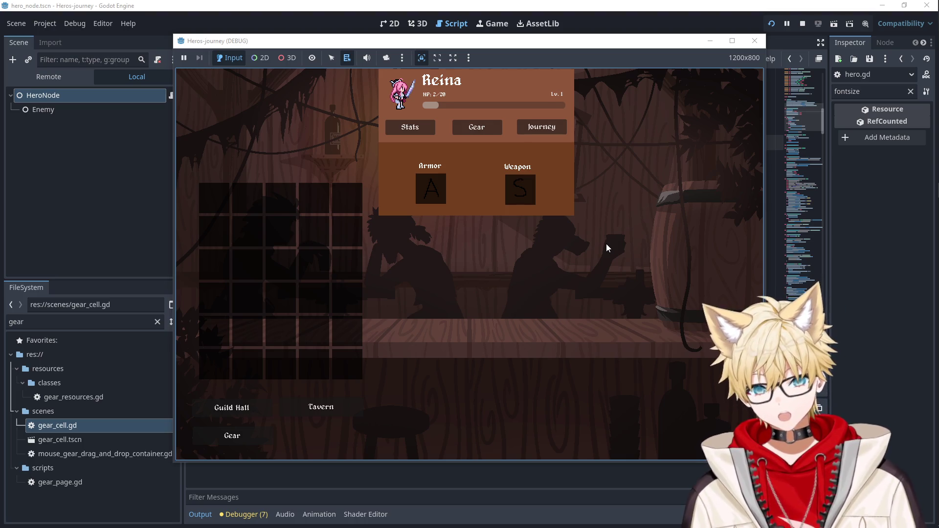
click(545, 127)
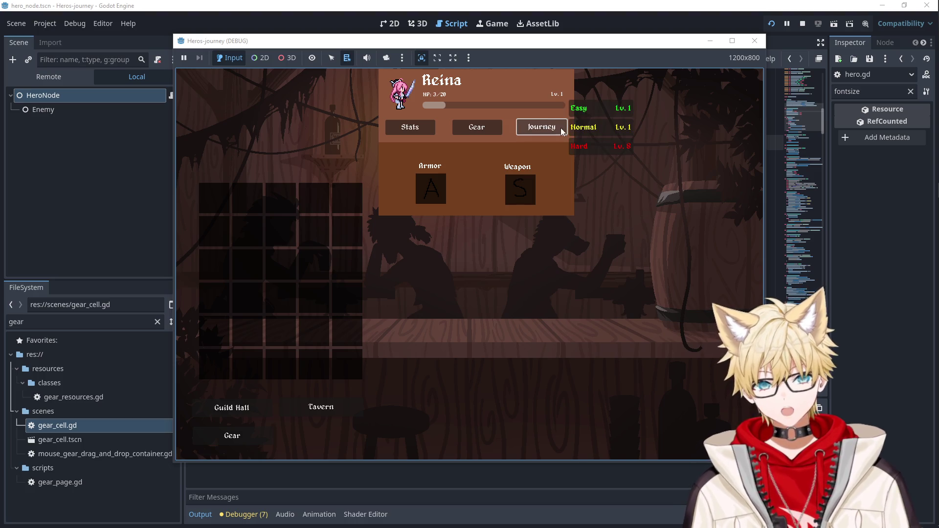
click(580, 128)
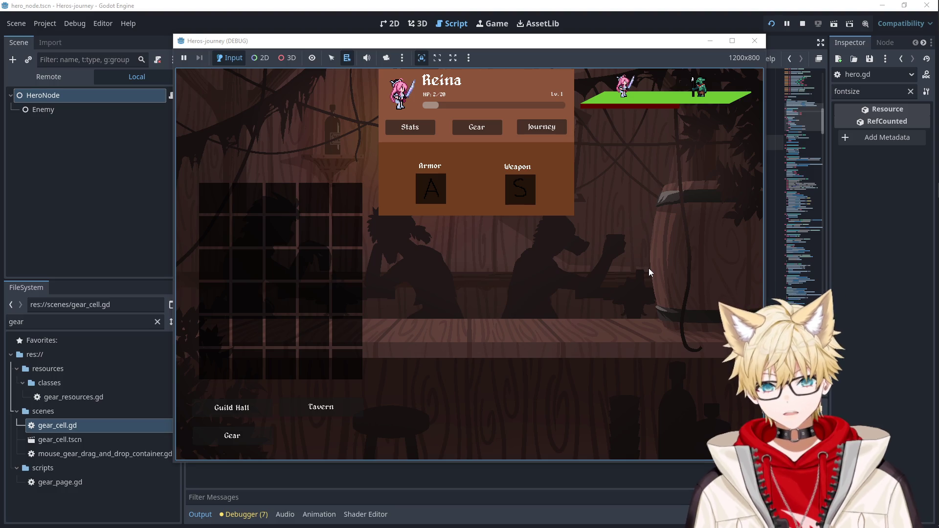
click(755, 40)
scroll(512, 224, up, 6)
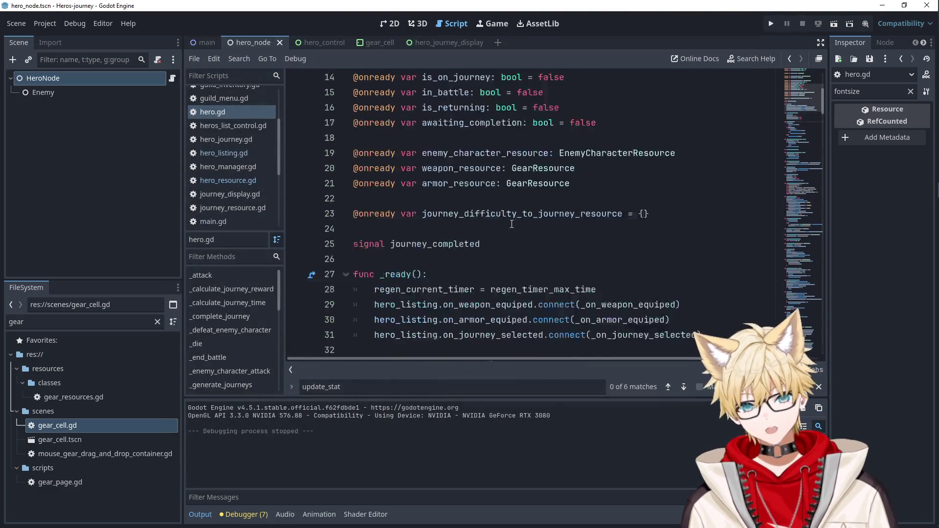
Review hero.gd's journey and in_battle variables at the top, then open gear_cell.gd
scroll(512, 224, up, 3)
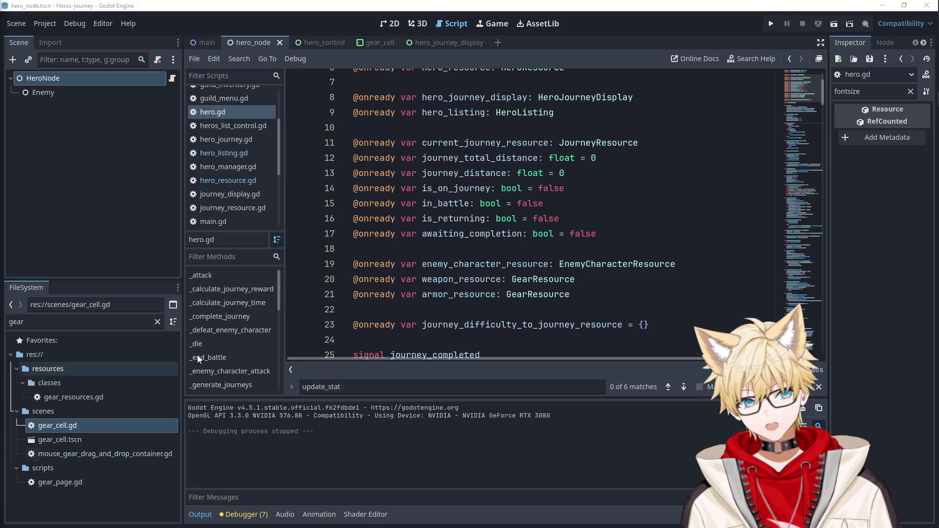
click(503, 266)
scroll(503, 266, up, 3)
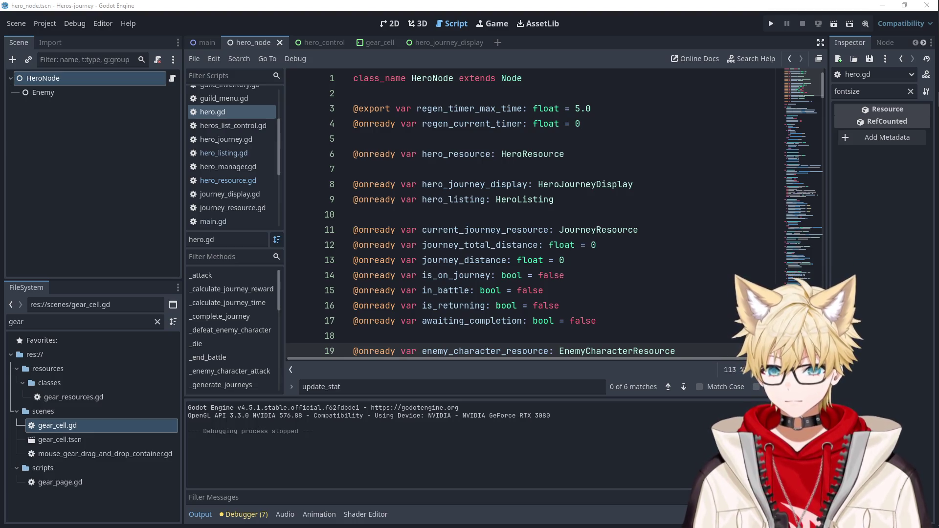
click(384, 291)
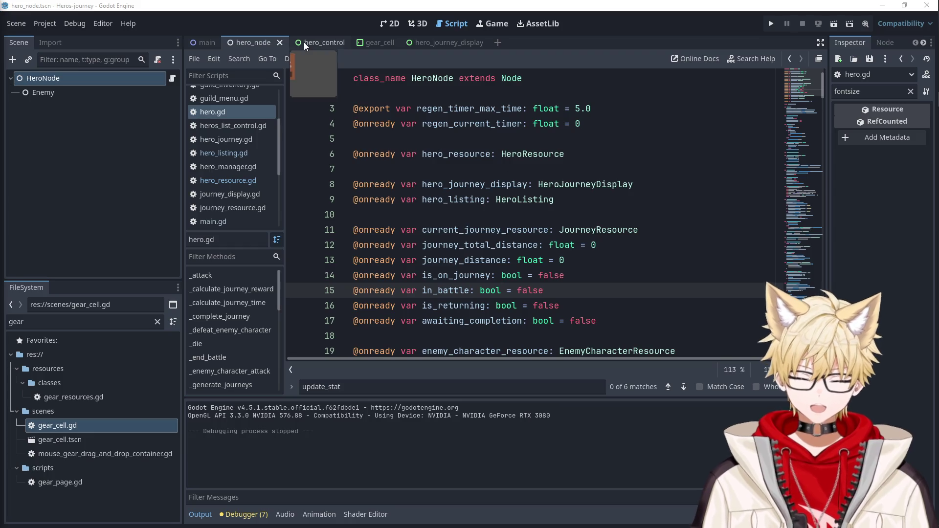
double_click(73, 427)
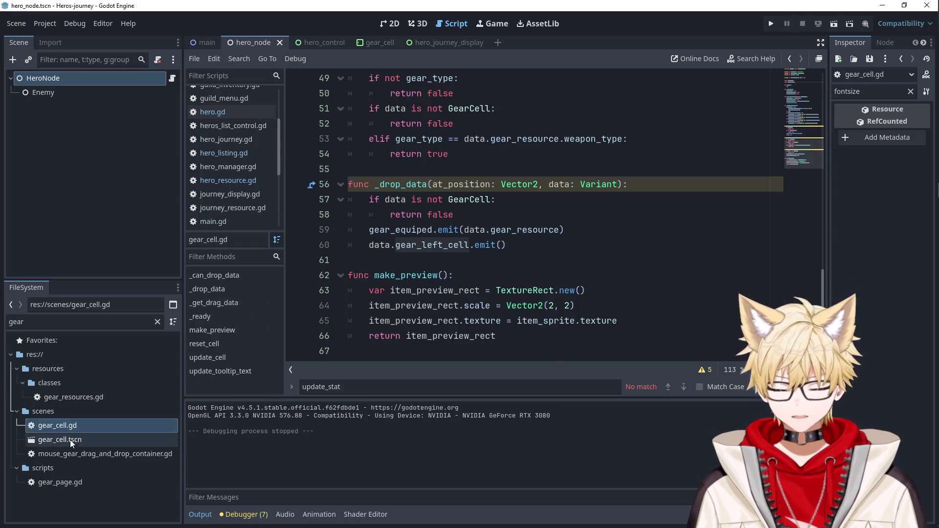
Open the gear_cell scene and filter the Inspector properties for 'mini'
double_click(69, 441)
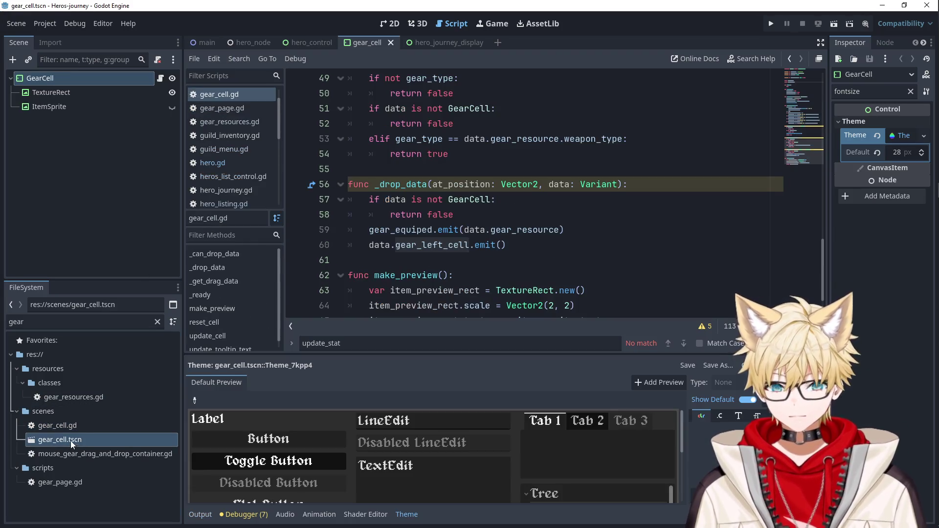
click(75, 95)
click(59, 78)
double_click(847, 91)
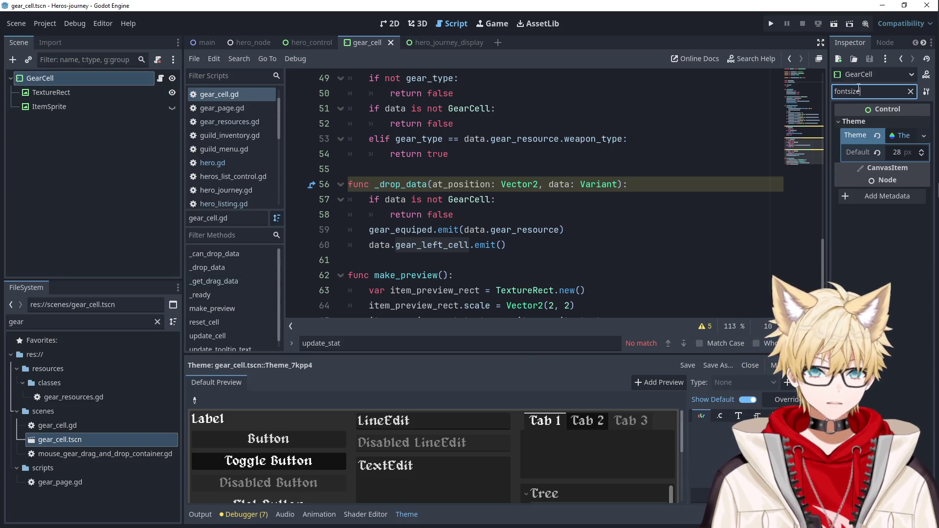
key(BackSpace)
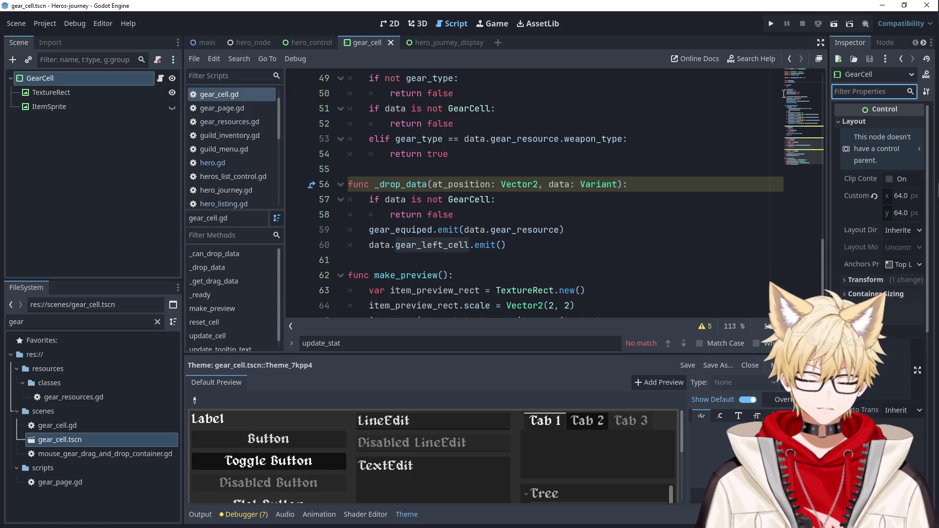
text(mini)
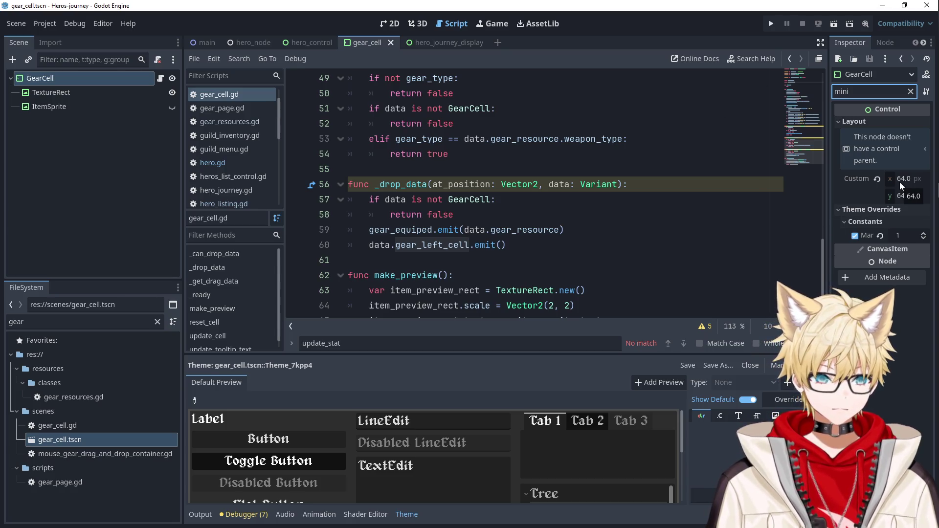
mouse_move(828, 173)
mouse_down()
mouse_move(715, 186)
mouse_move(807, 209)
mouse_up()
click(584, 194)
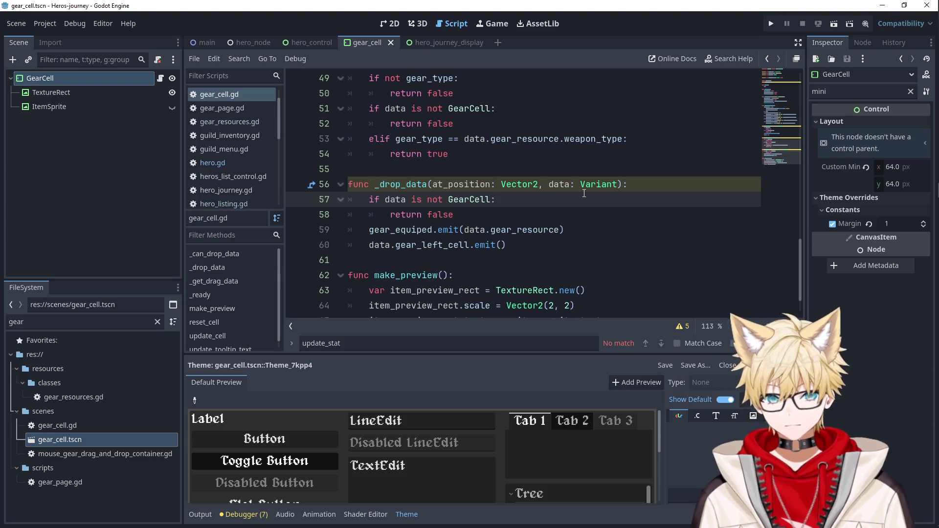
click(567, 254)
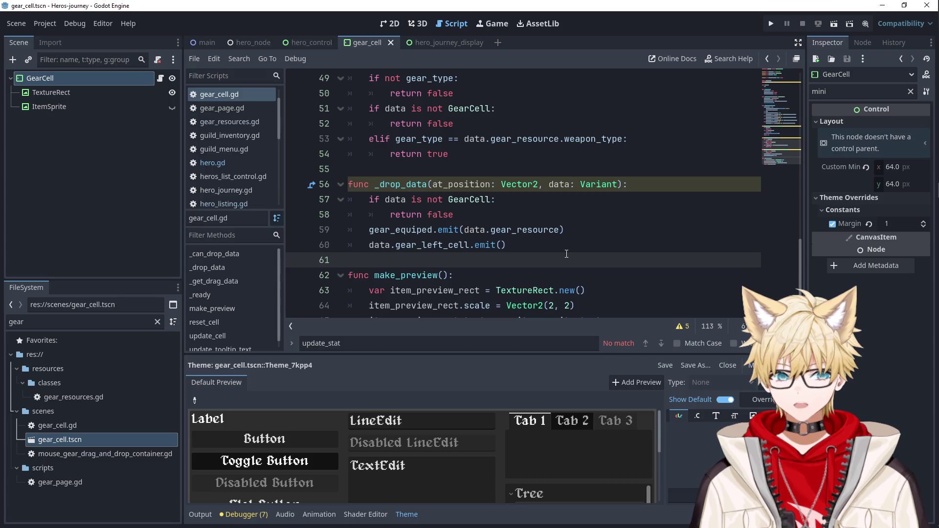
Inspect the TextureRect's 48×48 custom minimum size under Layout, then view it in 2D
click(63, 94)
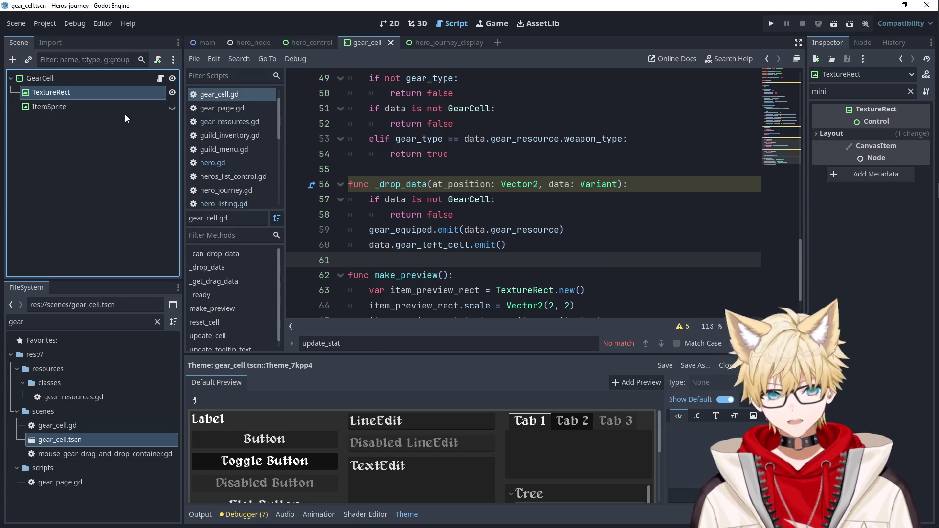
click(838, 133)
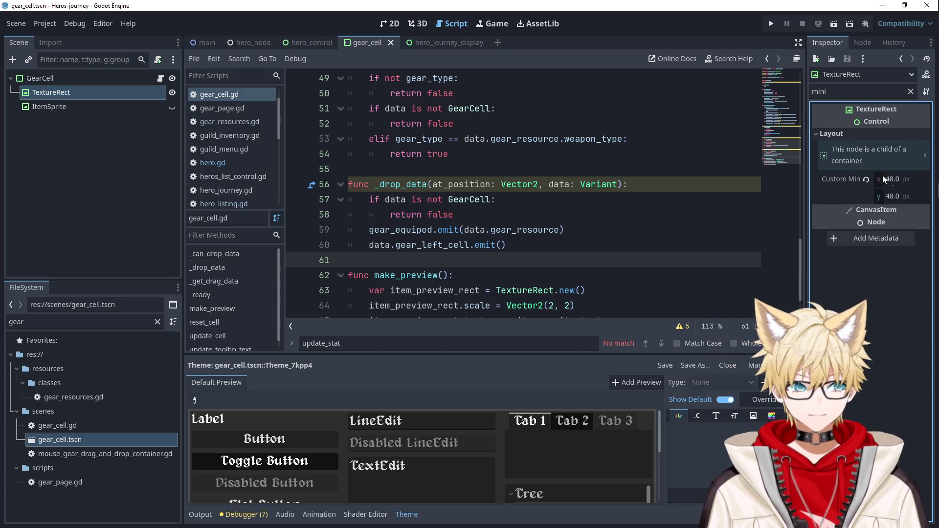
click(78, 104)
click(80, 91)
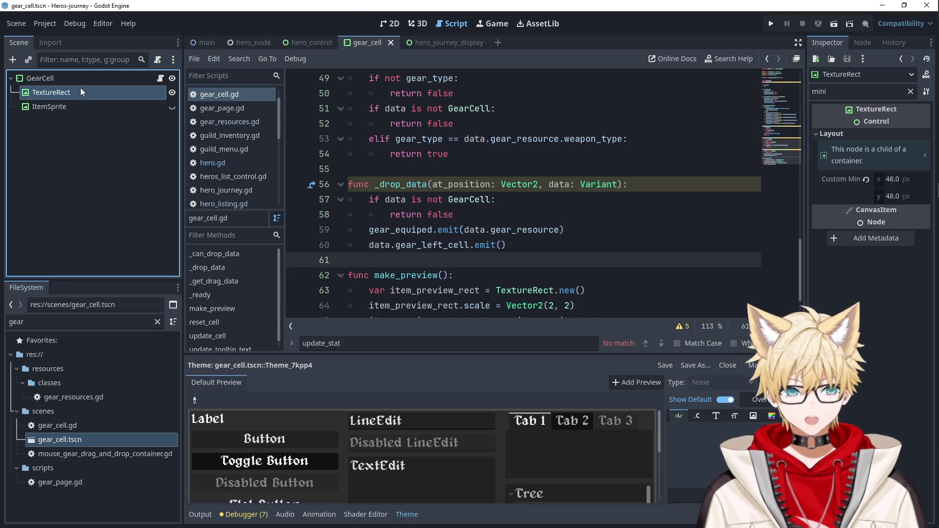
click(391, 29)
scroll(312, 180, up, 2)
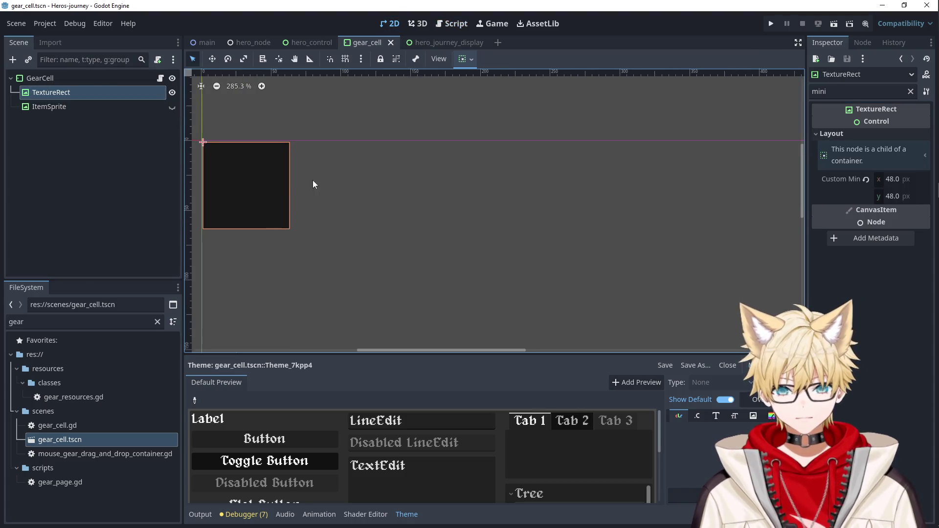
Pan and zoom the gear cell canvas, then return to scripts and the main scene's main.gd
drag(313, 180, 464, 188)
scroll(448, 189, up, 3)
scroll(450, 191, up, 2)
scroll(369, 136, down, 4)
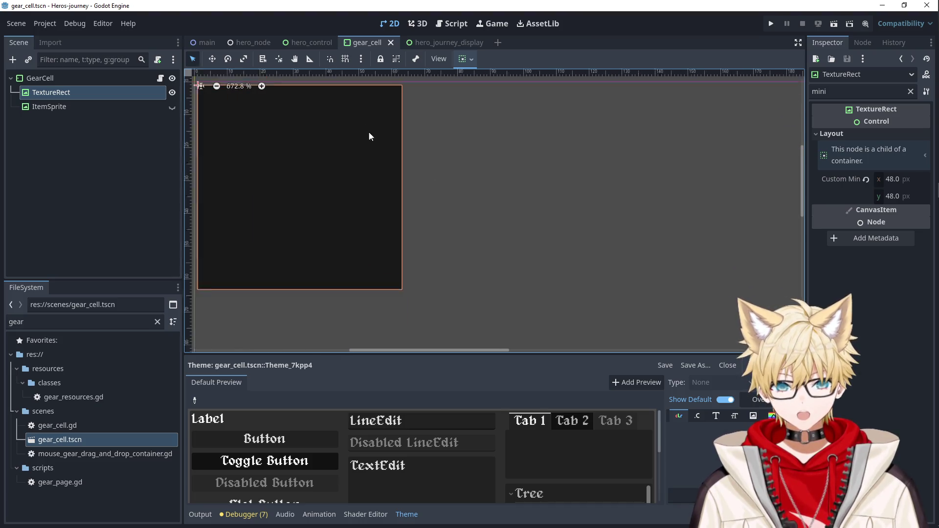
drag(399, 195, 490, 227)
scroll(490, 227, down, 3)
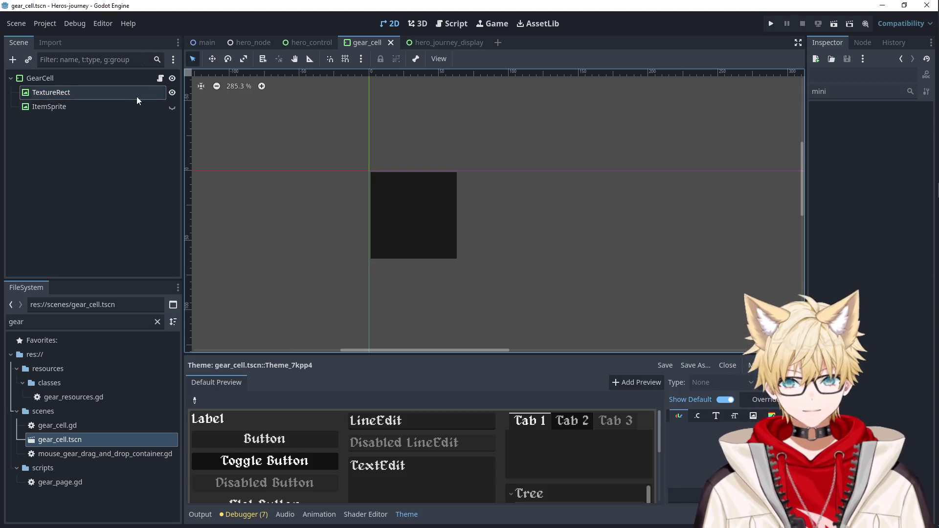
click(160, 78)
click(207, 45)
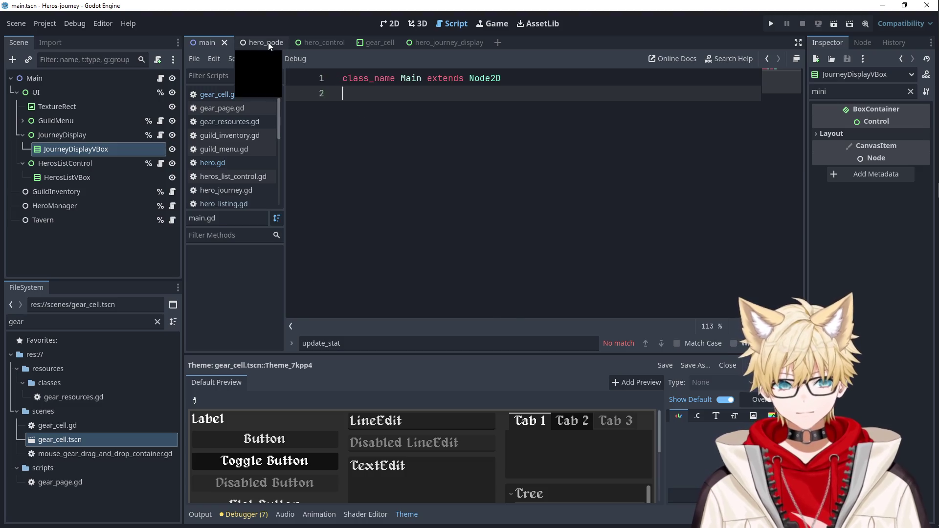
In hero_node's script, review current_journey_resource, journey_total_distance and journey_distance variables
click(268, 43)
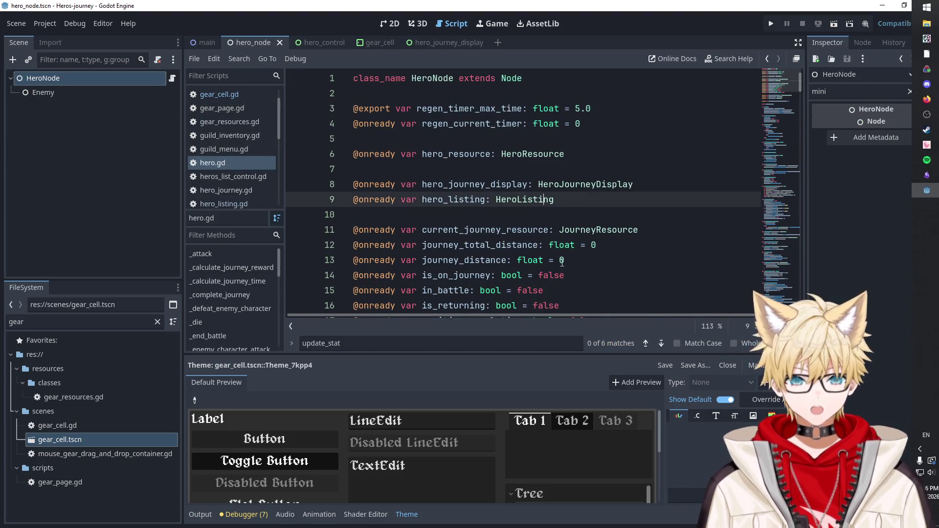
scroll(501, 228, down, 7)
scroll(501, 228, up, 2)
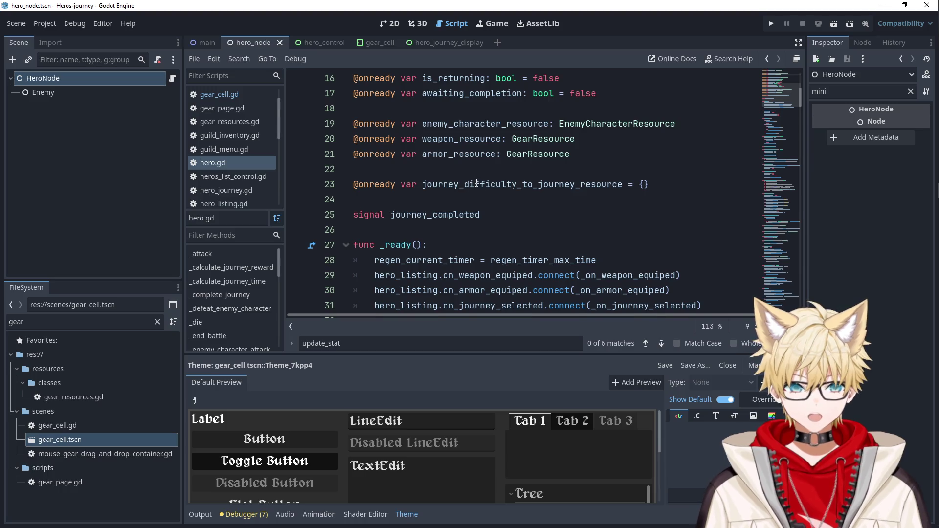
scroll(477, 183, up, 3)
double_click(472, 155)
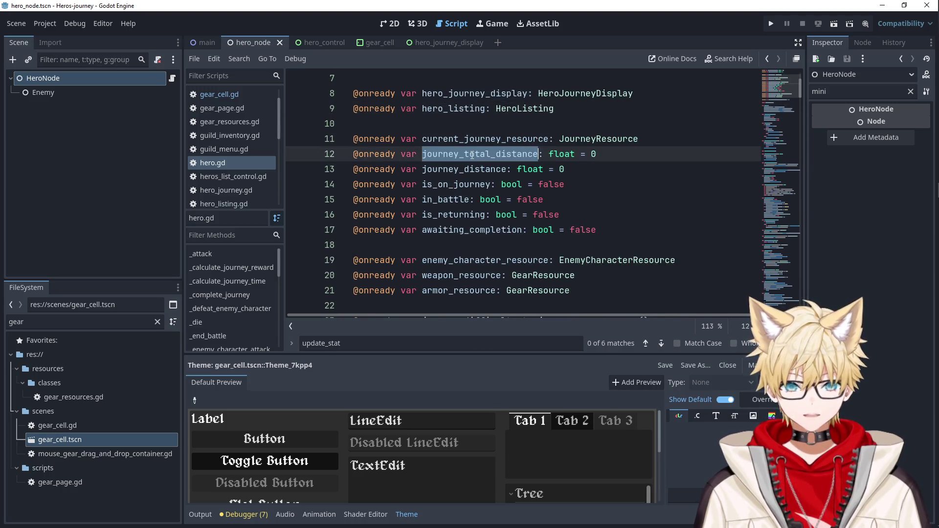
double_click(464, 140)
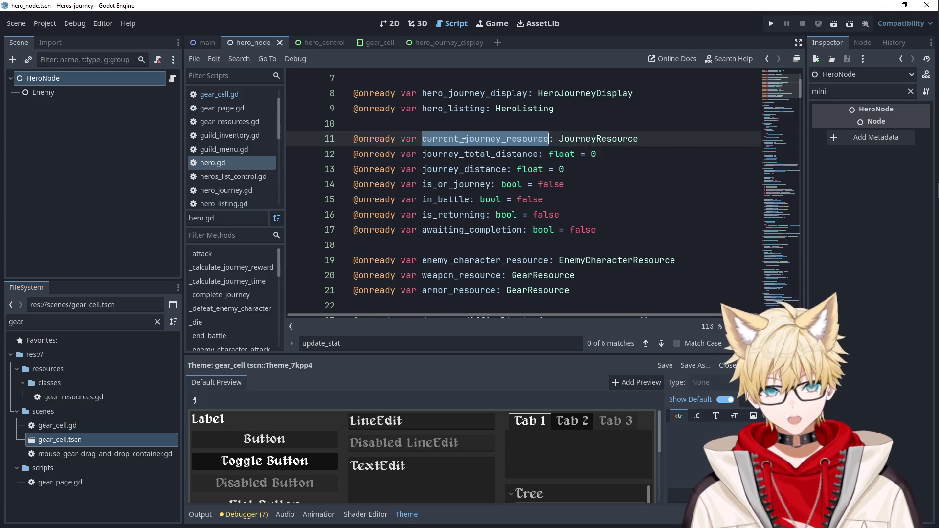
double_click(466, 154)
double_click(468, 168)
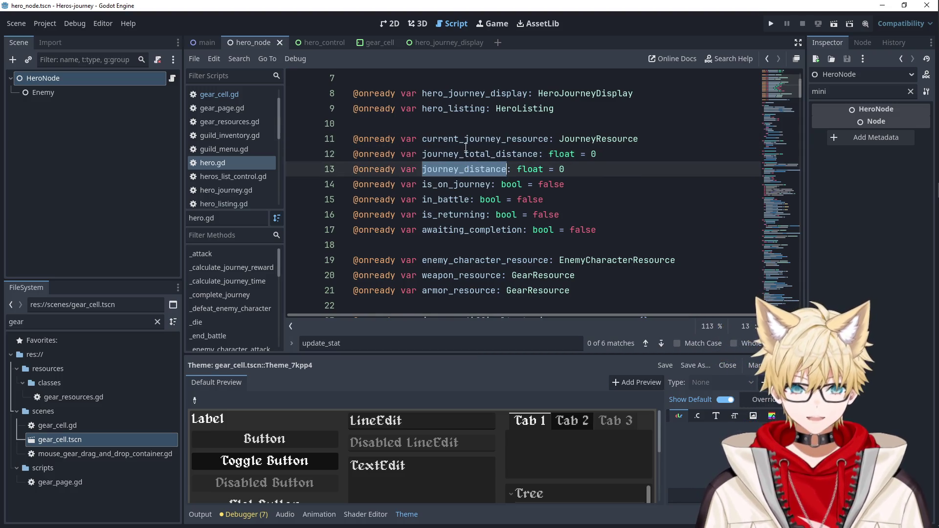
scroll(466, 147, down, 6)
click(448, 215)
scroll(451, 206, down, 7)
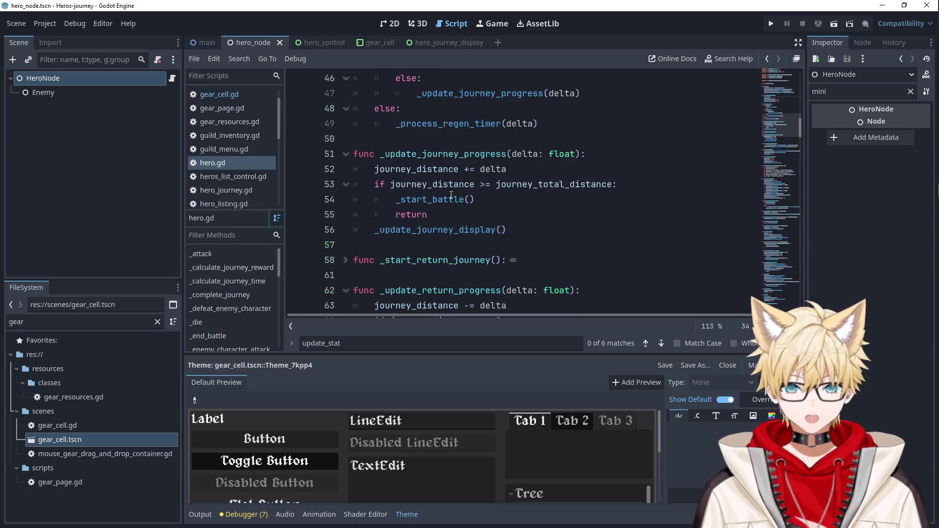
scroll(434, 176, down, 2)
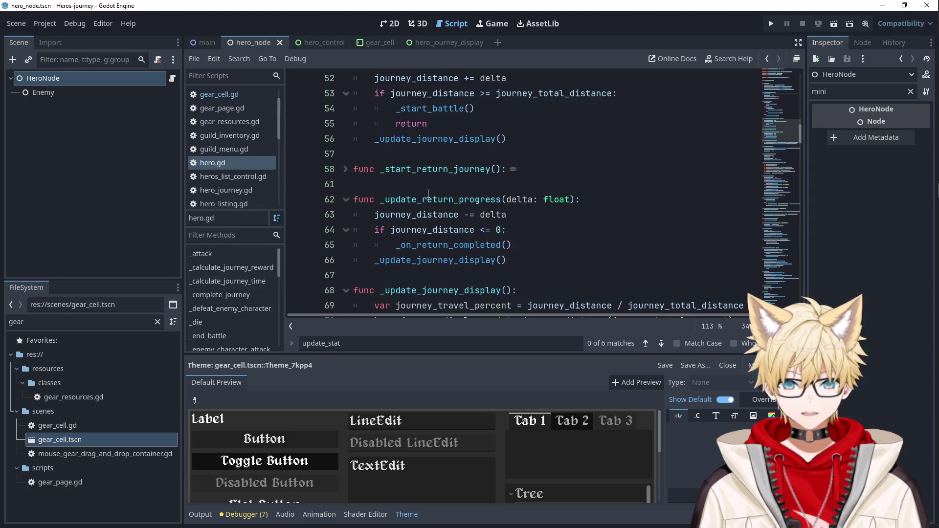
scroll(428, 194, down, 2)
Add 'journey_distance = 0' as the first line of _start_journey, save, and run the game
key(ctrl+f)
text(_start)
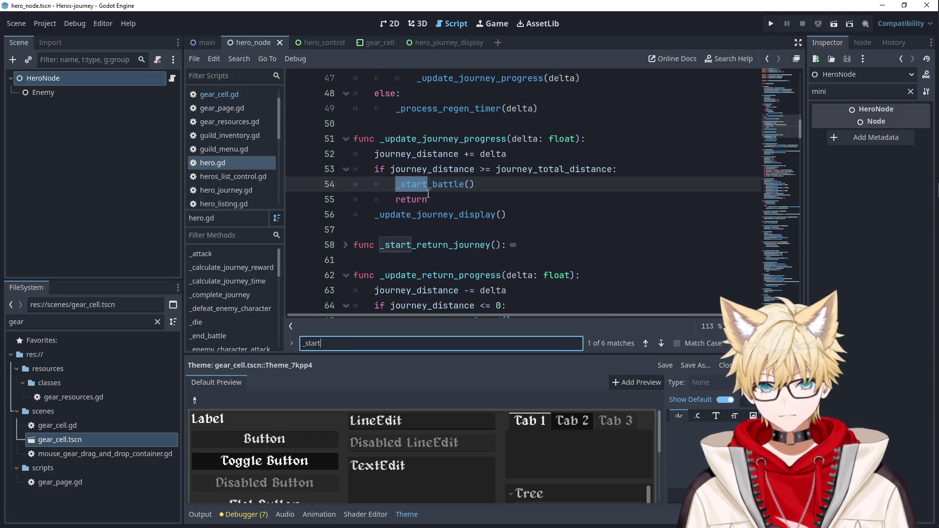
text(_jour)
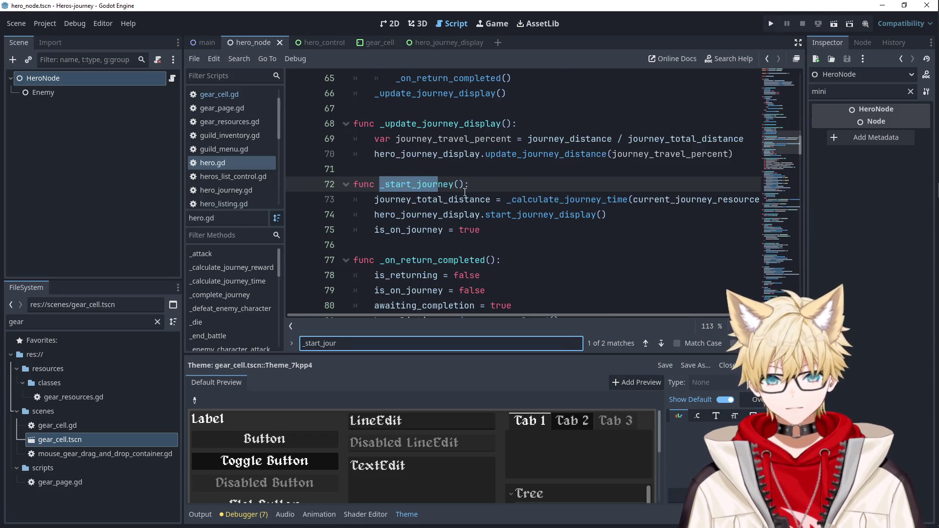
double_click(464, 193)
click(483, 185)
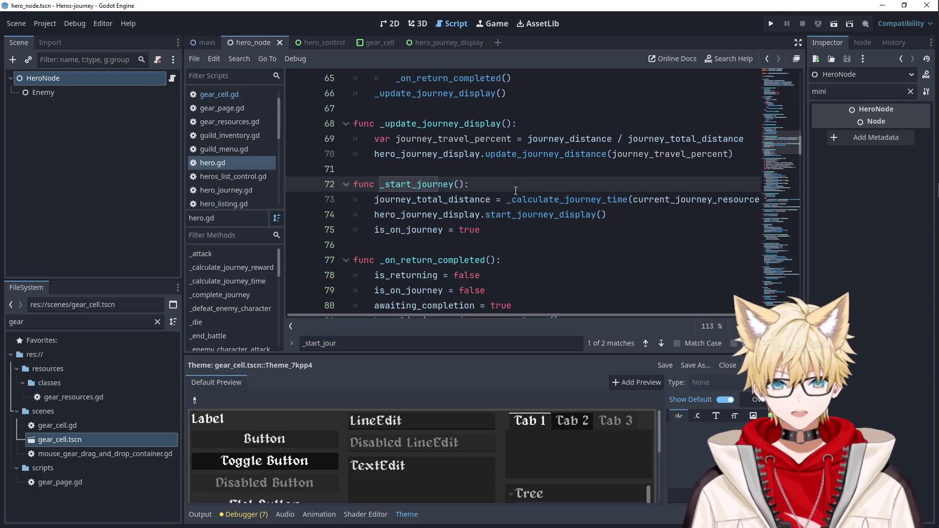
key(Return)
text(journey_distance = 0)
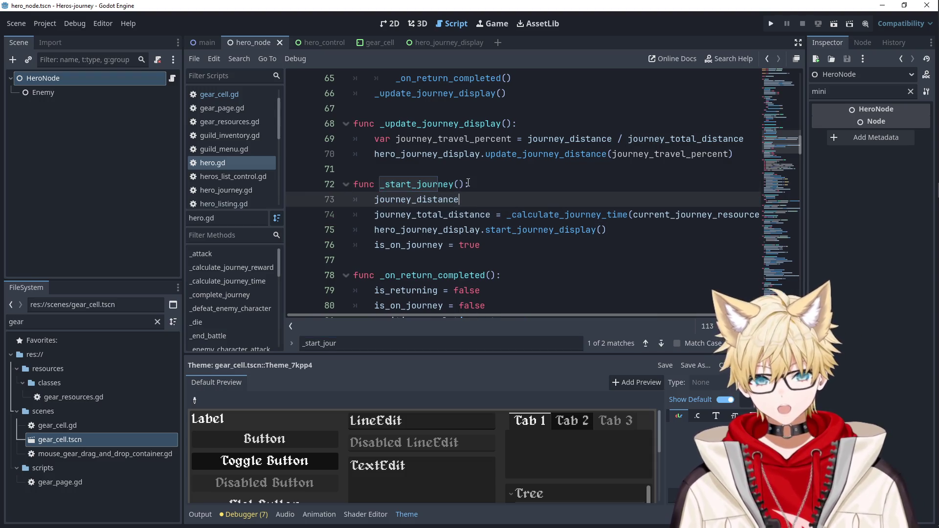
click(469, 184)
click(770, 24)
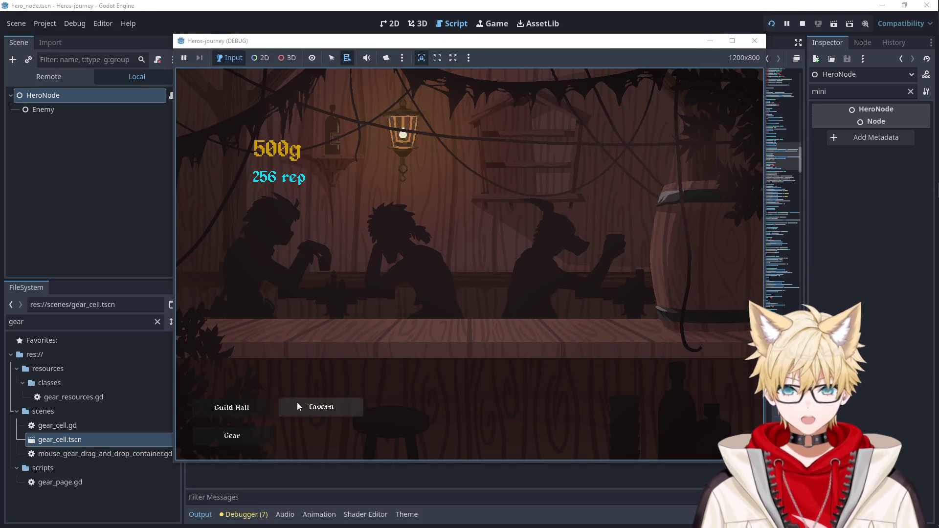
Recruit a tavern hero, start a journey, then return to hero.gd at _on_journey_selected
click(297, 407)
click(321, 238)
click(549, 133)
click(580, 149)
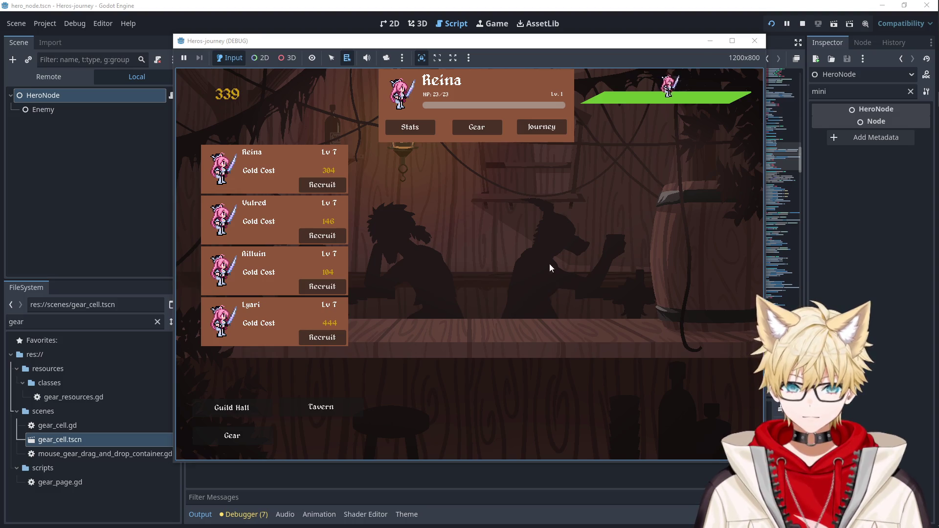
click(488, 7)
scroll(706, 319, down, 20)
scroll(705, 320, down, 14)
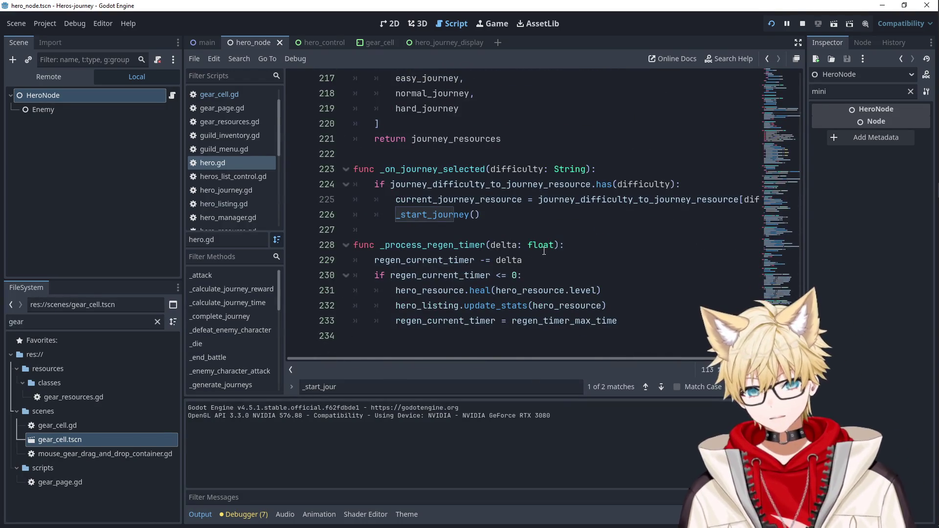
Jump to _die and review its _end_battle call, current_hp reset and hide_journey_display call
scroll(544, 251, up, 20)
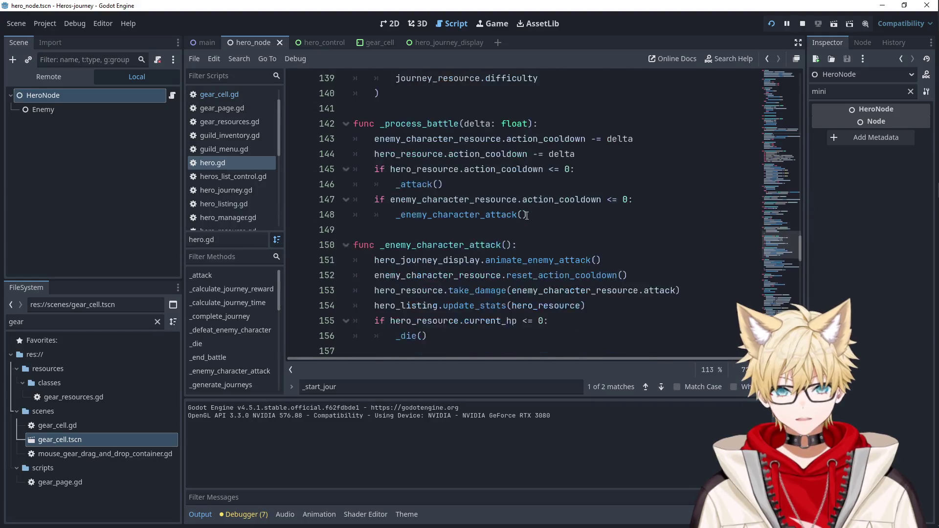
scroll(527, 216, down, 1)
double_click(399, 153)
double_click(410, 291)
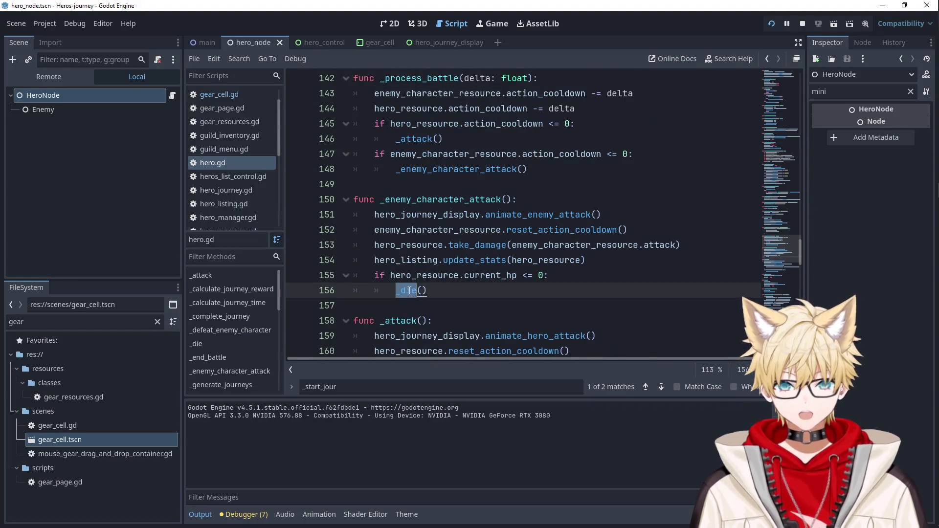
ctrl+click(407, 294)
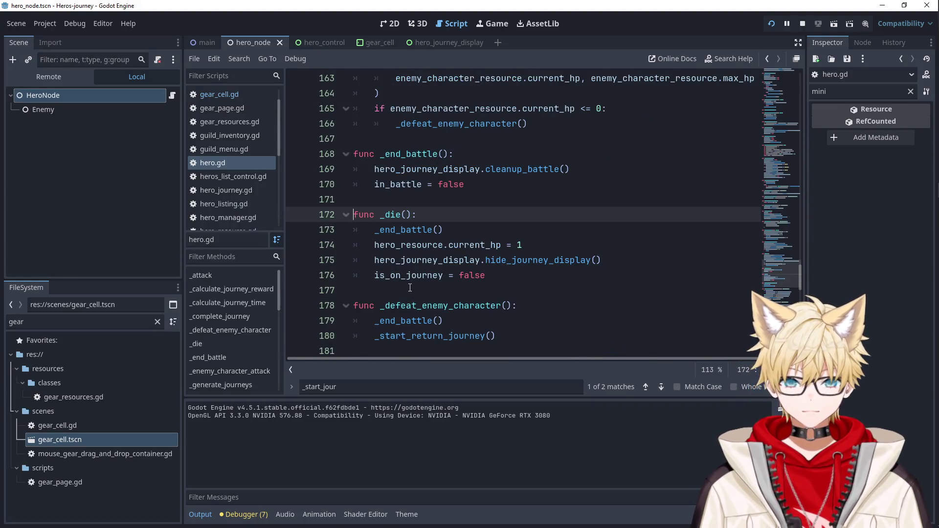
double_click(407, 230)
double_click(411, 244)
double_click(475, 245)
click(544, 241)
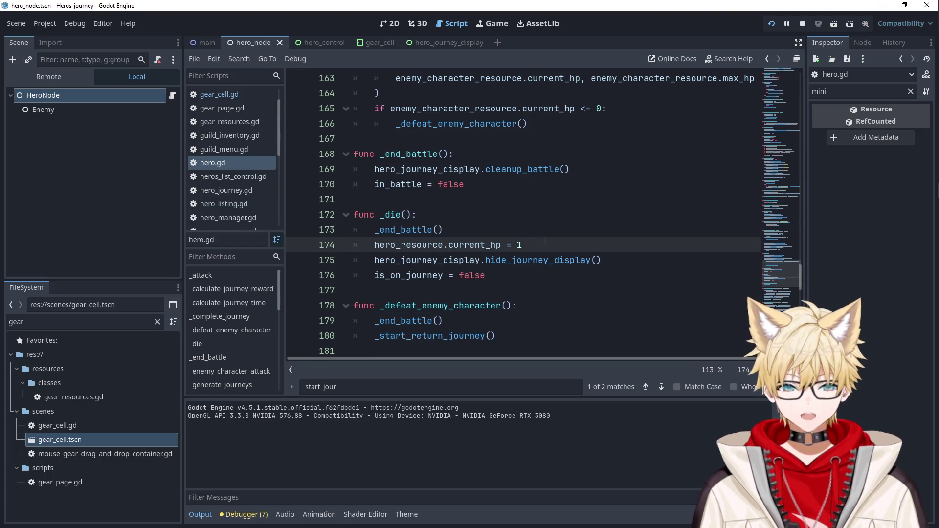
double_click(532, 263)
Delete the leftover resource-nulling lines after _reset_to_guild_hall's is_on_journey reset
scroll(449, 230, up, 20)
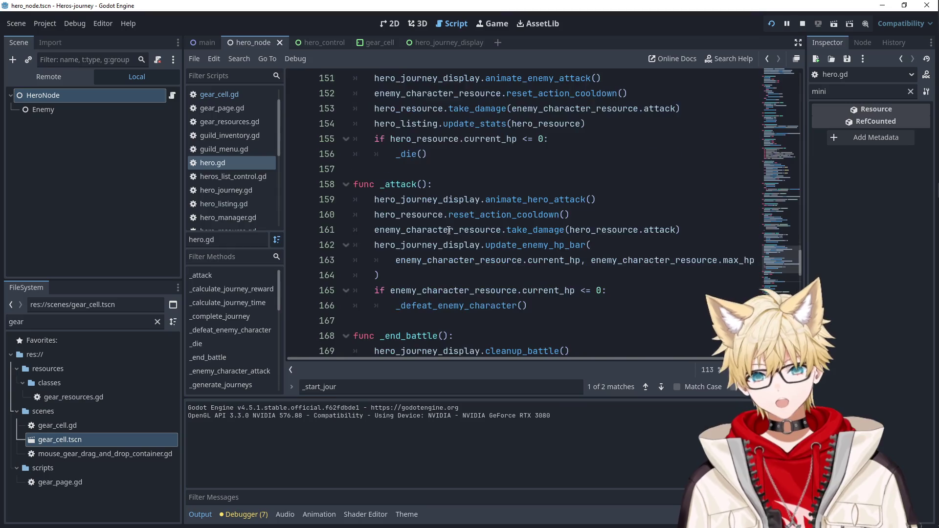
scroll(449, 228, up, 13)
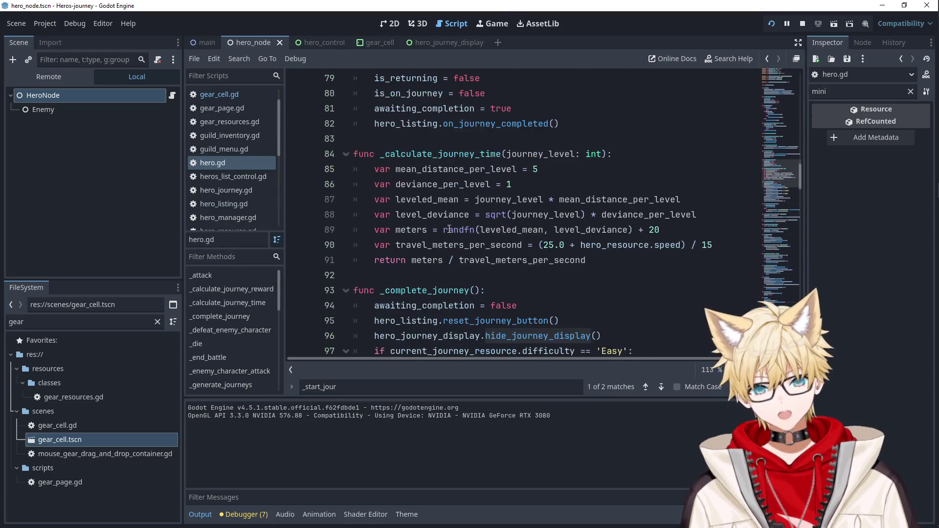
scroll(449, 229, up, 10)
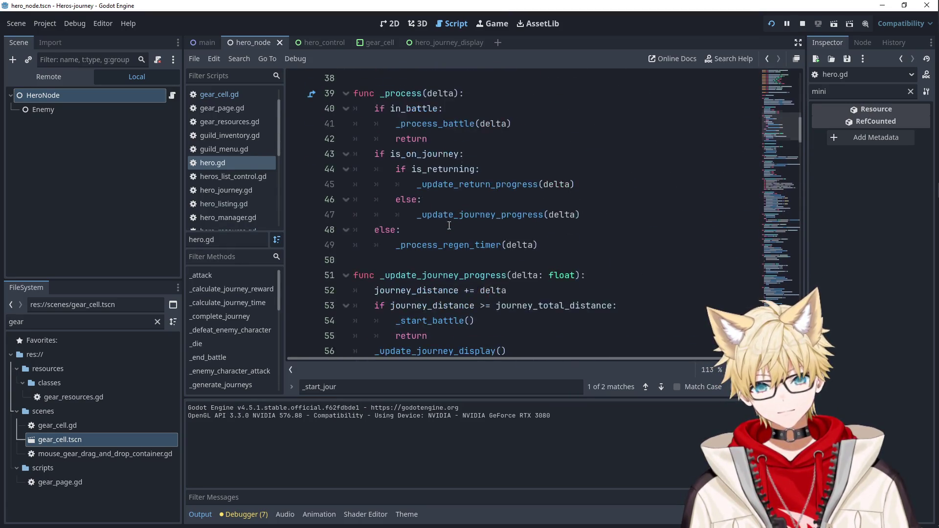
mouse_move(538, 290)
mouse_down()
mouse_move(273, 252)
mouse_move(263, 278)
mouse_up()
key(ctrl+c)
key(Delete)
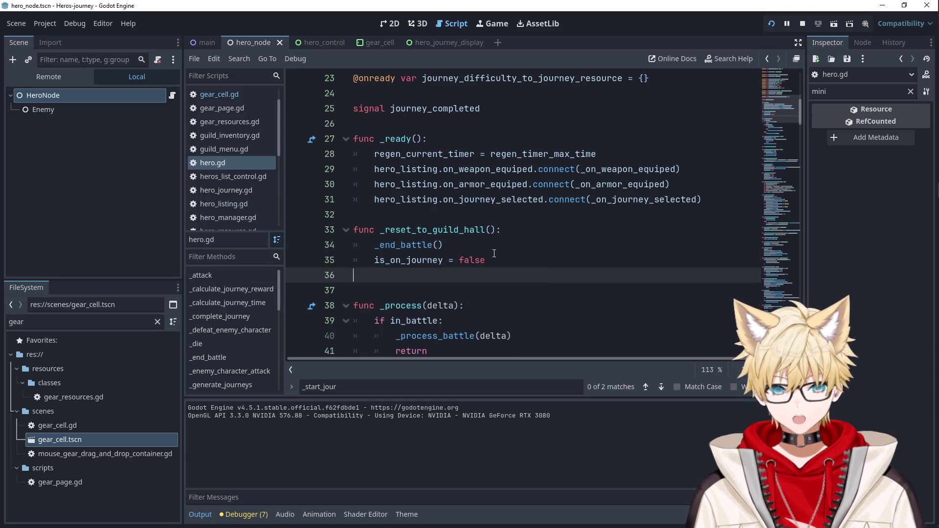
Delete the _reset_to_guild_hall function and jump to the _die definition
drag(367, 275, 367, 215)
key(Delete)
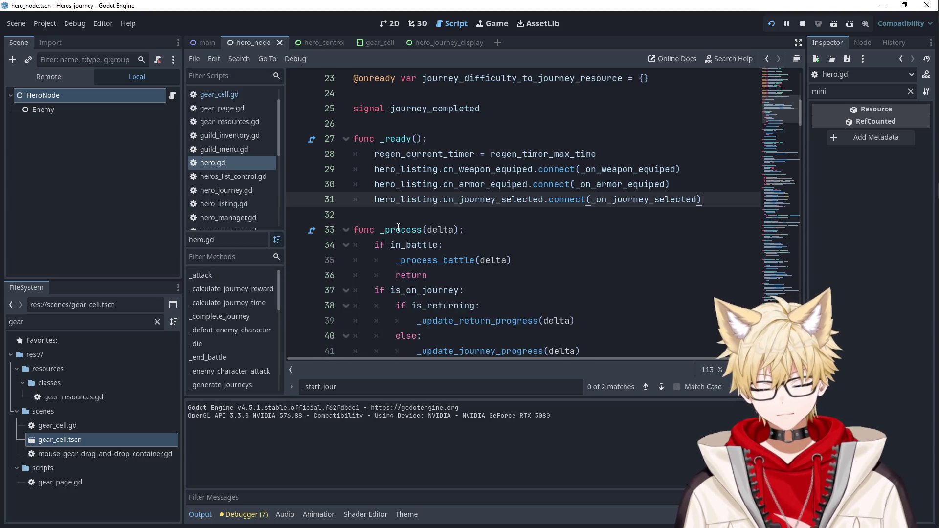
key(ctrl+f)
text(_die)
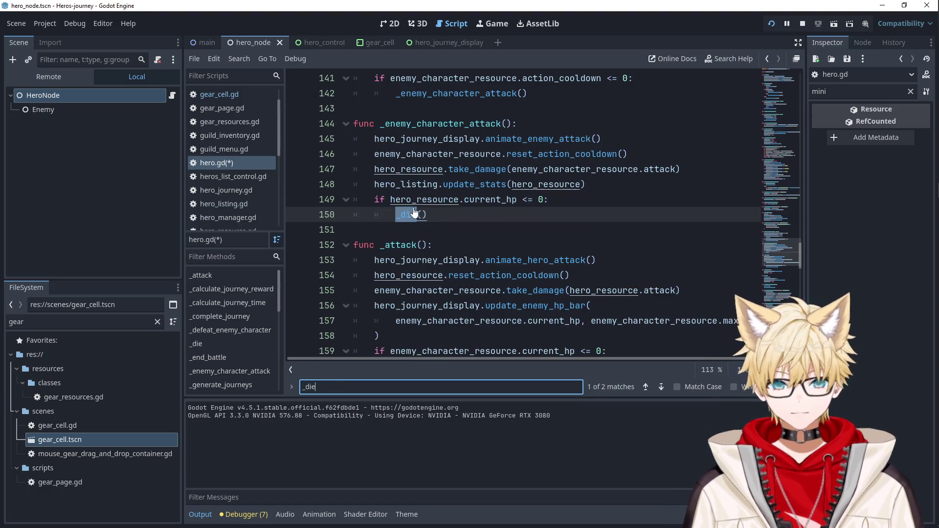
ctrl+click(409, 215)
Paste current_journey_resource = null and enemy_character_resource = null after current_hp = 1, fixing indentation
click(447, 231)
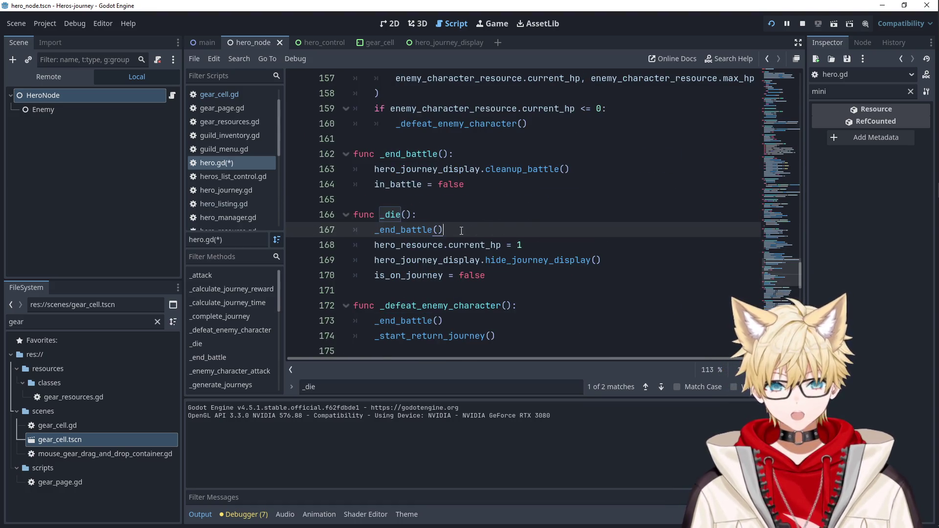
click(547, 246)
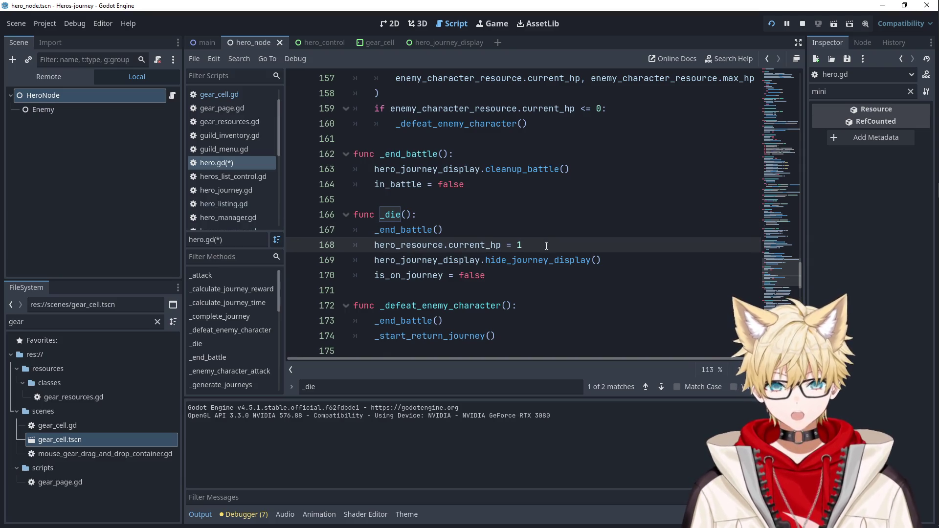
key(Return)
key(ctrl+v)
click(432, 255)
key(shift+Tab)
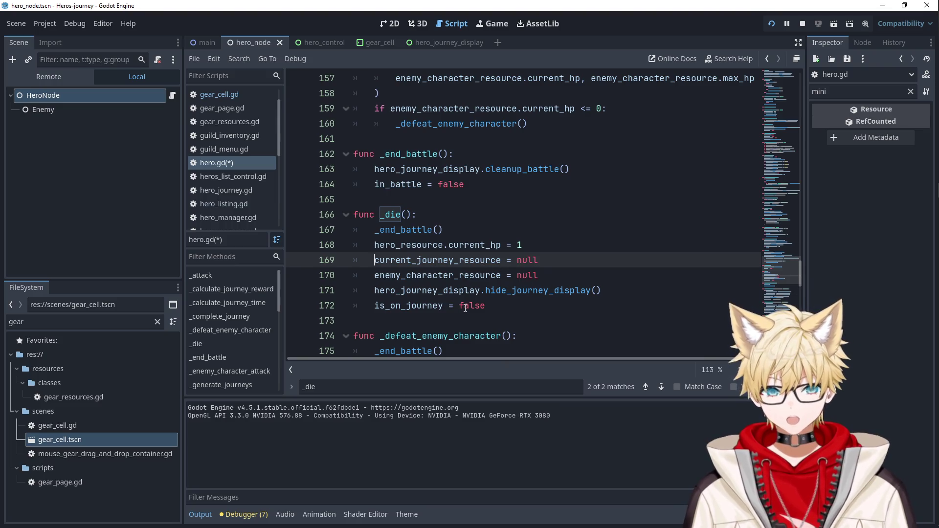
Add hero_listing.update_stats(hero_resource) to _die, then save the script and run the game
key(Return)
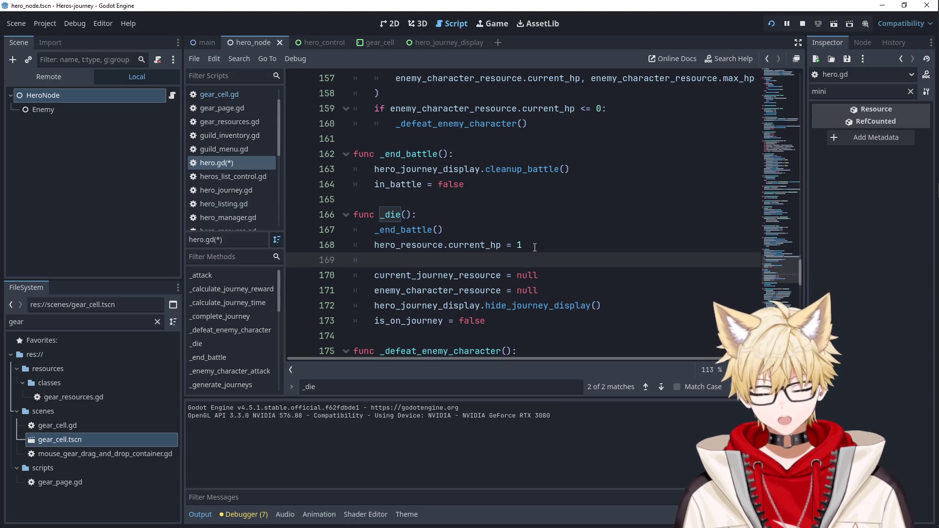
key(BackSpace)
text(ro)
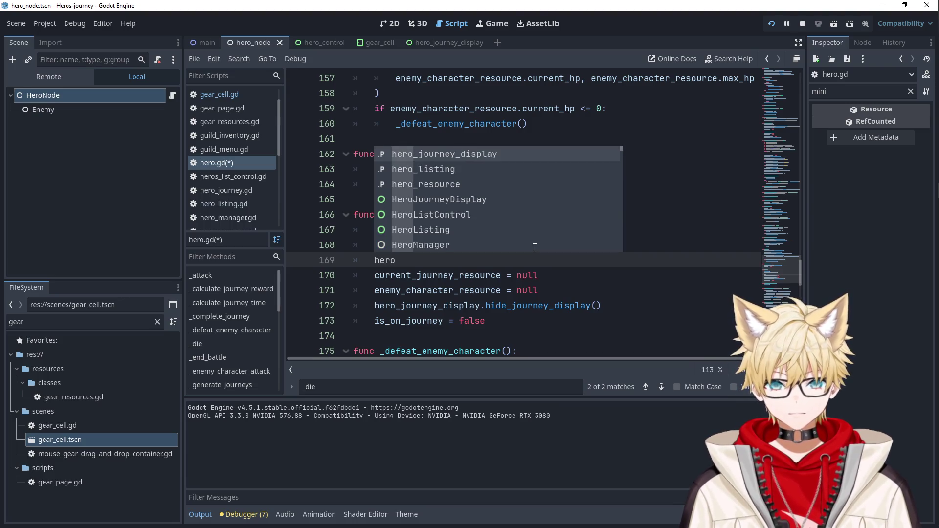
key(Down)
key(Down)
key(Escape)
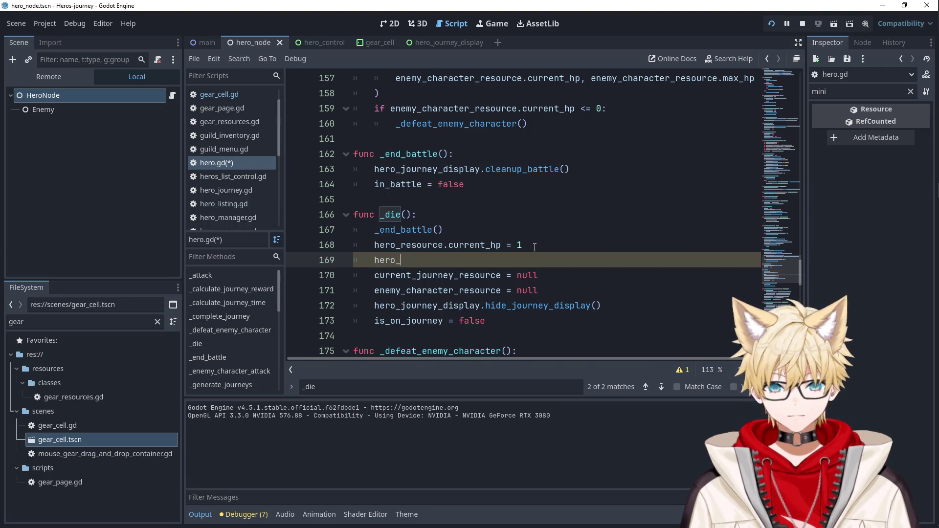
key(Return)
text(,.)
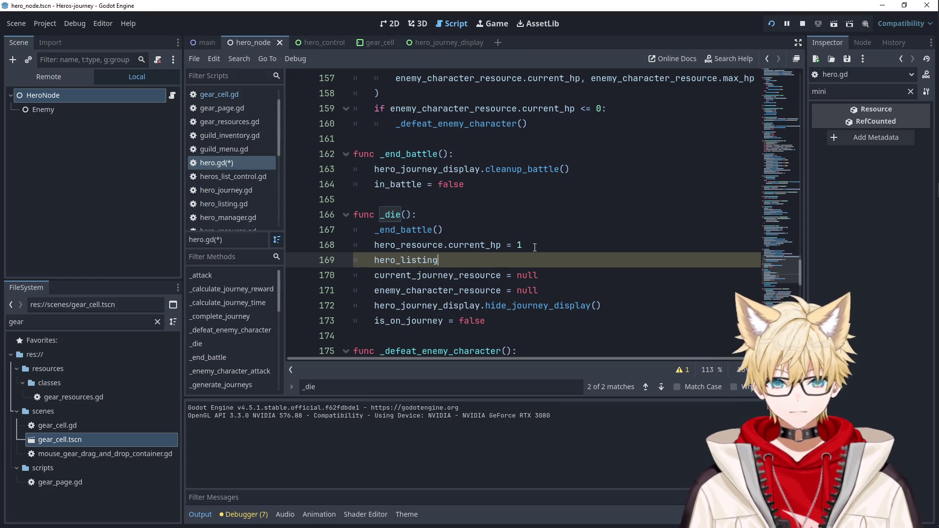
text(.upd)
key(Return)
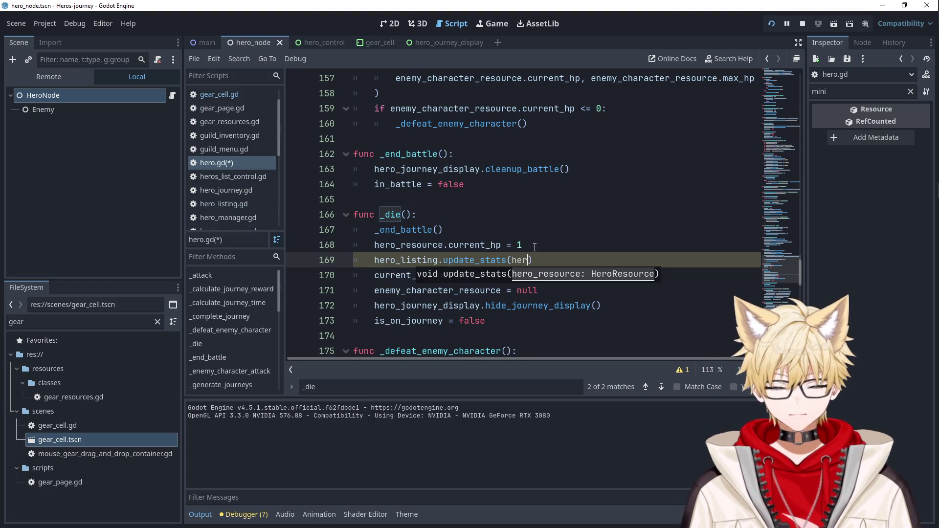
key(ctrl+space)
key(Down)
key(Down)
key(Return)
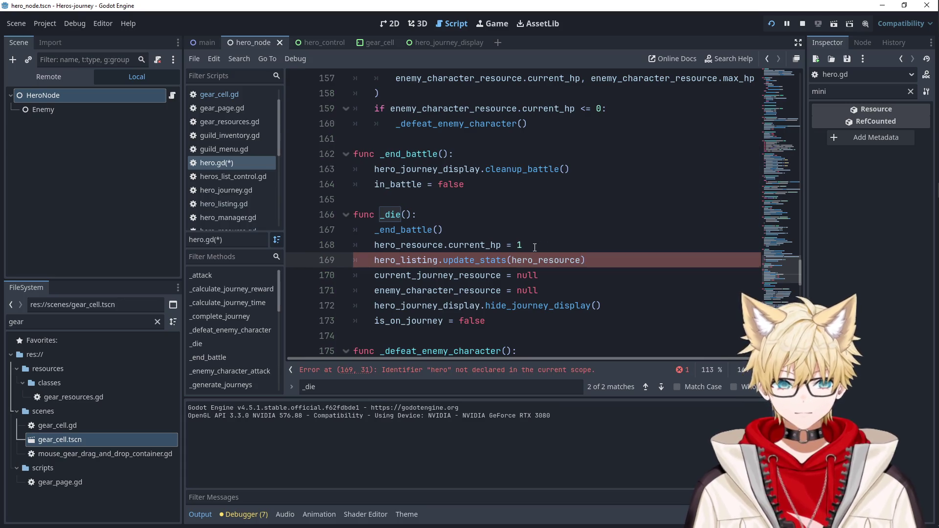
click(567, 214)
key(ctrl+s)
Run the game, recruit a hero from the Tavern and send it on a Hard journey
click(775, 28)
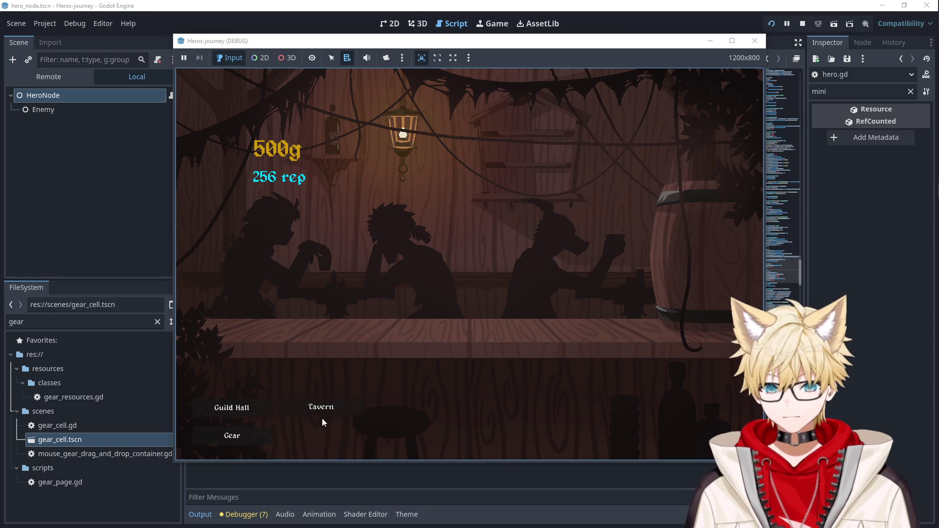
click(321, 409)
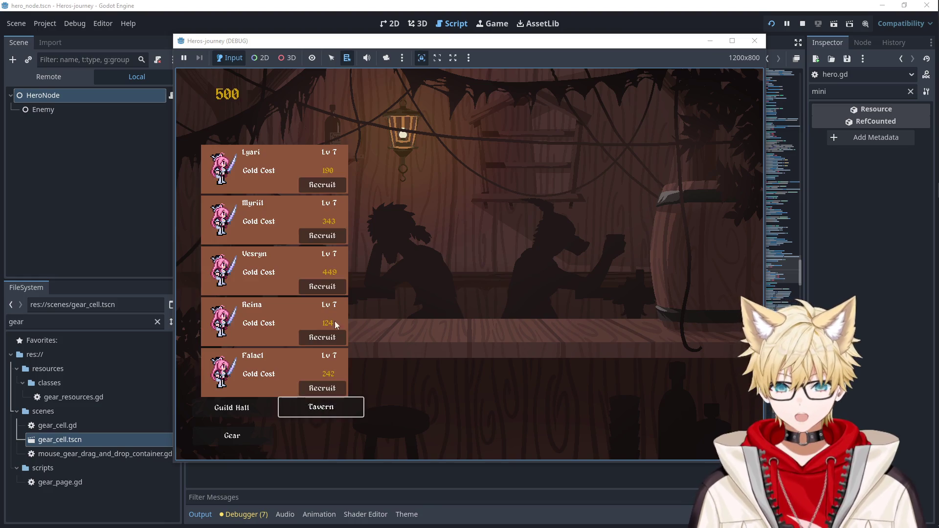
click(323, 185)
click(533, 128)
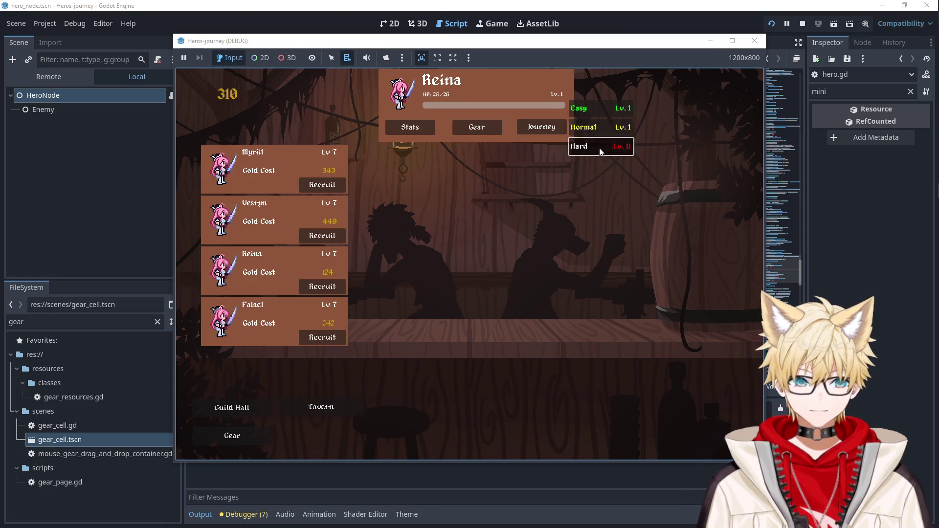
click(578, 146)
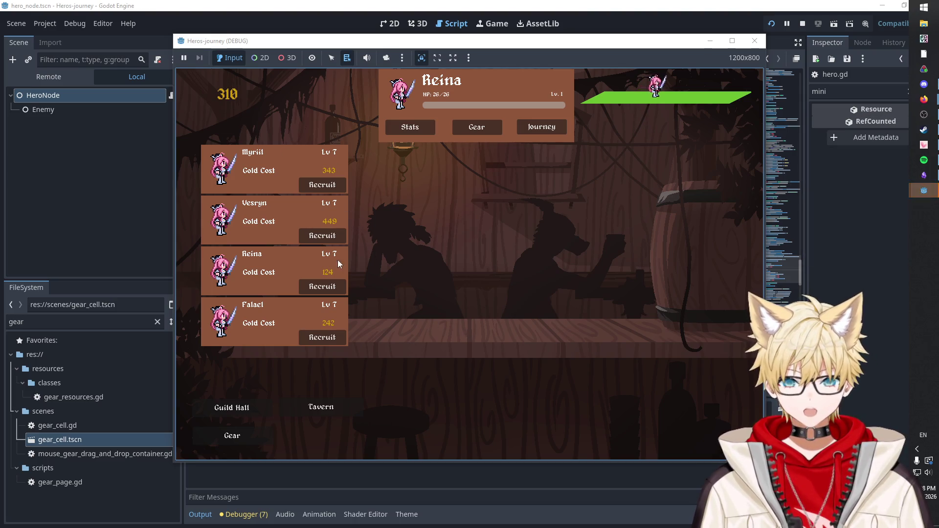
Recruit Reina, equip the A armor and S weapon, start her journey, then close the game
click(322, 287)
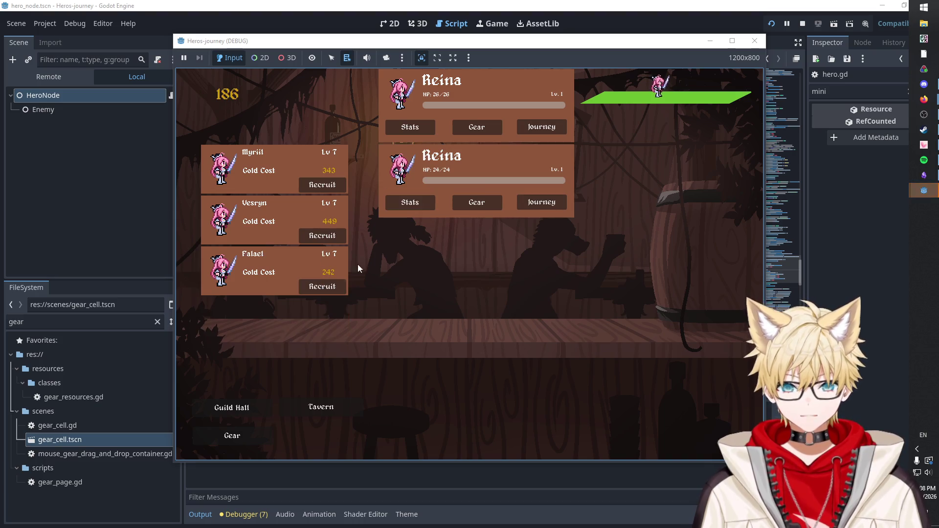
click(461, 208)
click(232, 436)
drag(247, 200, 426, 254)
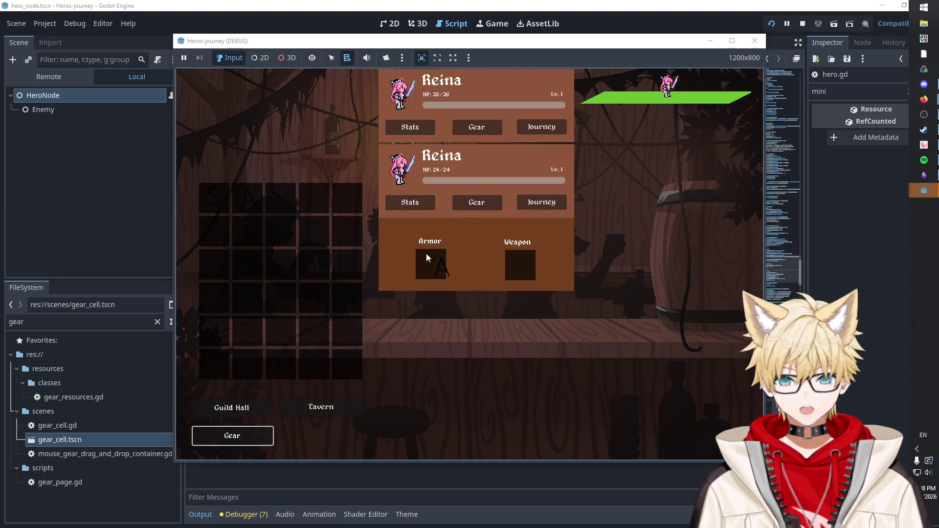
drag(517, 264, 518, 266)
click(558, 203)
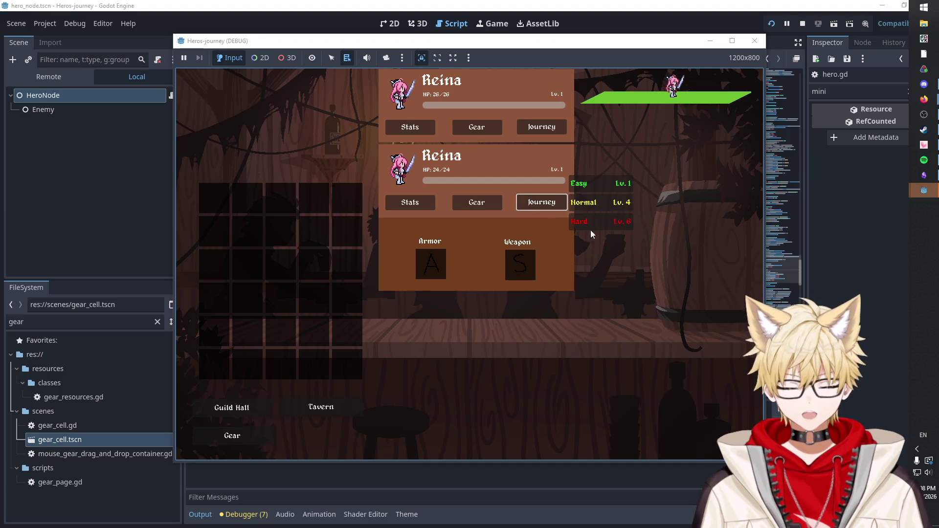
click(598, 203)
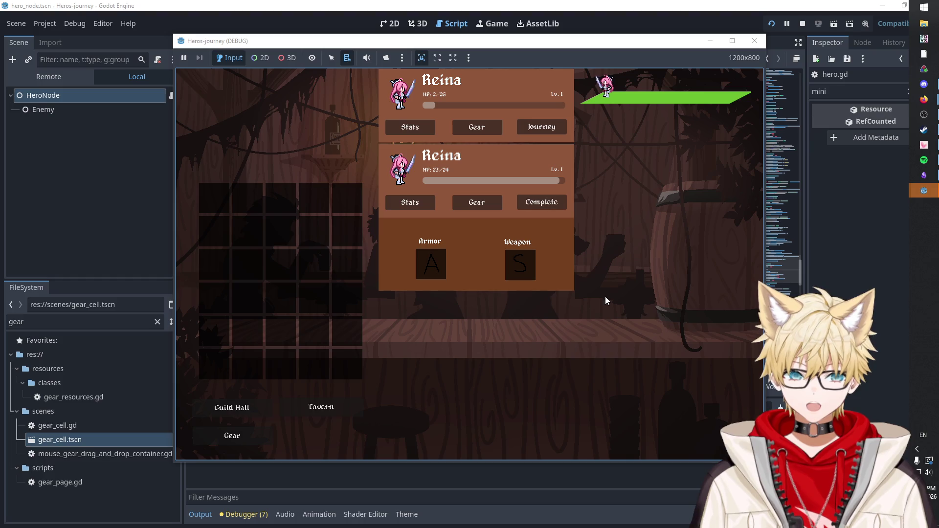
click(754, 41)
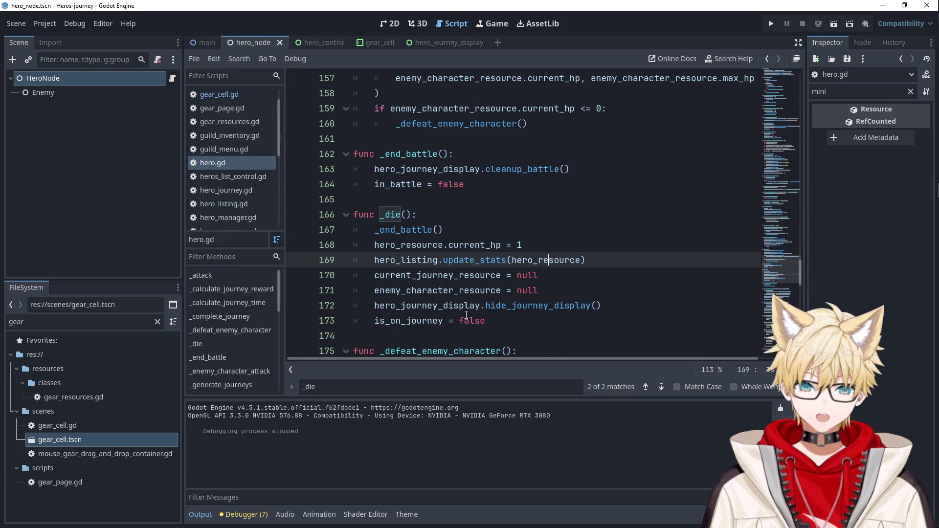
Add an is_returning = false line below the is_on_journey reset
click(494, 324)
key(Return)
text(is_retu)
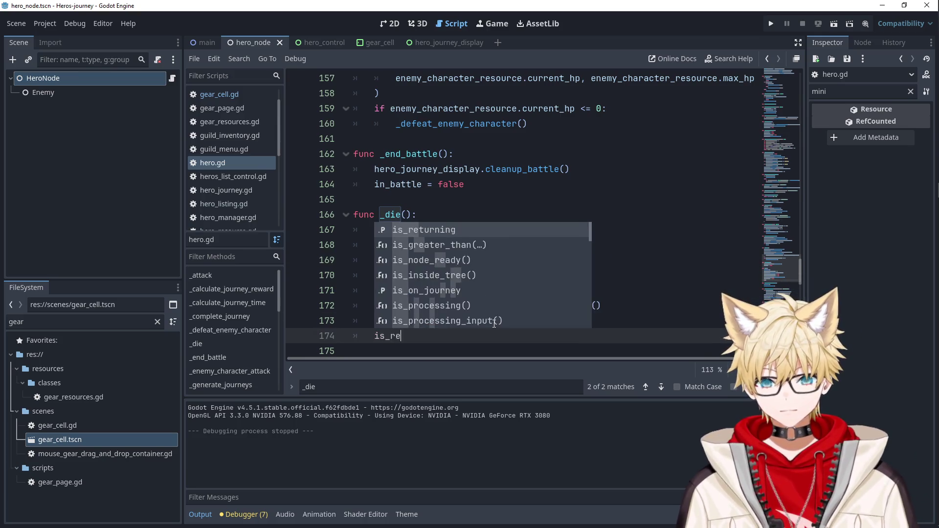
key(Return)
text(= false)
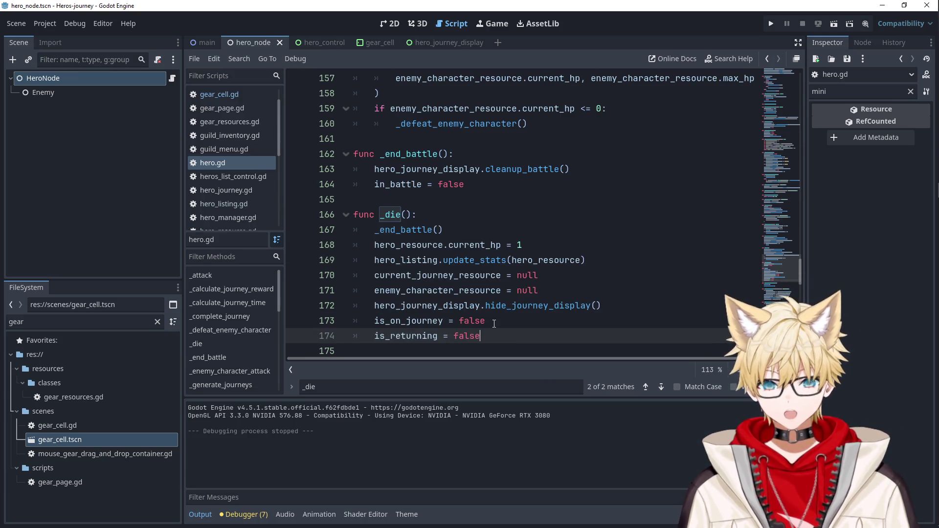
Search for end_b and inspect how _end_battle sets in_battle false and uses hero_journey_display
click(532, 223)
scroll(788, 275, up, 5)
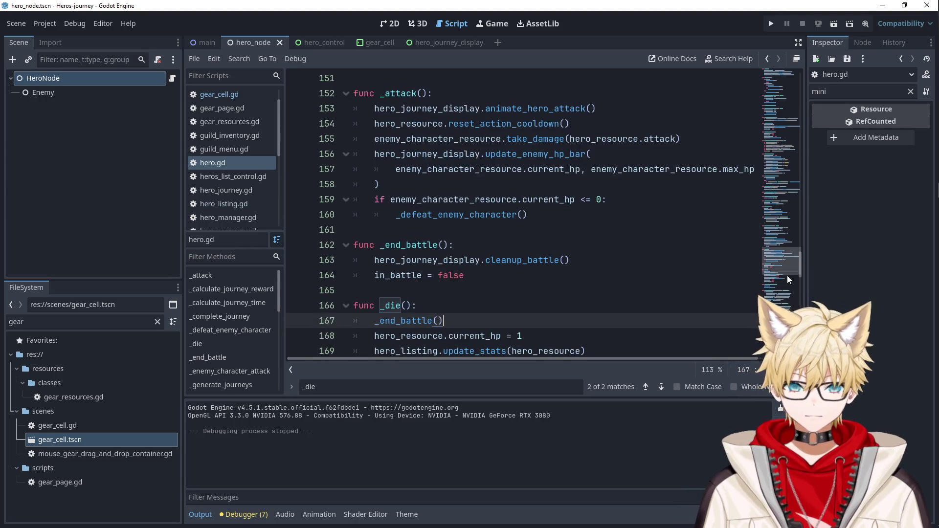
drag(801, 253, 797, 154)
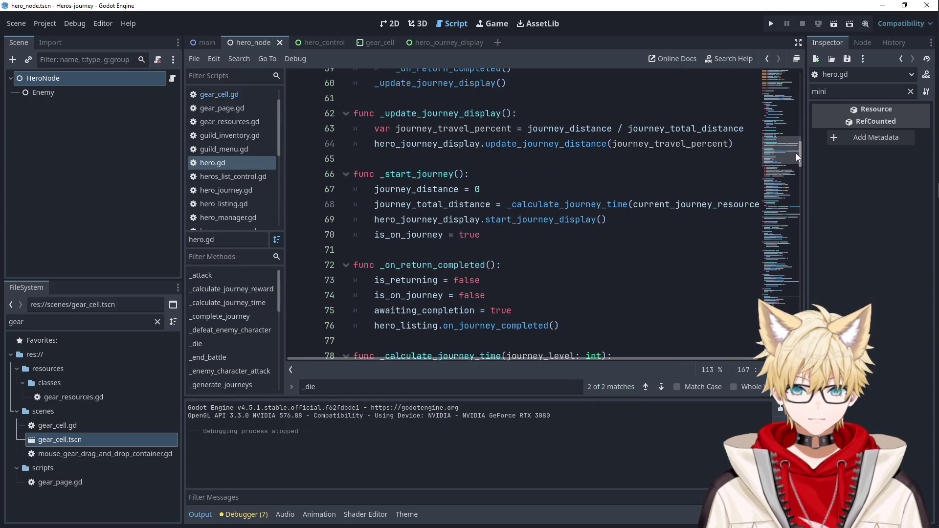
double_click(425, 278)
scroll(430, 264, up, 1)
key(ctrl+f)
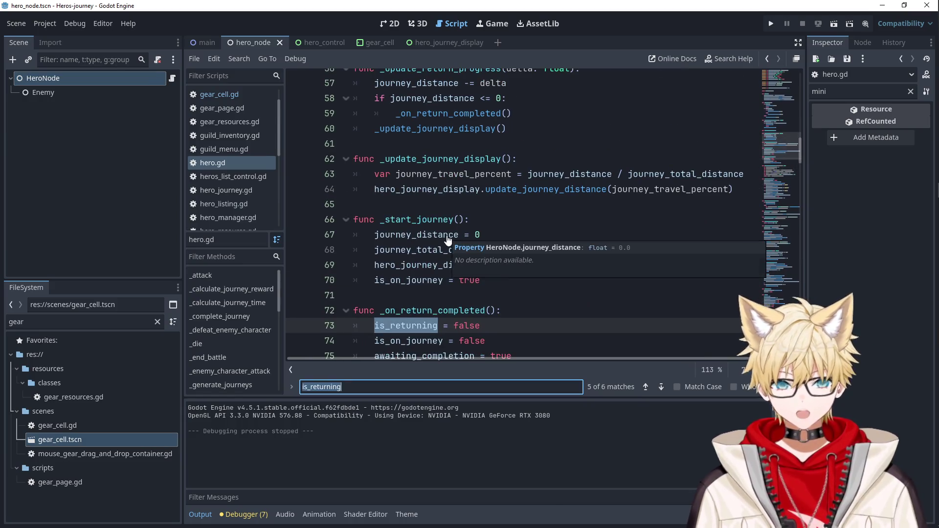
text(battle_end)
key(ctrl+BackSpace)
text(end_b)
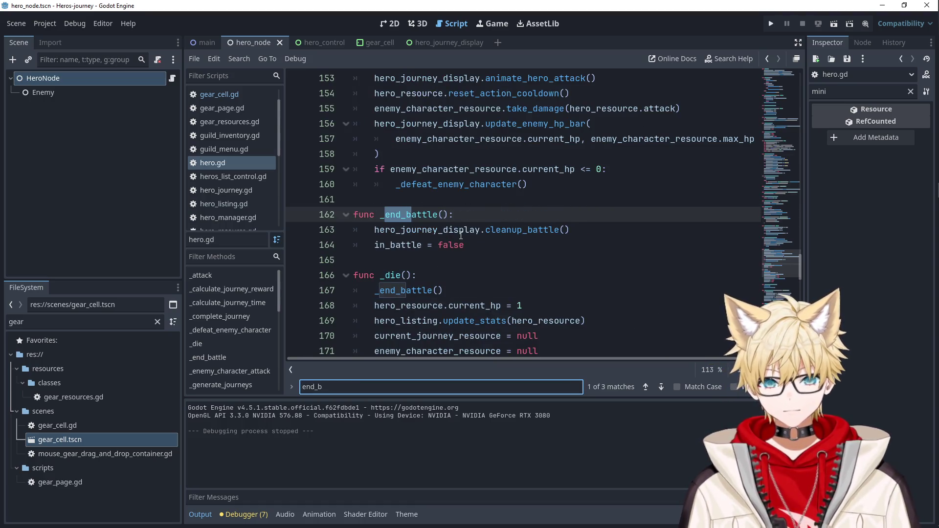
double_click(452, 230)
double_click(398, 246)
double_click(451, 245)
Inspect the is_on_journey and is_returning references on lines 37-38
drag(799, 257, 797, 104)
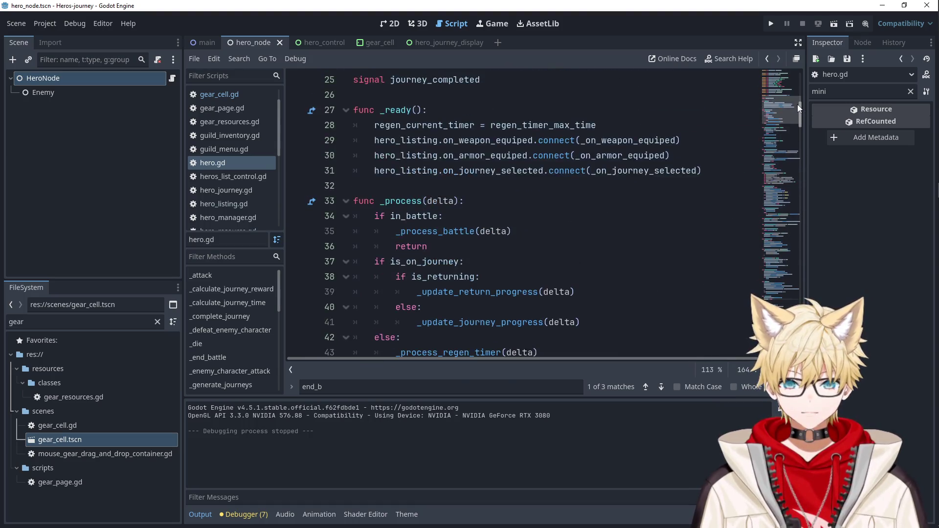
double_click(431, 262)
double_click(442, 277)
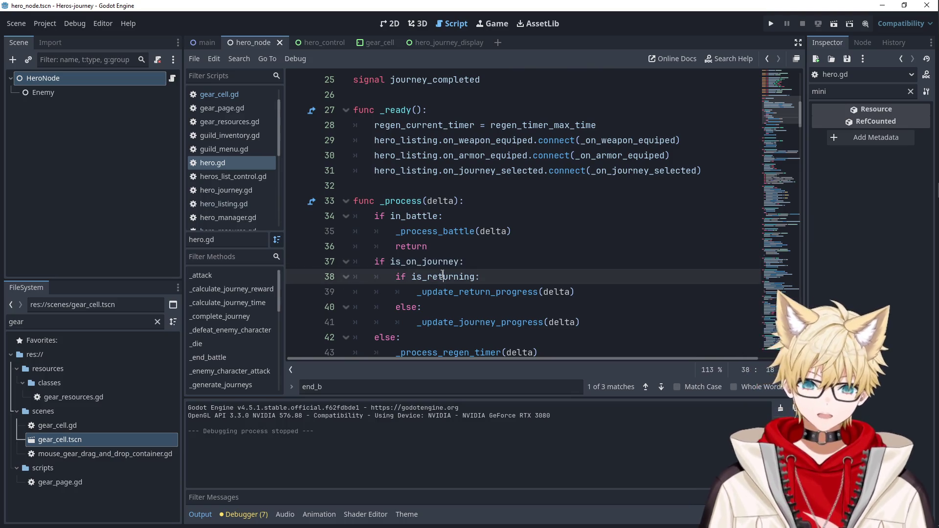
double_click(428, 262)
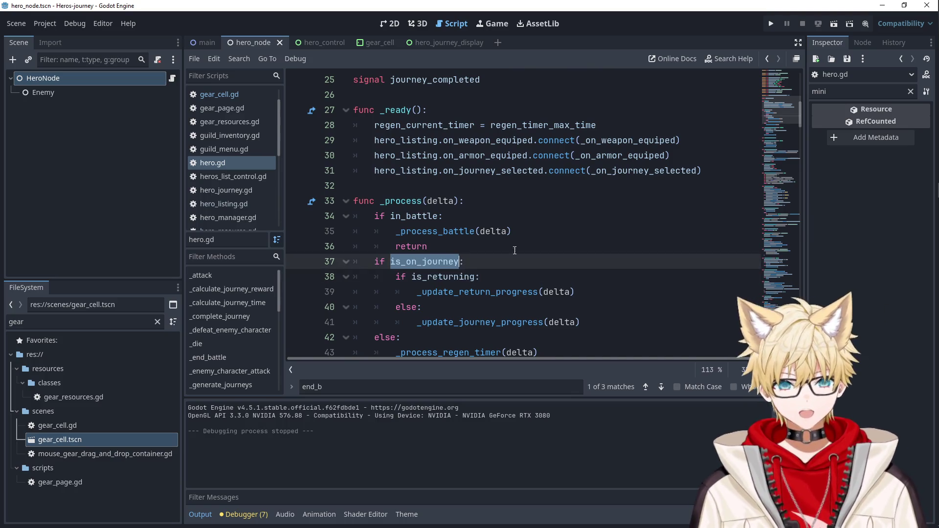
scroll(588, 241, down, 20)
Search for die and locate the is_on_journey reset on line 173 in _die
key(ctrl+f)
text(die)
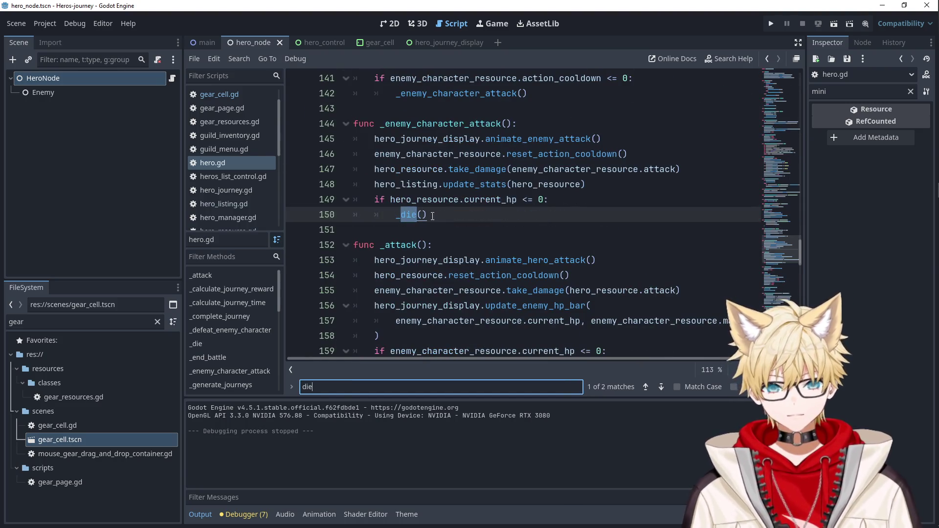
ctrl+click(404, 216)
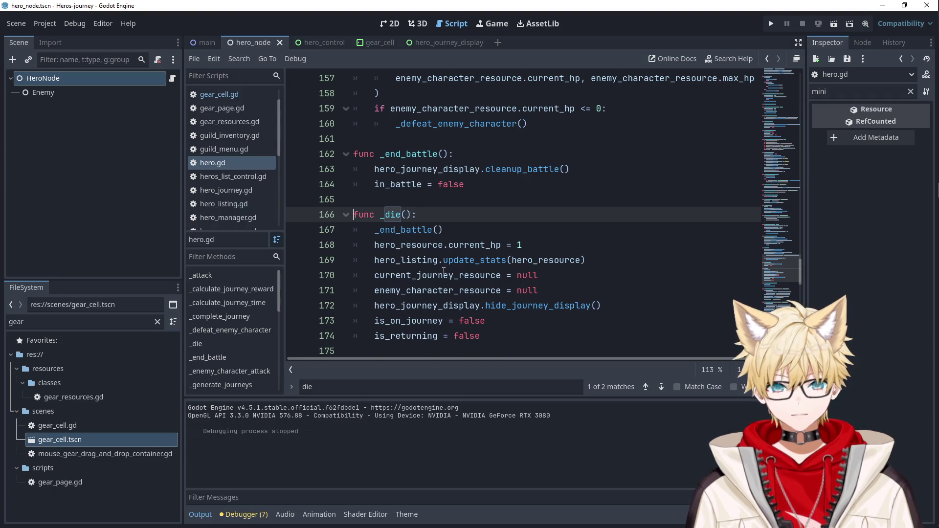
scroll(426, 284, down, 1)
double_click(426, 282)
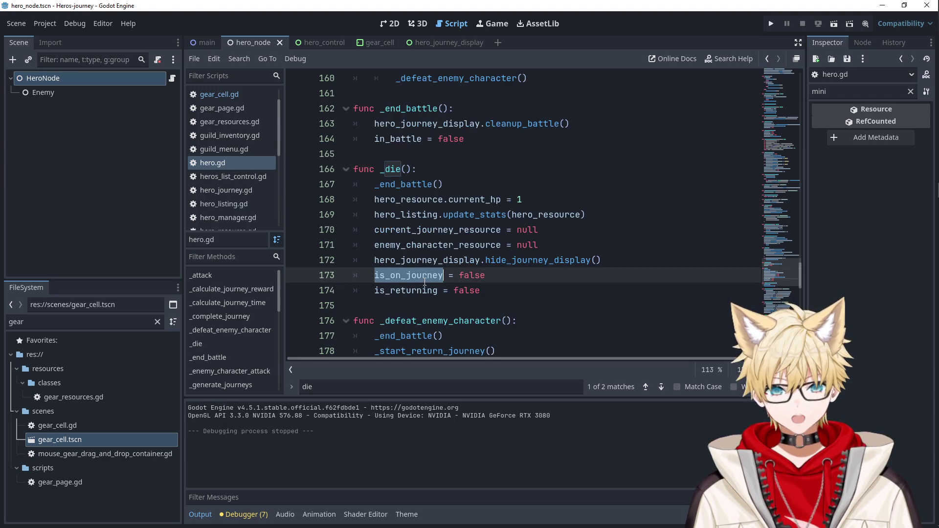
Move the is_on_journey/is_returning = false lines above hide_journey_display(), fixing indent and removing the blank line
shift+click(493, 289)
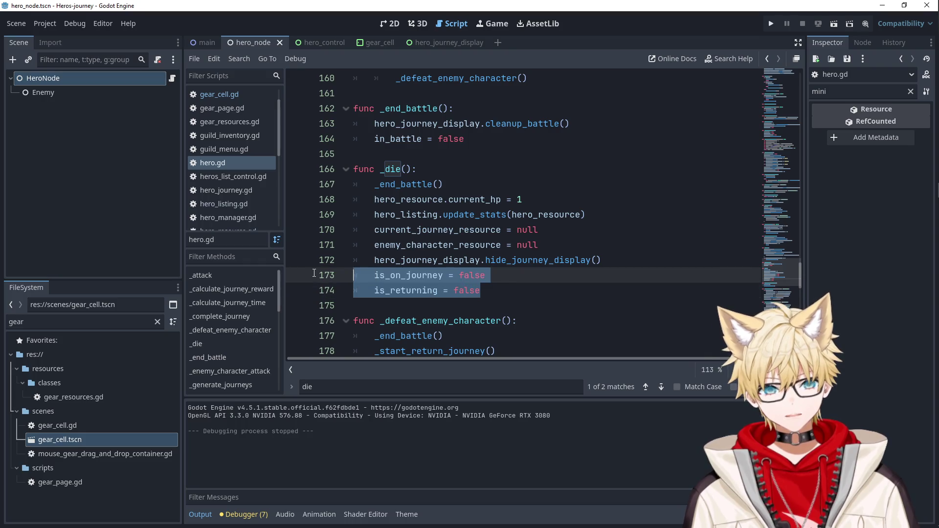
key(ctrl+x)
click(547, 243)
key(Return)
key(ctrl+v)
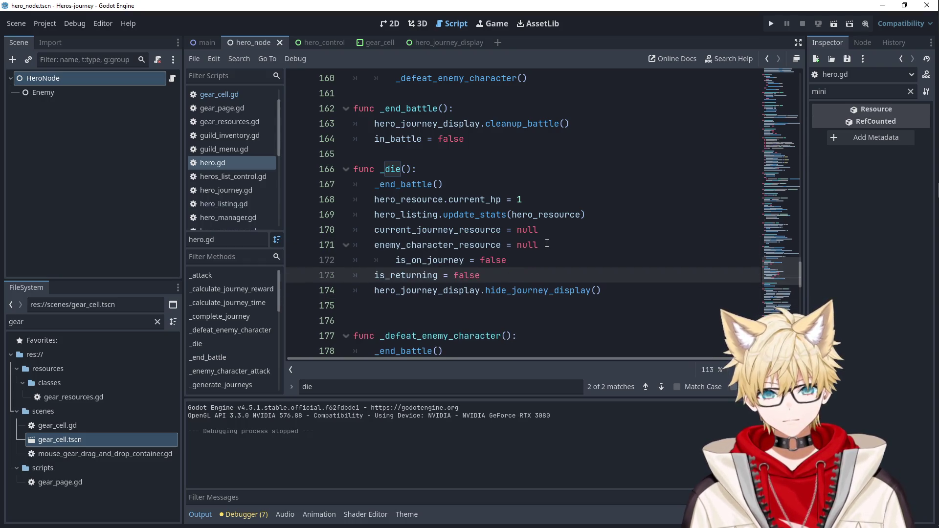
key(ctrl+z)
key(Down)
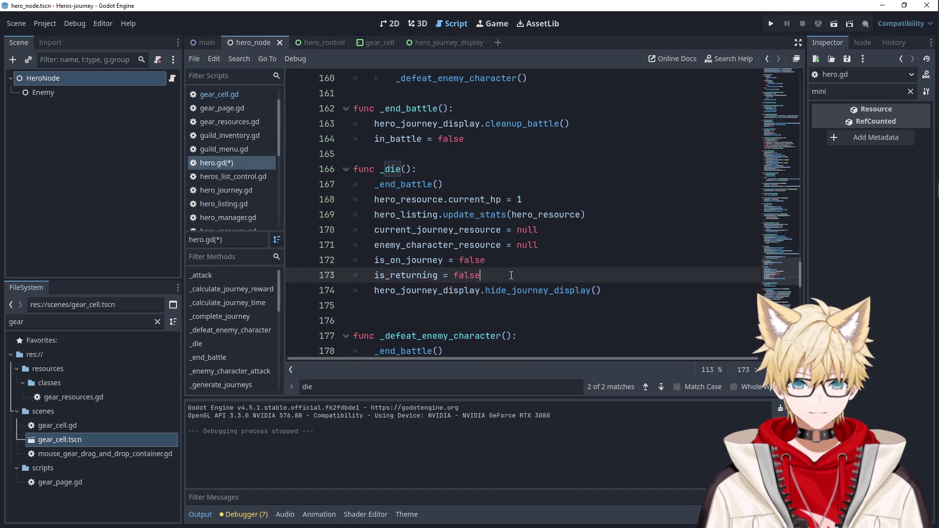
click(440, 303)
key(BackSpace)
click(483, 274)
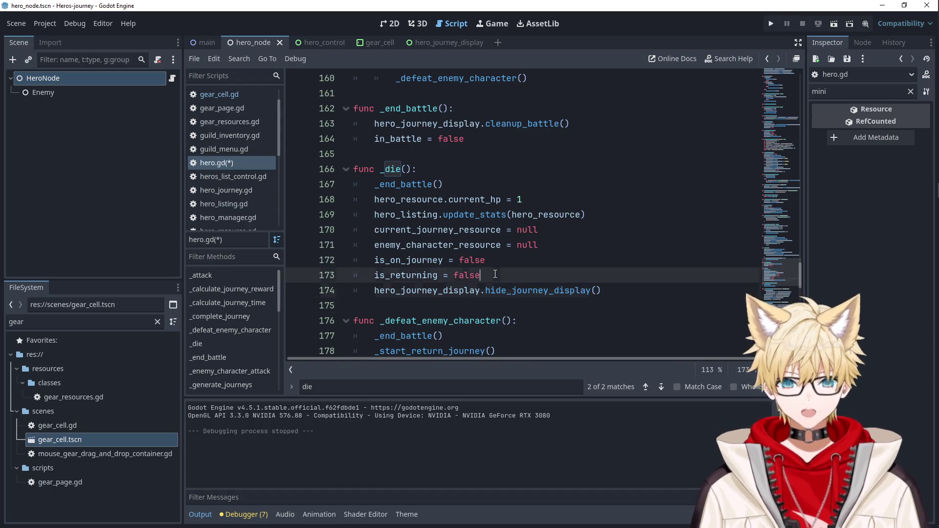
mouse_move(784, 283)
mouse_down()
mouse_move(800, 101)
mouse_move(803, 115)
mouse_up()
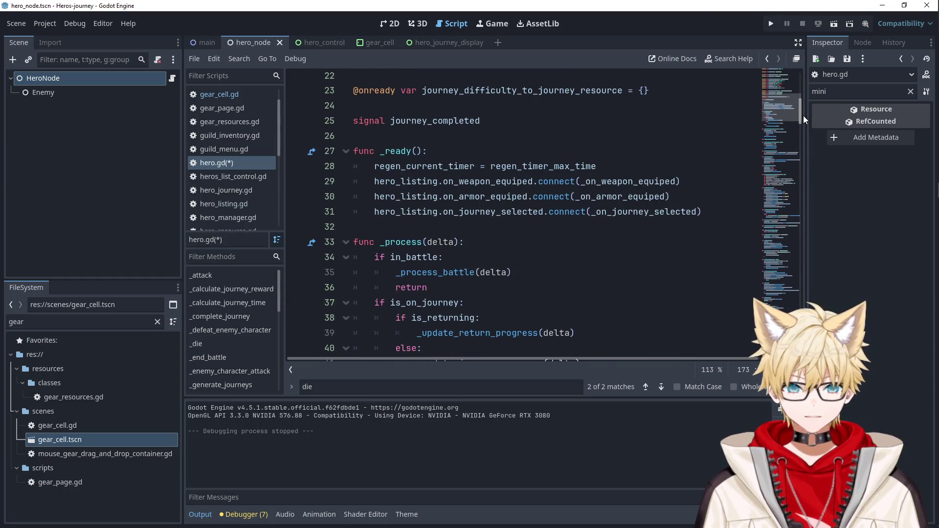
Review the is_on_journey branches in _process, including the regen timer and _update_return_progress call
scroll(804, 115, down, 1)
double_click(409, 253)
scroll(409, 205, down, 1)
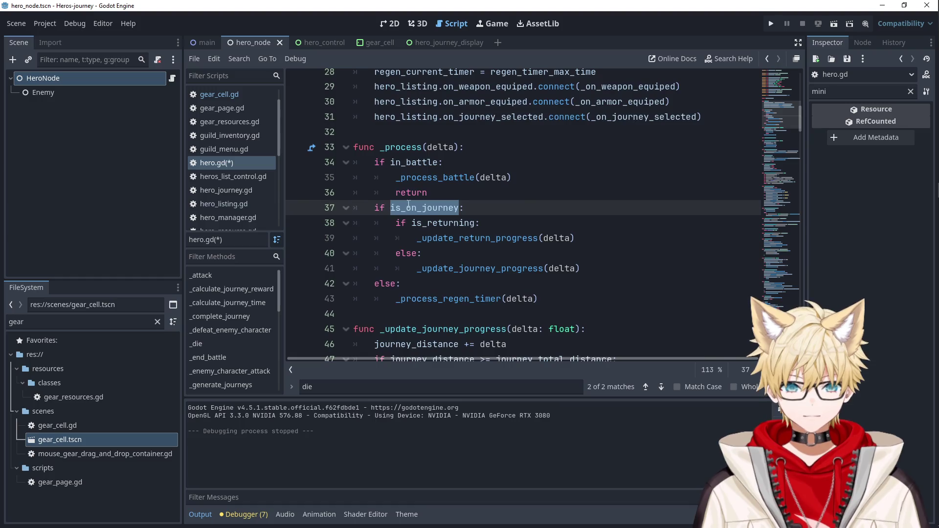
click(489, 299)
click(406, 284)
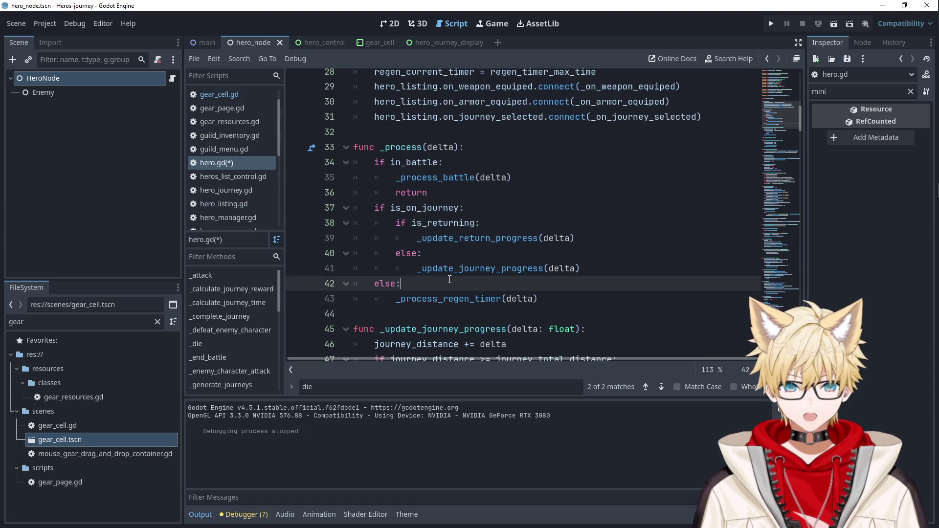
click(417, 212)
double_click(417, 208)
double_click(455, 238)
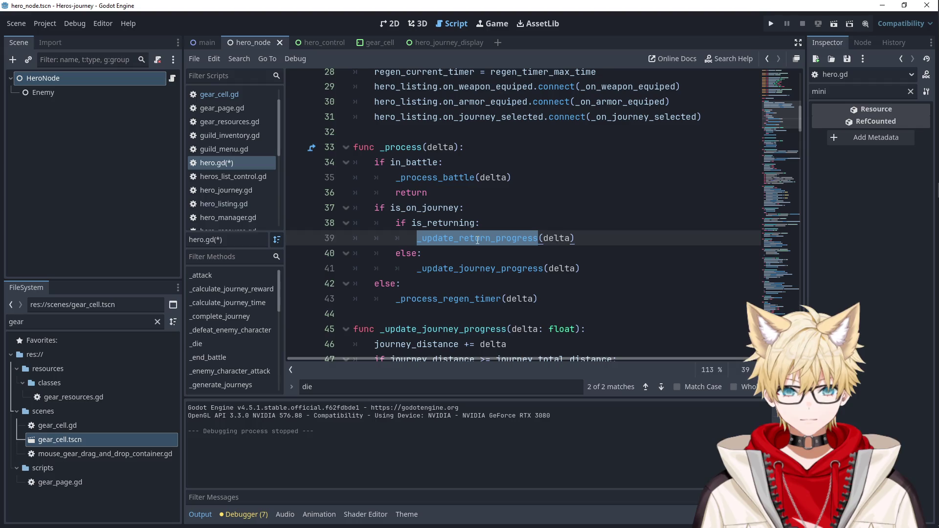
Inspect the _update_return_progress definition and _start_journey, then bring up the Hero(s) Journey checklist
ctrl+click(477, 240)
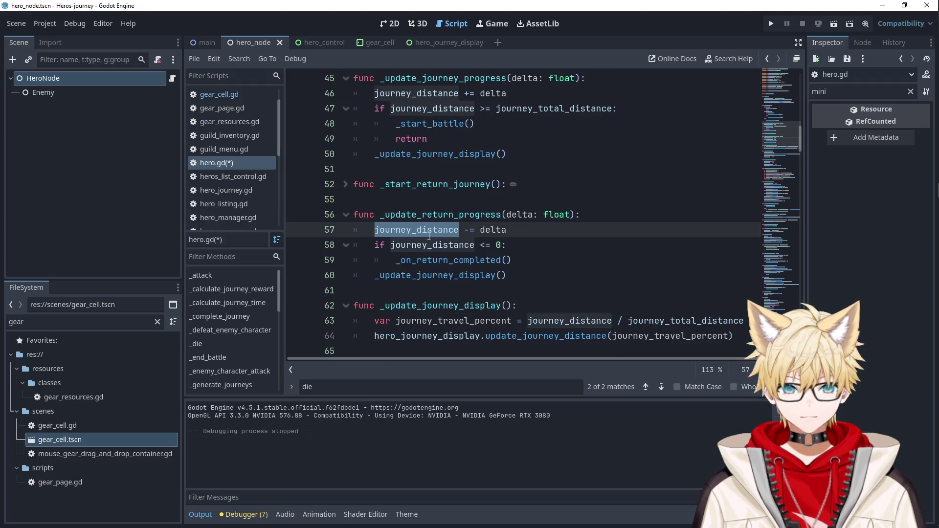
drag(509, 275, 342, 222)
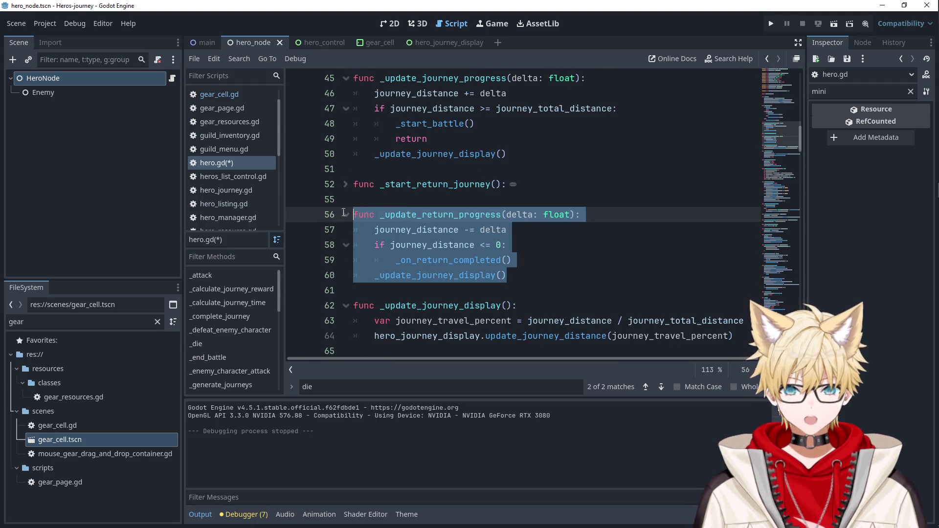
click(570, 245)
scroll(557, 230, up, 7)
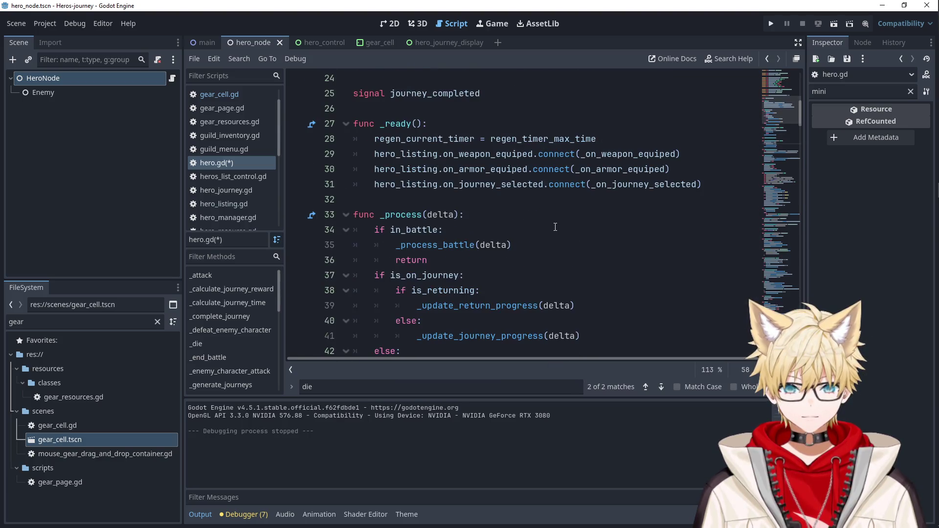
click(555, 227)
scroll(556, 227, down, 5)
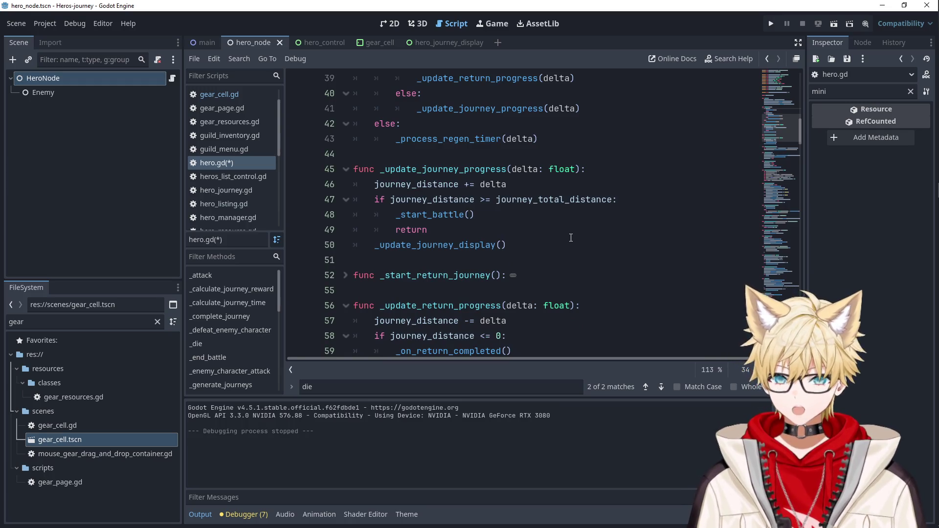
scroll(571, 238, down, 7)
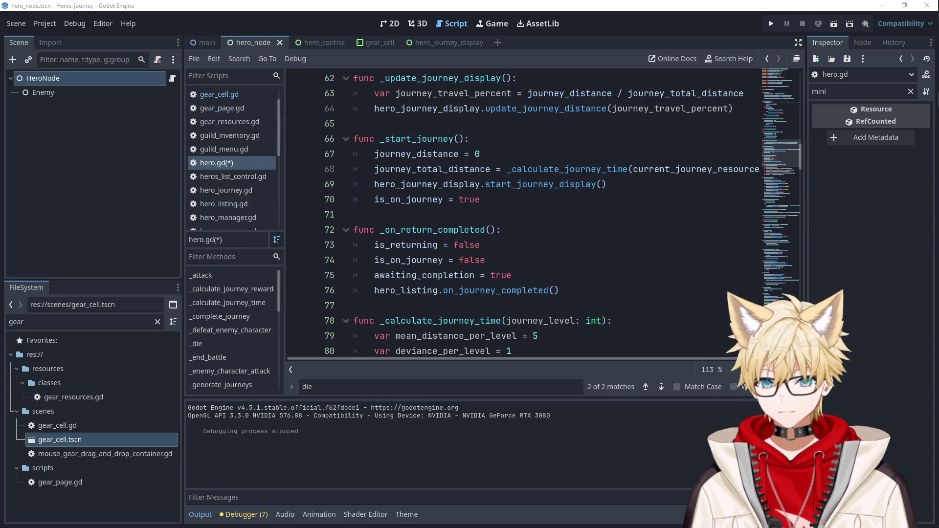
click(498, 205)
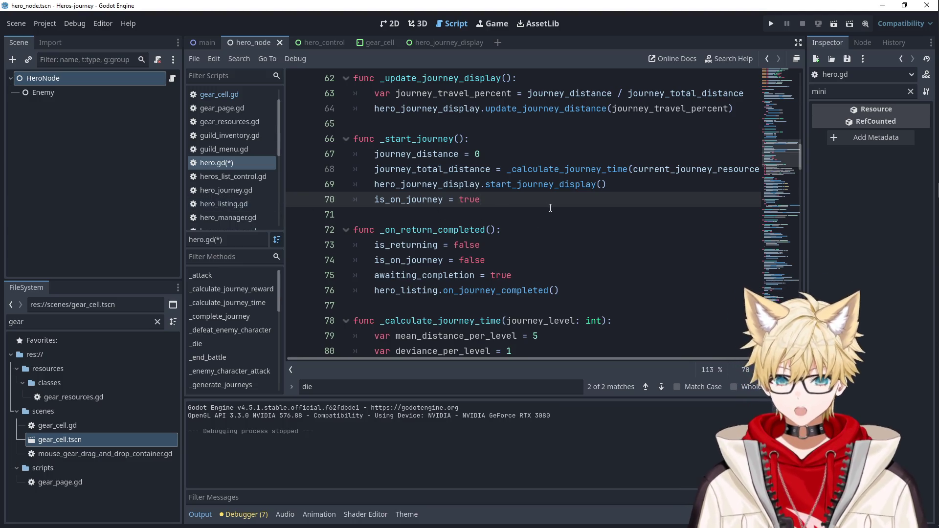
key(alt+Tab)
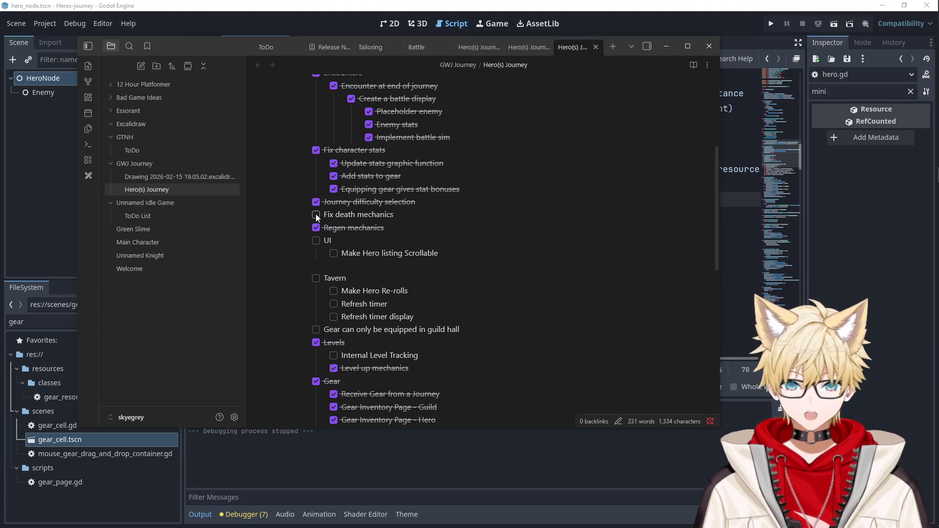
Minimize the Obsidian checklist to return to hero.gd in Godot
click(662, 48)
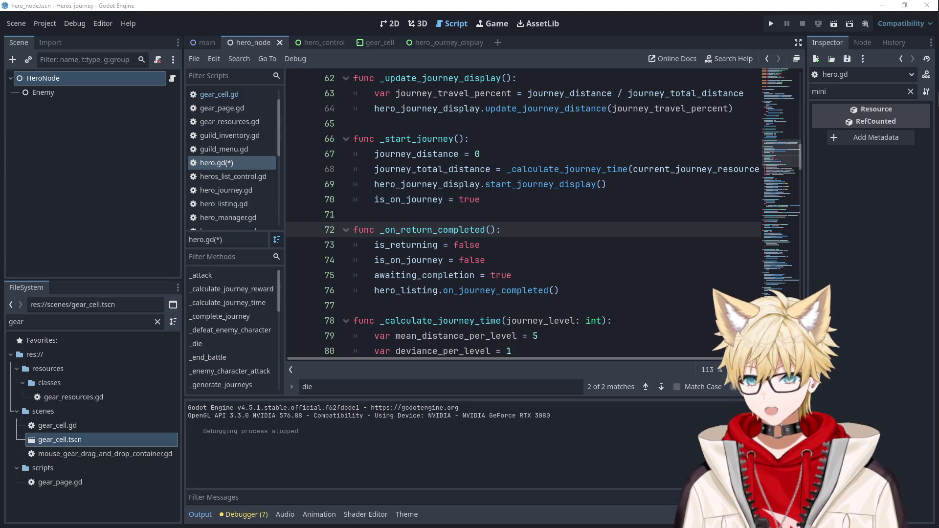
Alt+Tab to the browser playing 'Minecraft Parkour Gameplay No Copyright'
key(alt+Tab)
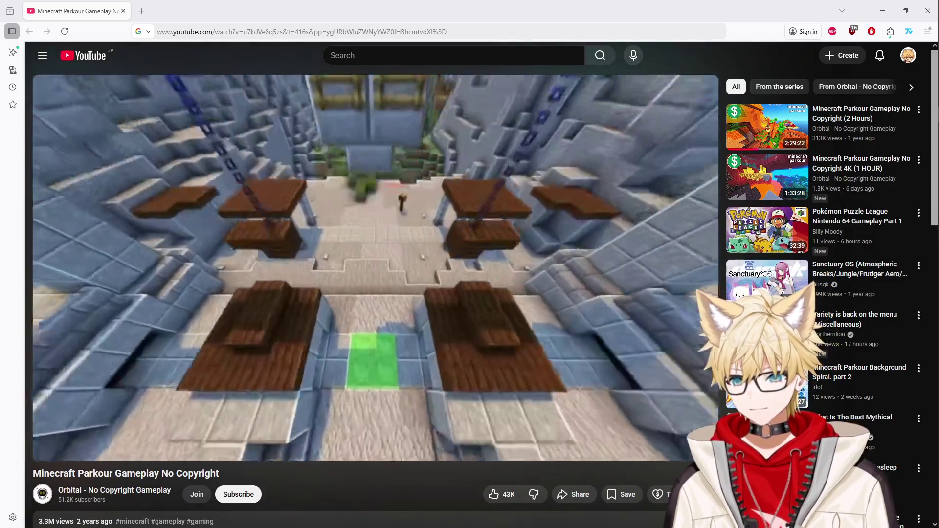
Cycle through the open windows, then open the Windows Start search
key(alt+Tab)
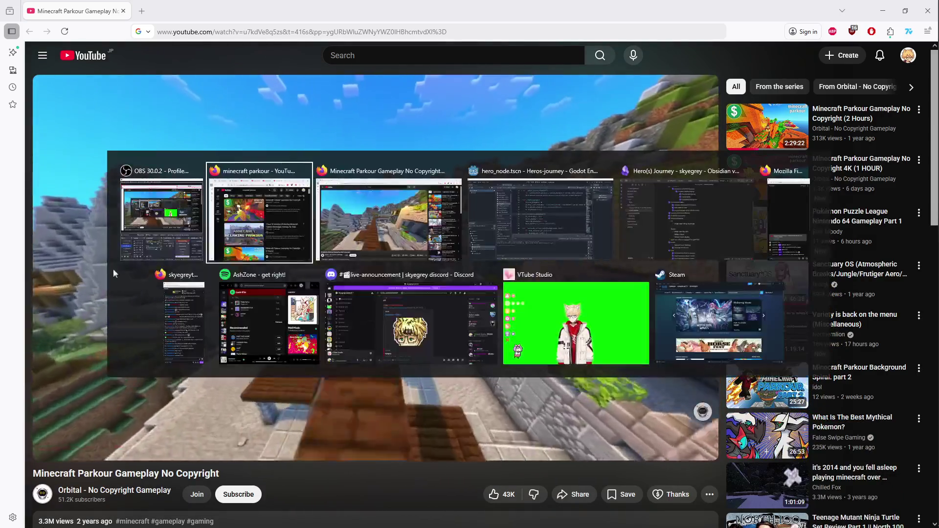
key(alt+Tab)
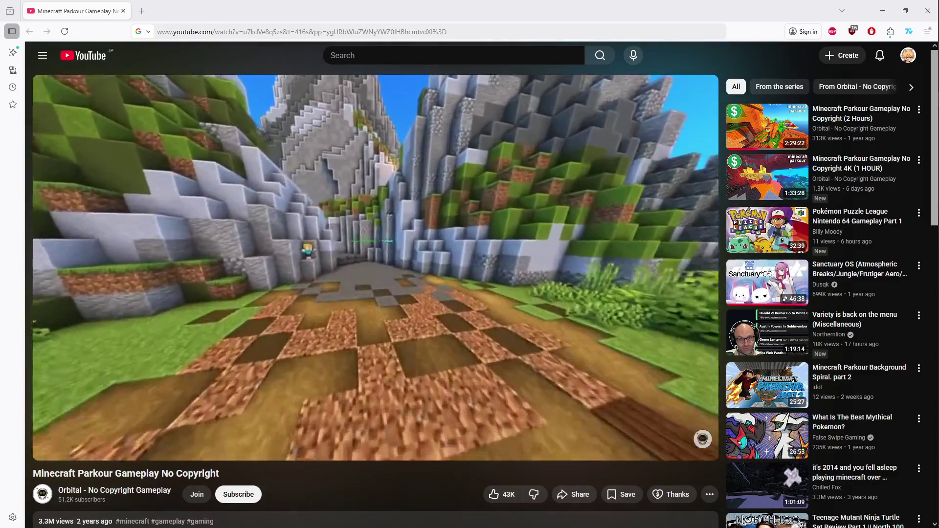
key(super)
Launch Paint, hand-write 'Ads R tea' and 'brb', then shrink the window and move it to the upper right
text(paint)
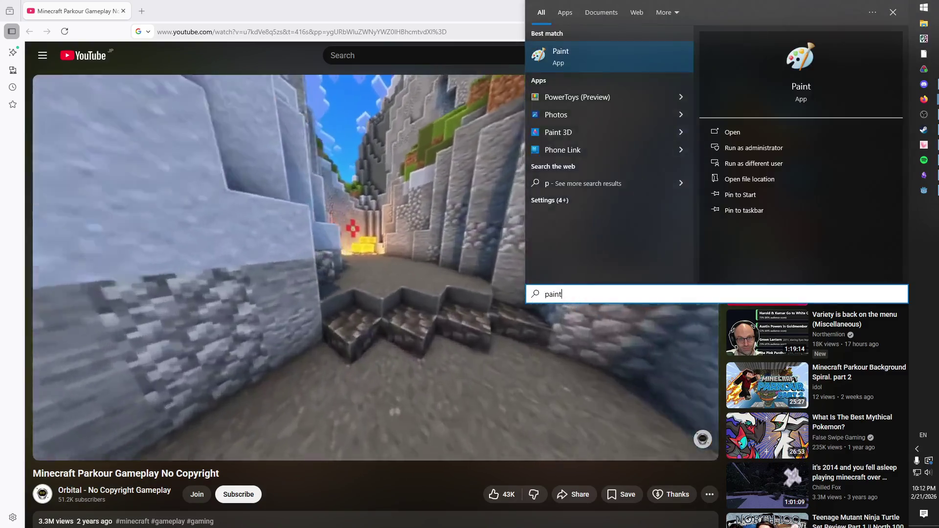
key(Return)
mouse_move(193, 226)
mouse_down()
mouse_move(211, 178)
mouse_move(228, 227)
mouse_up()
drag(198, 206, 274, 222)
mouse_move(289, 199)
mouse_down()
mouse_move(295, 224)
mouse_move(343, 219)
mouse_up()
drag(343, 220, 403, 228)
mouse_move(397, 215)
mouse_down()
mouse_move(420, 212)
mouse_move(443, 230)
mouse_move(466, 231)
mouse_up()
mouse_move(273, 275)
mouse_down()
mouse_move(292, 304)
mouse_move(341, 289)
mouse_move(372, 306)
mouse_up()
mouse_move(97, 39)
mouse_down()
mouse_move(361, 64)
mouse_move(373, 51)
mouse_up()
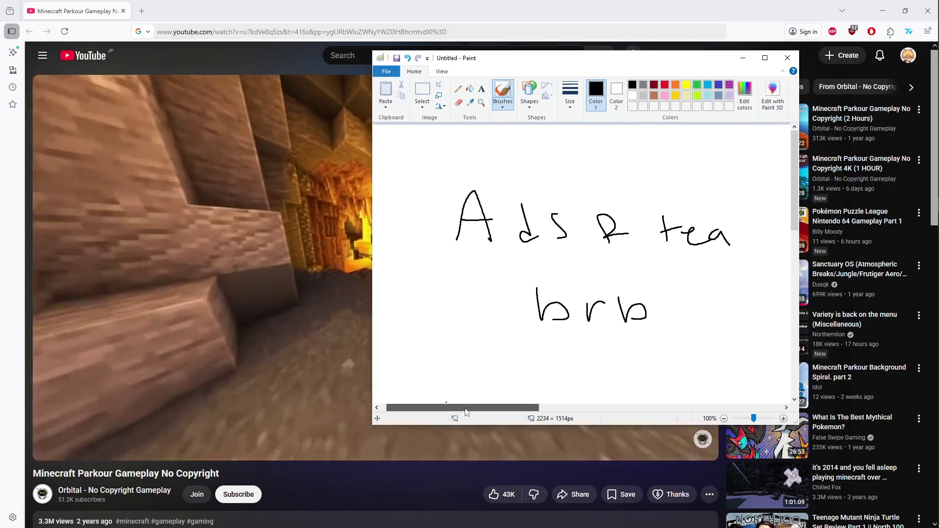
mouse_move(542, 62)
mouse_down()
mouse_move(728, 35)
mouse_move(748, 17)
mouse_up()
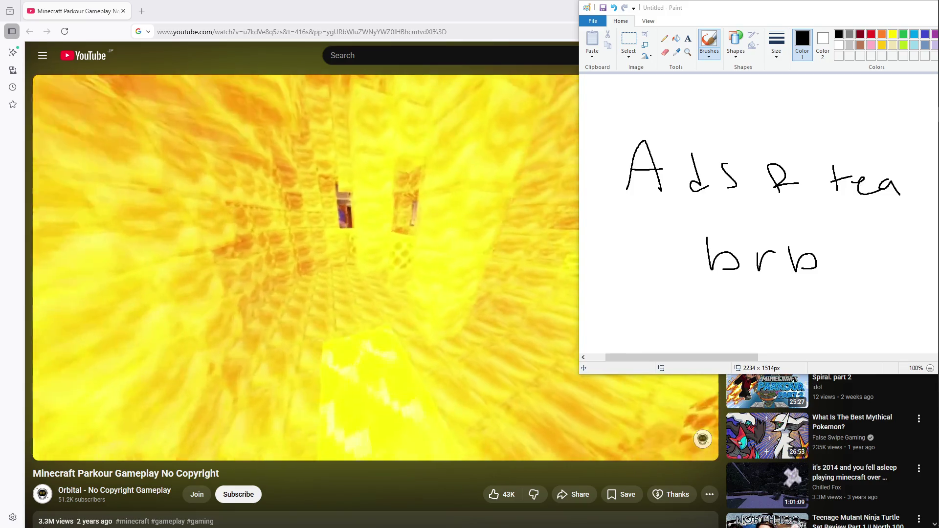
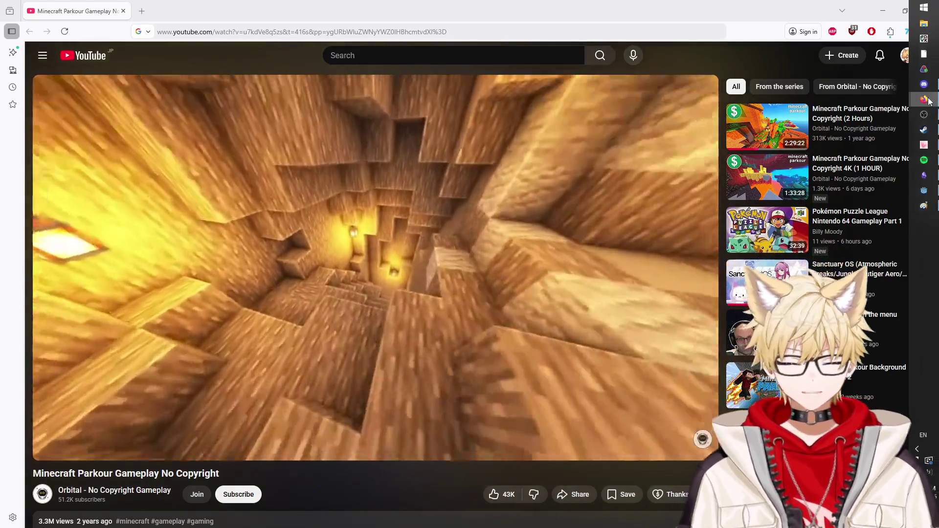
Pause the YouTube parkour video at 15:02 and put the browser away
mouse_move(924, 99)
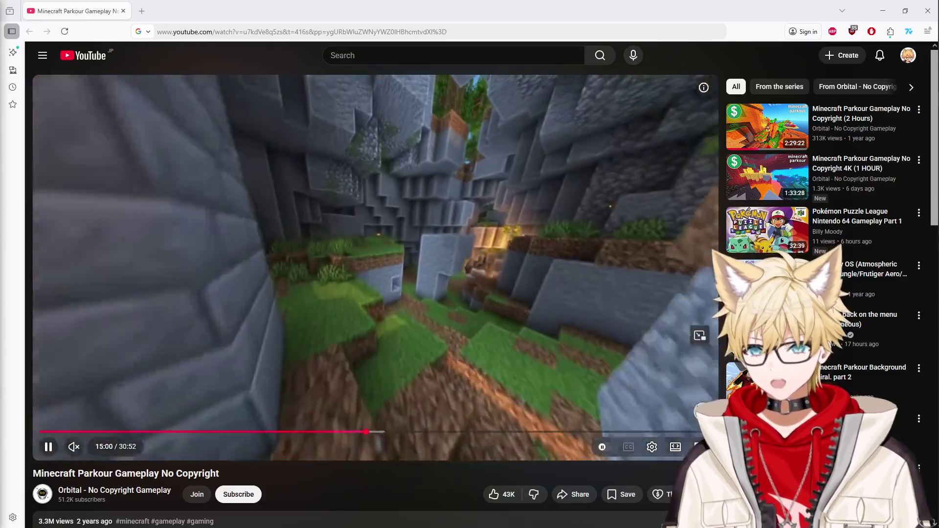
mouse_move(925, 206)
key(space)
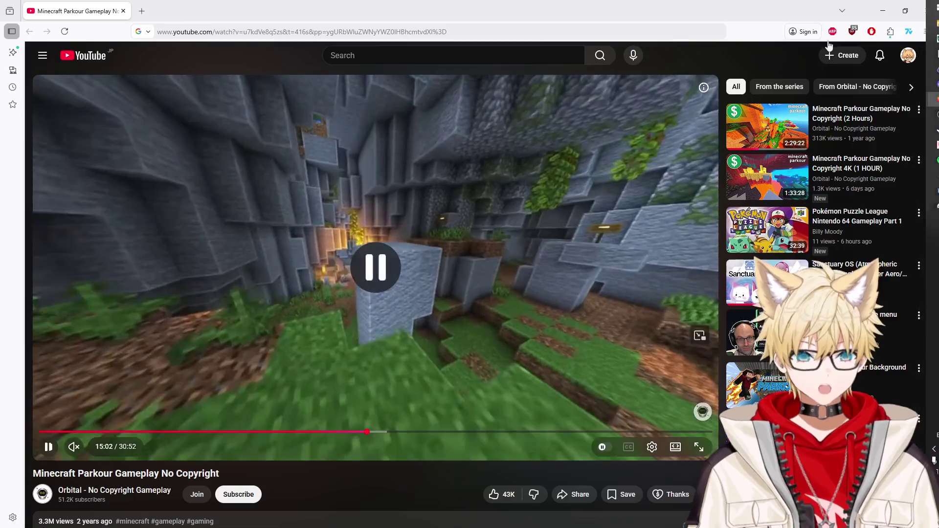
click(882, 14)
Bring up the Hero(s) Journey notes and look over the UI and Tavern task lines
click(925, 191)
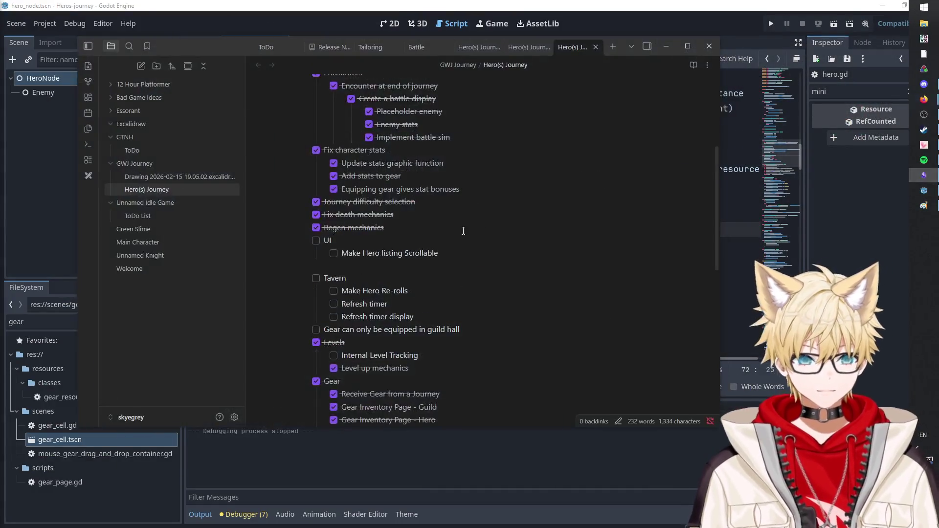
click(412, 238)
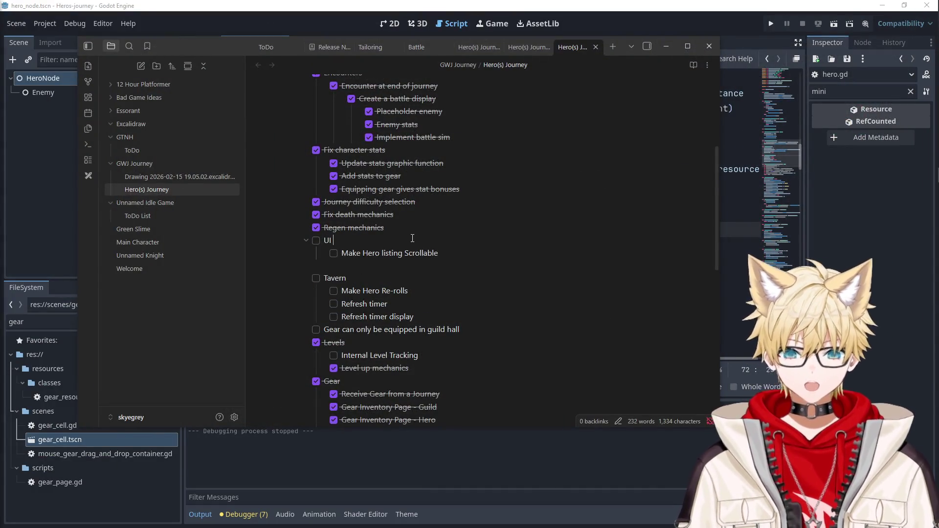
click(405, 280)
drag(321, 279, 427, 316)
click(440, 312)
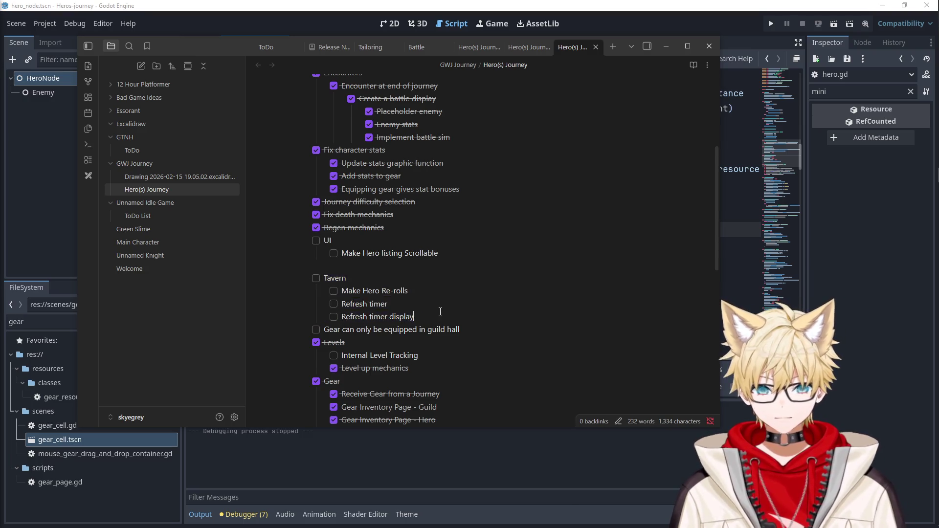
key(Up)
key(Up)
key(Up)
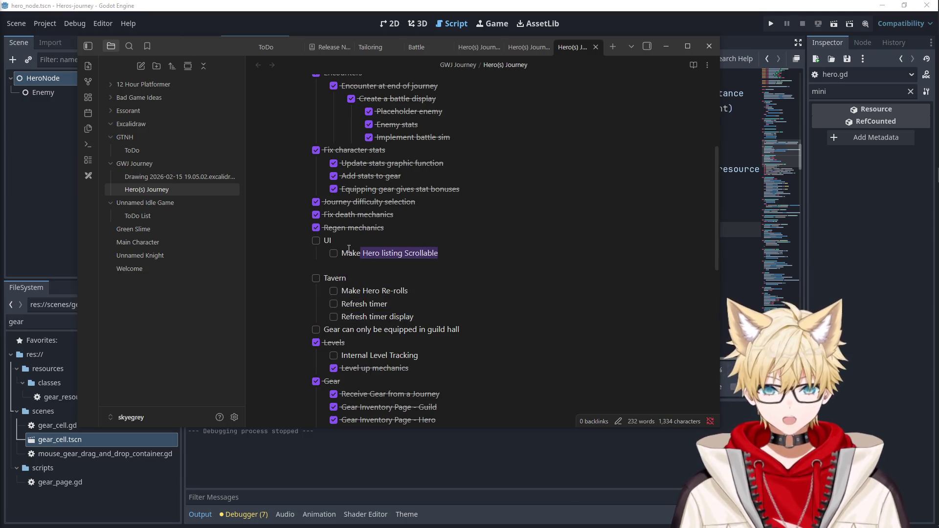
key(Down)
key(Down)
key(Down)
click(433, 314)
Move the UI task and its sub-item below the Gear section
scroll(460, 293, down, 1)
triple_click(481, 281)
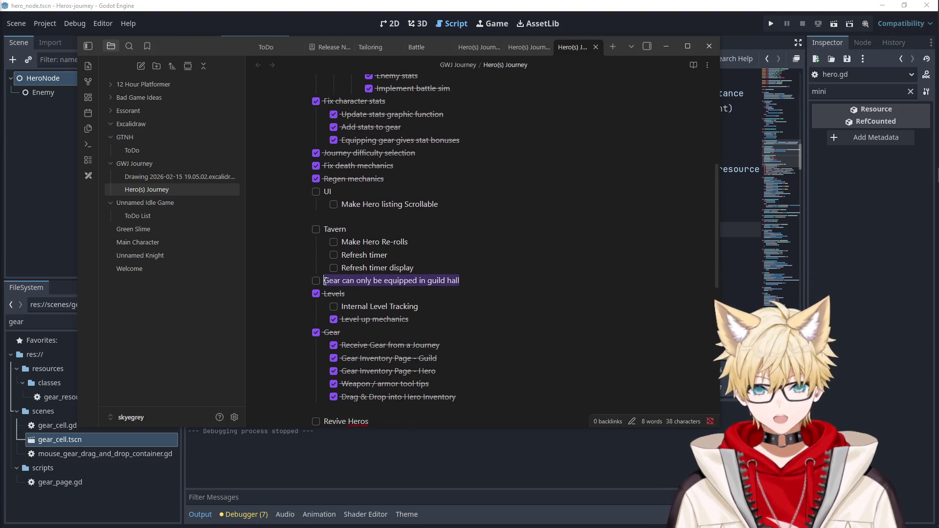
key(End)
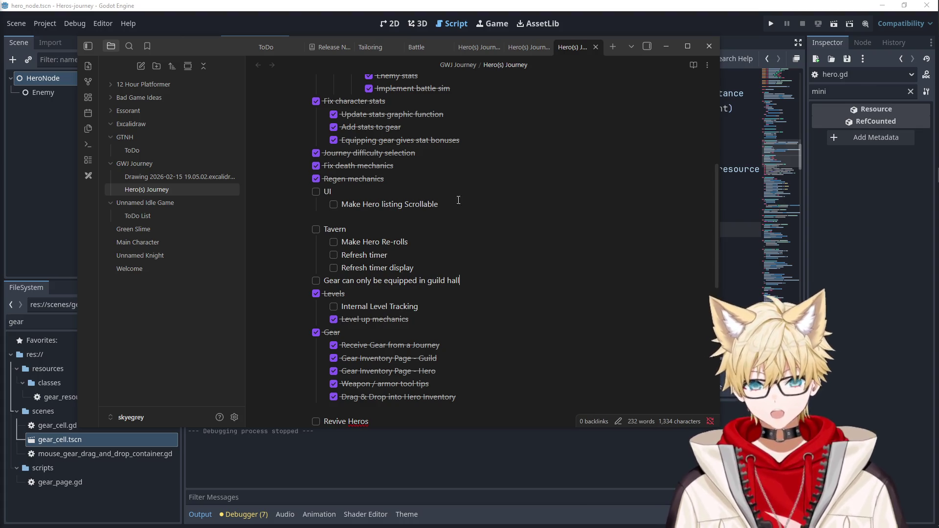
drag(459, 199, 289, 194)
key(BackSpace)
scroll(367, 300, down, 3)
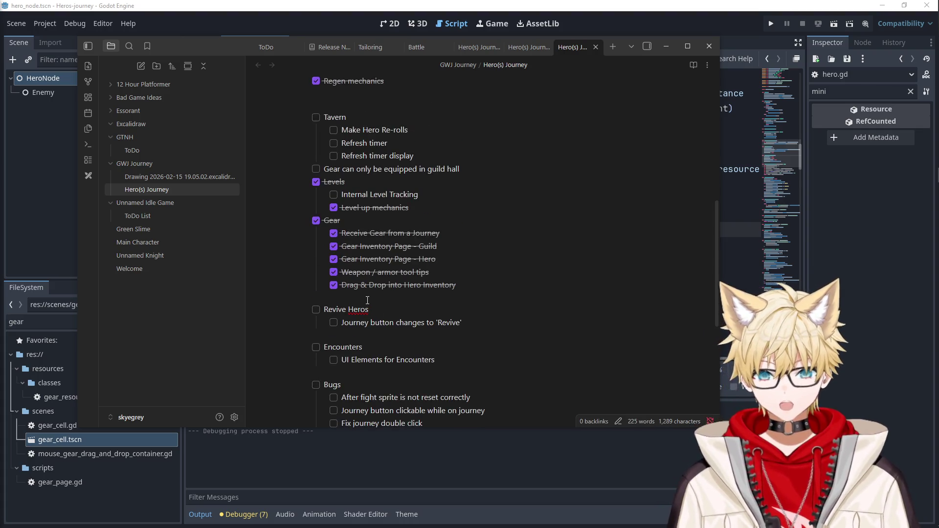
key(ctrl+z)
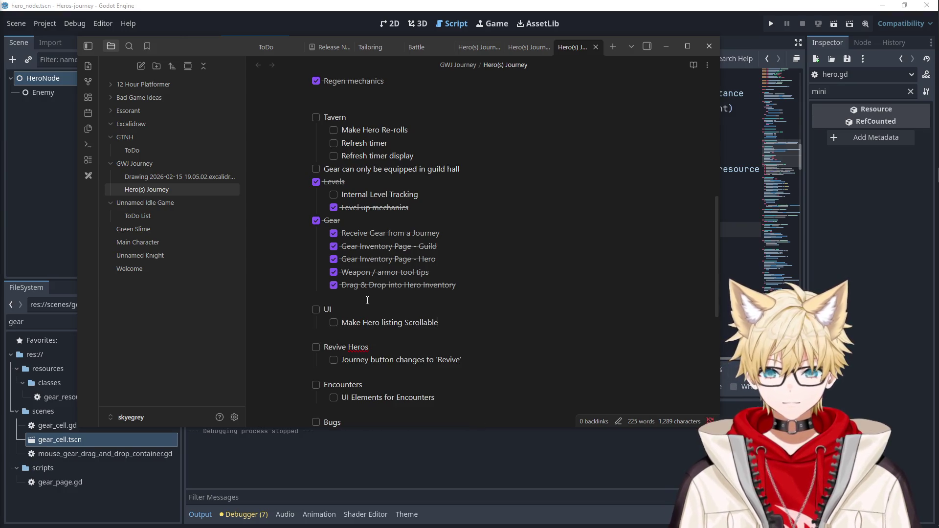
Delete the blank line above Tavern and switch back to Godot
scroll(355, 300, up, 3)
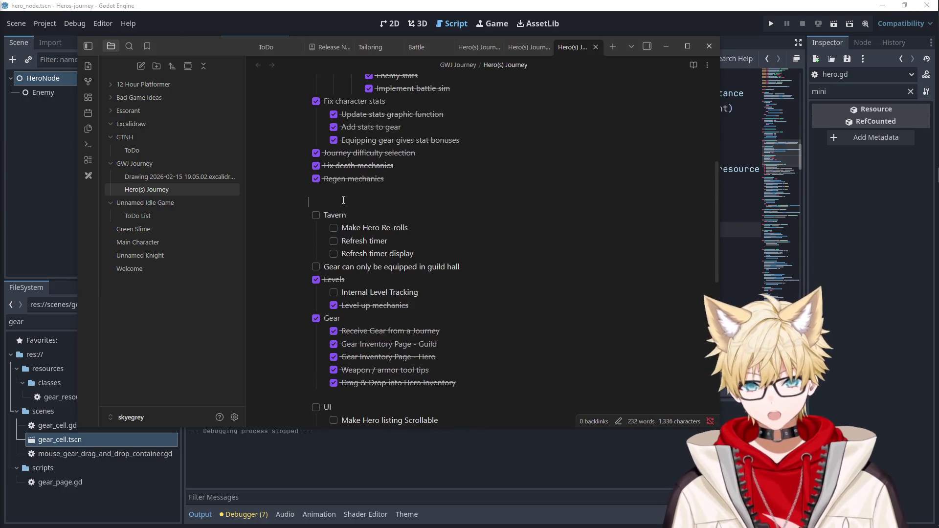
click(344, 200)
key(BackSpace)
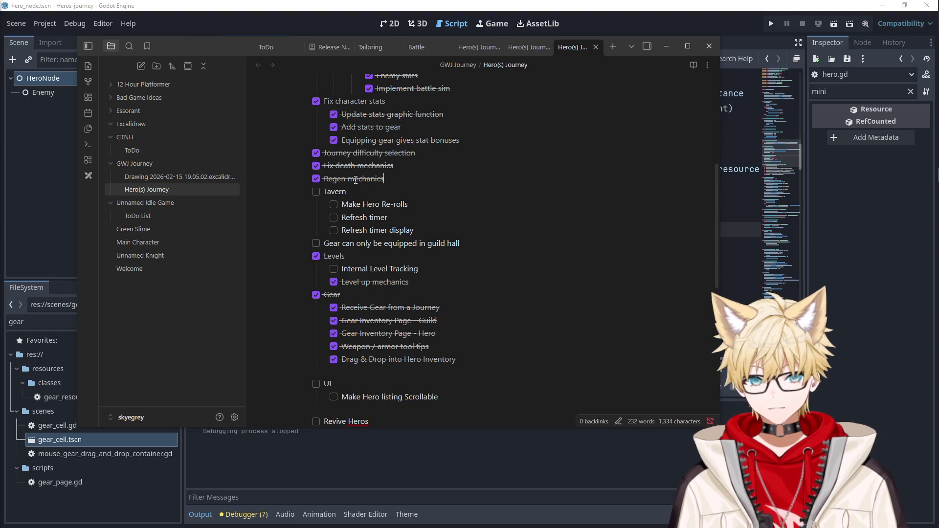
click(377, 191)
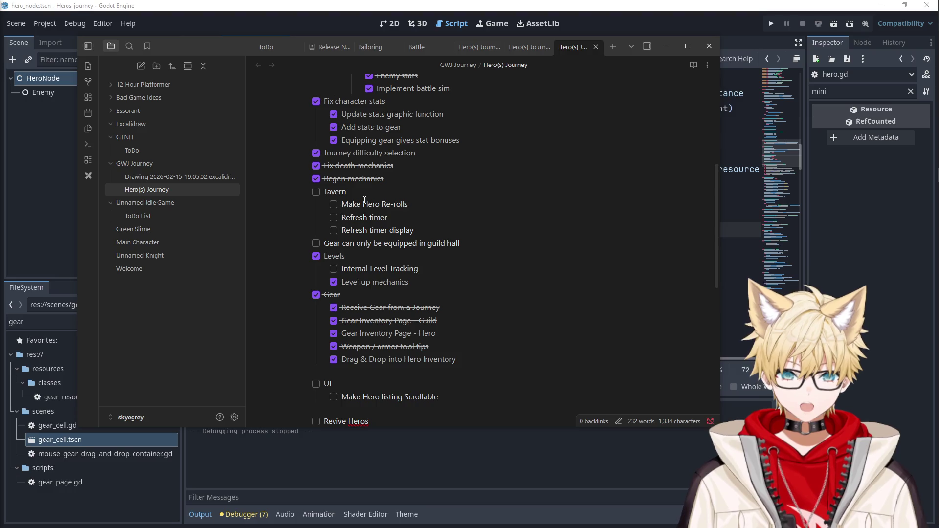
key(alt+Tab)
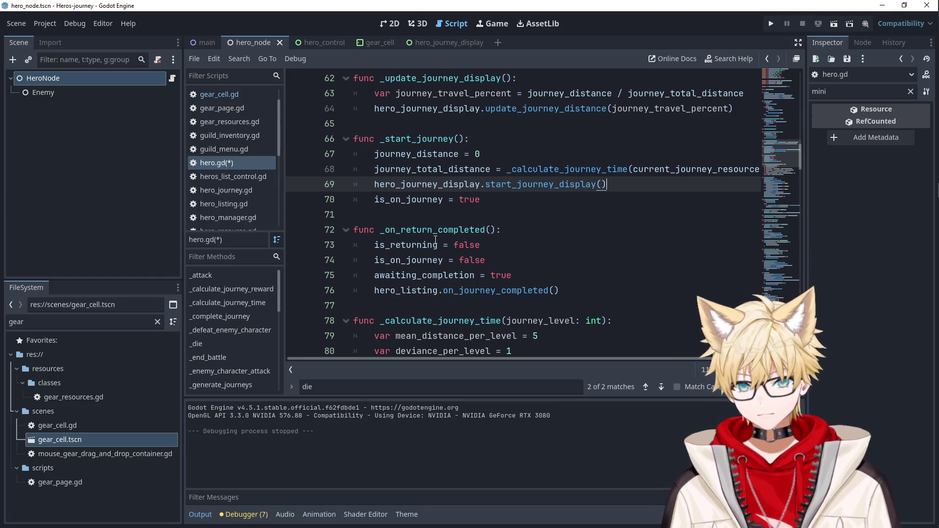
Open gear_cell.gd from the FileSystem dock to view _drop_data and make_preview
mouse_move(435, 240)
click(432, 219)
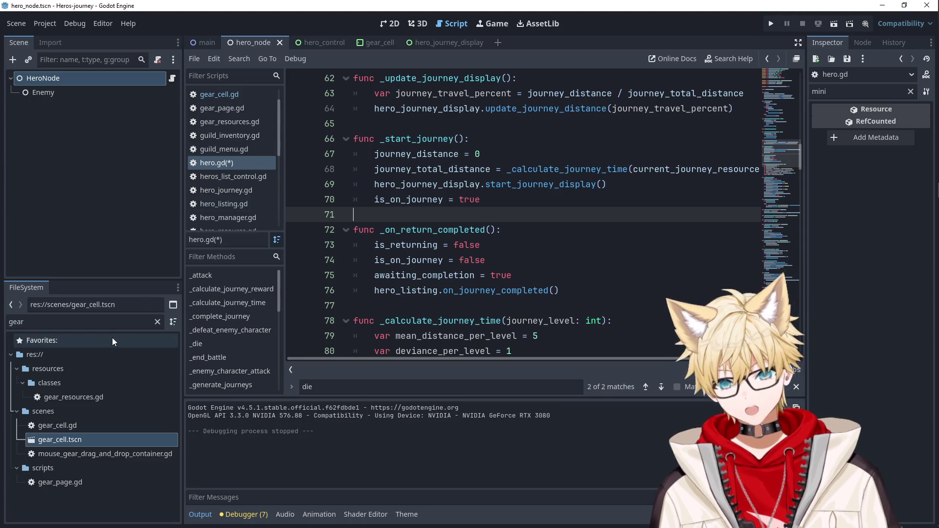
double_click(87, 425)
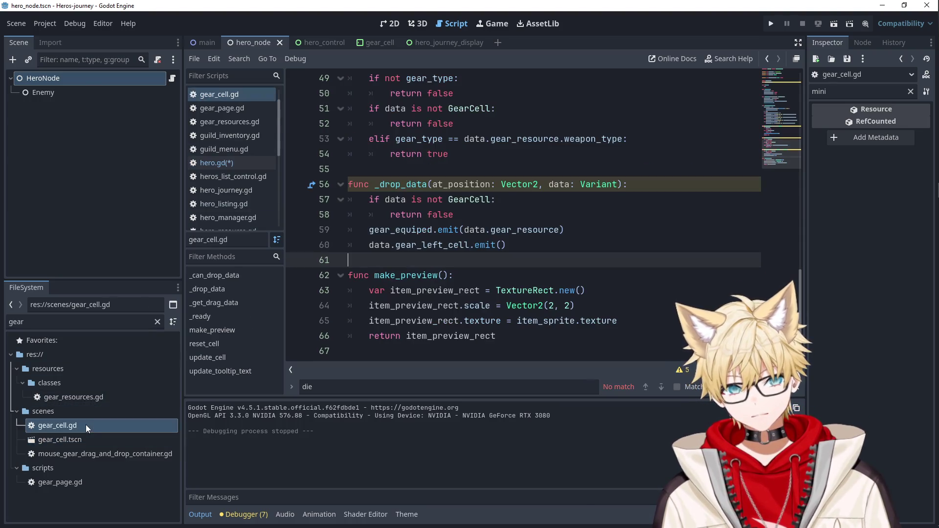
Open the guild_inventory.gd script from the main scene
double_click(78, 397)
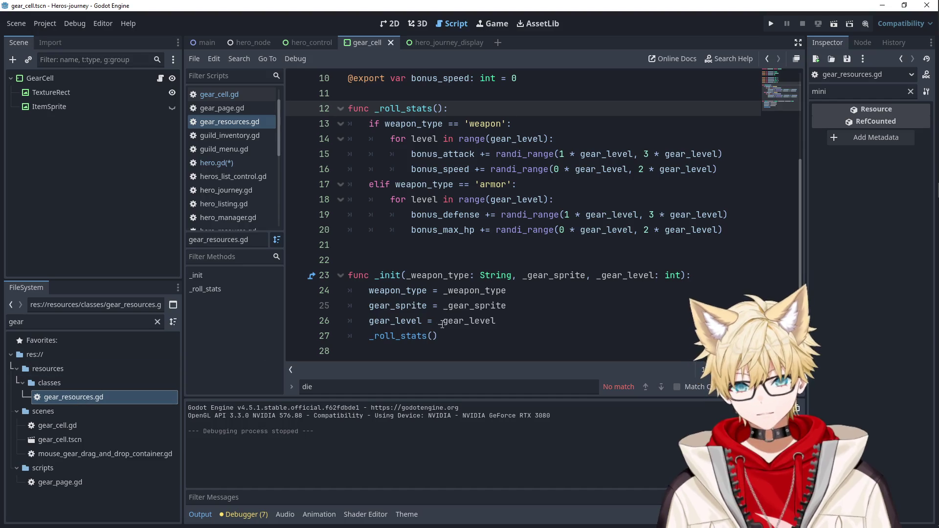
scroll(450, 297, up, 3)
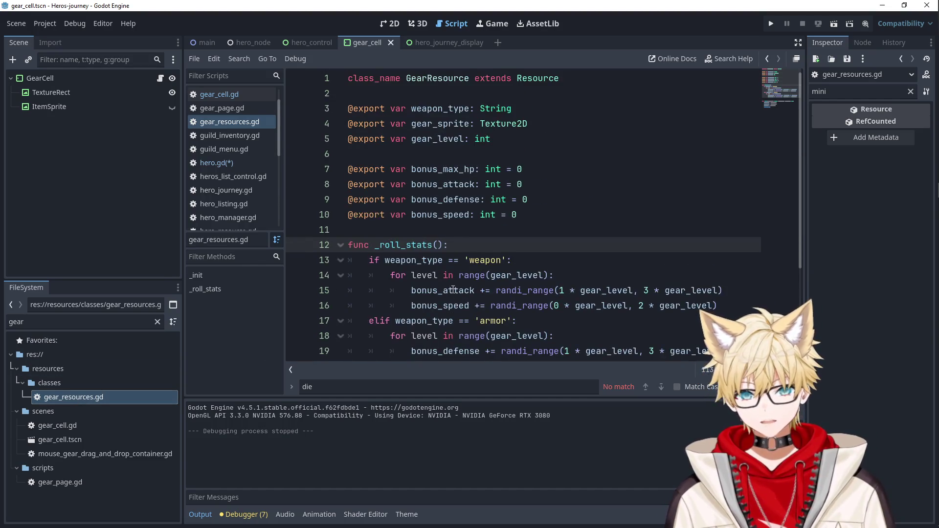
click(202, 43)
click(172, 191)
scroll(468, 269, down, 2)
scroll(487, 226, up, 3)
click(486, 226)
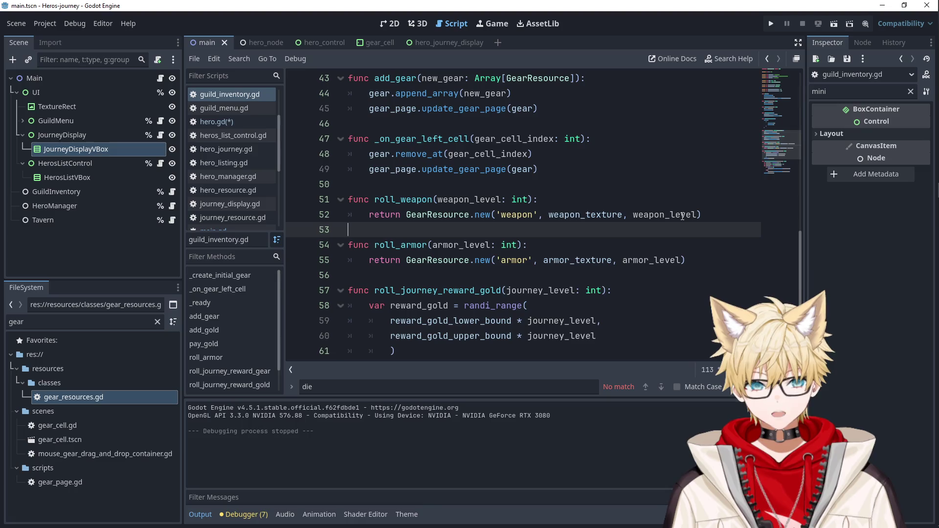
Append + randi_range(0 , 2) to weapon_level and armor_level
click(699, 216)
text(+ randi)
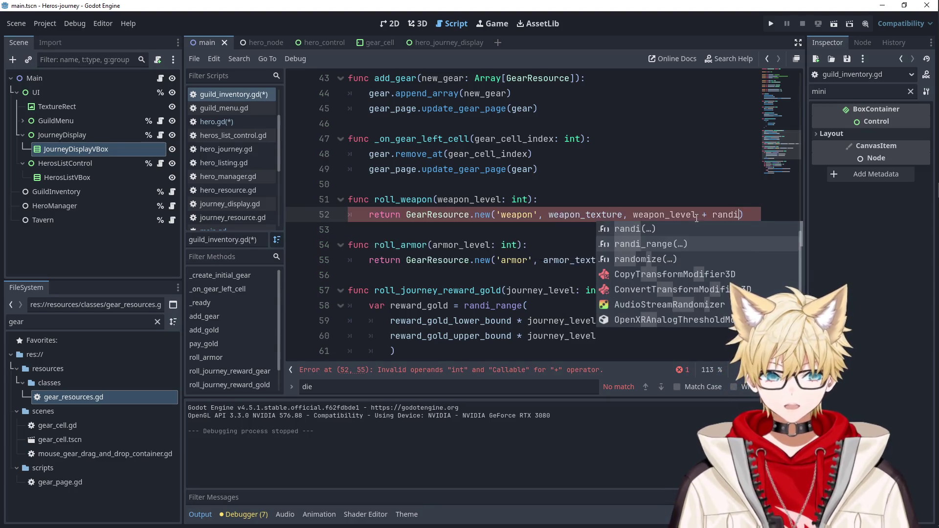
key(Return)
text(0 , 3)
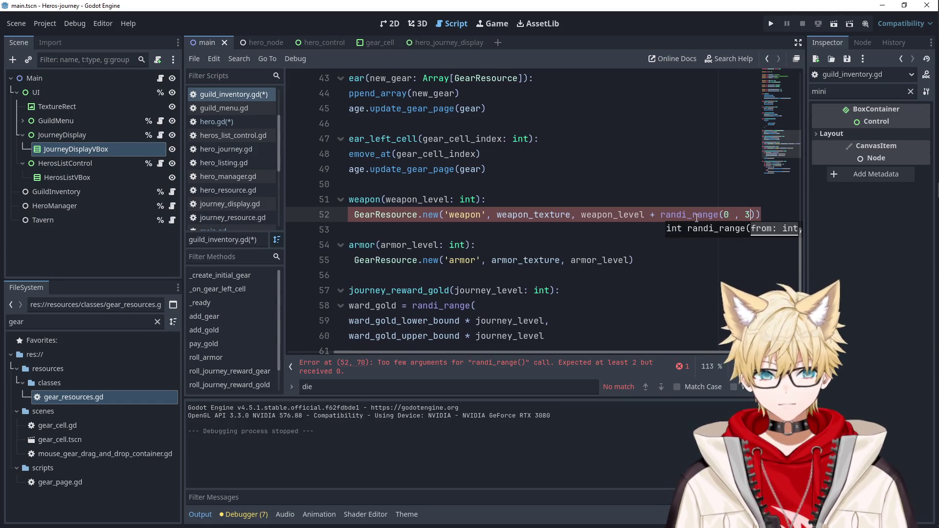
key(BackSpace)
text(2)
drag(650, 215, 753, 215)
key(ctrl+c)
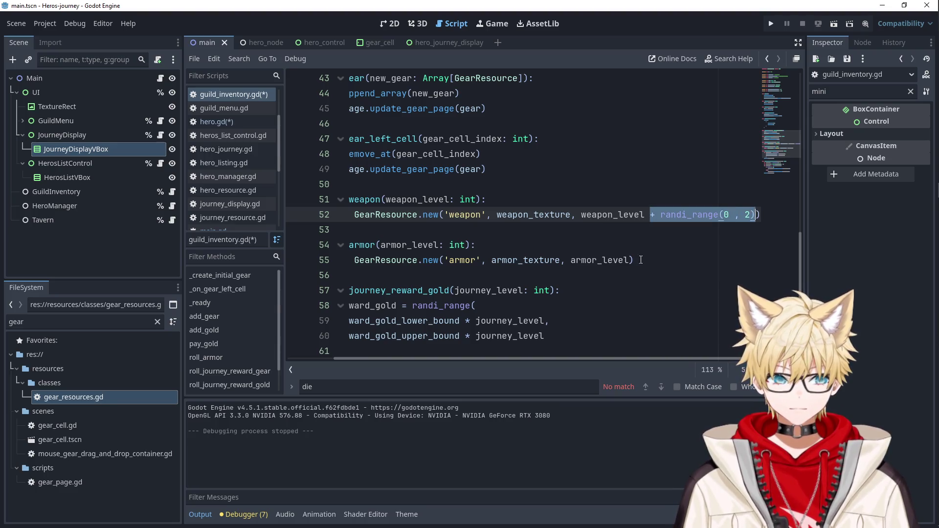
click(628, 260)
key(ctrl+v)
click(629, 260)
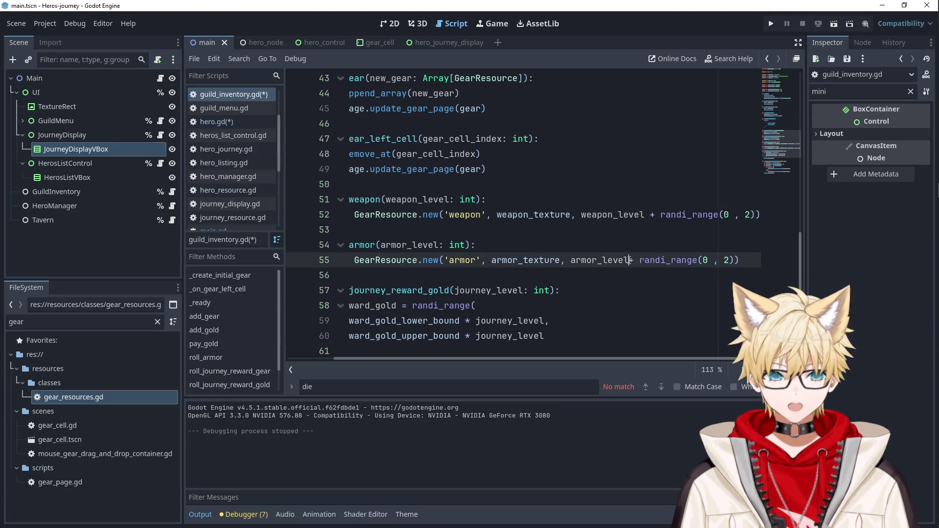
Split roll_weapon's GearResource.new() call so each argument and the closing parenthesis sit on their own lines
click(446, 215)
key(Return)
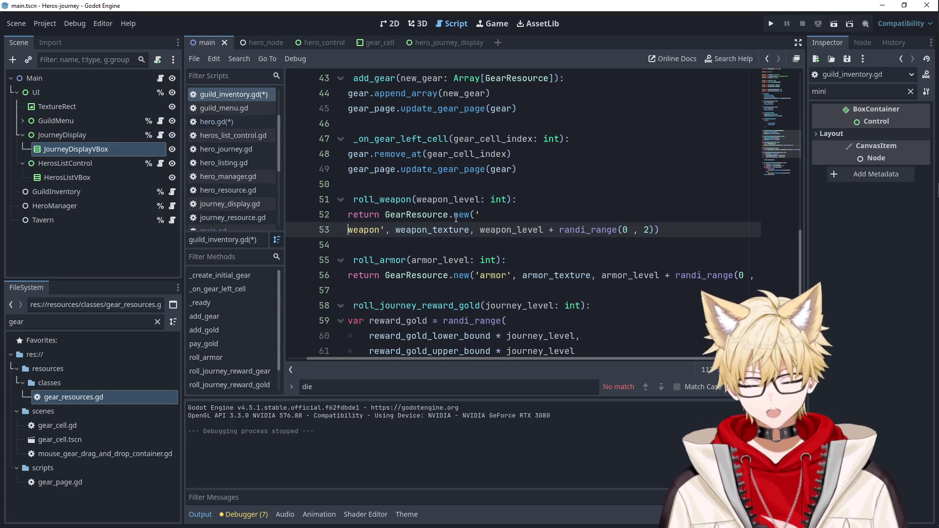
key(ctrl+z)
key(Return)
click(418, 230)
key(Return)
click(450, 245)
key(Return)
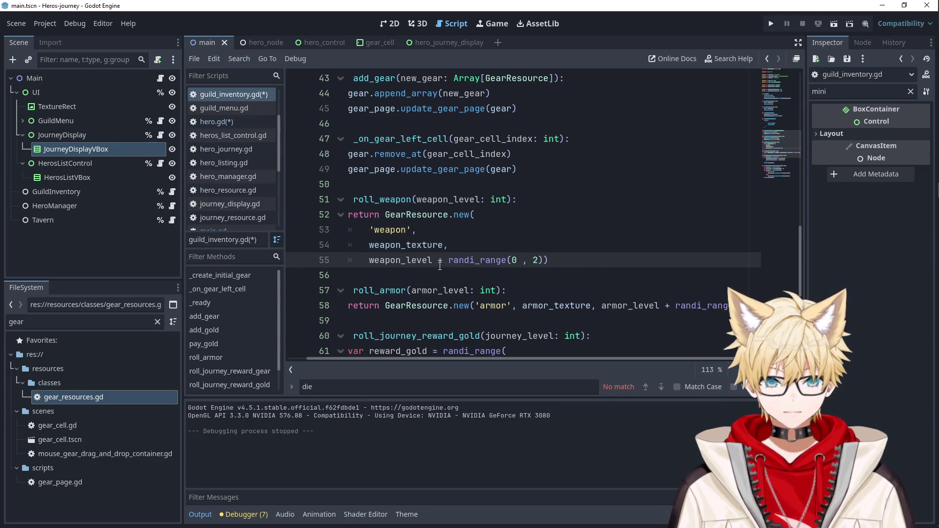
click(544, 261)
key(Return)
key(BackSpace)
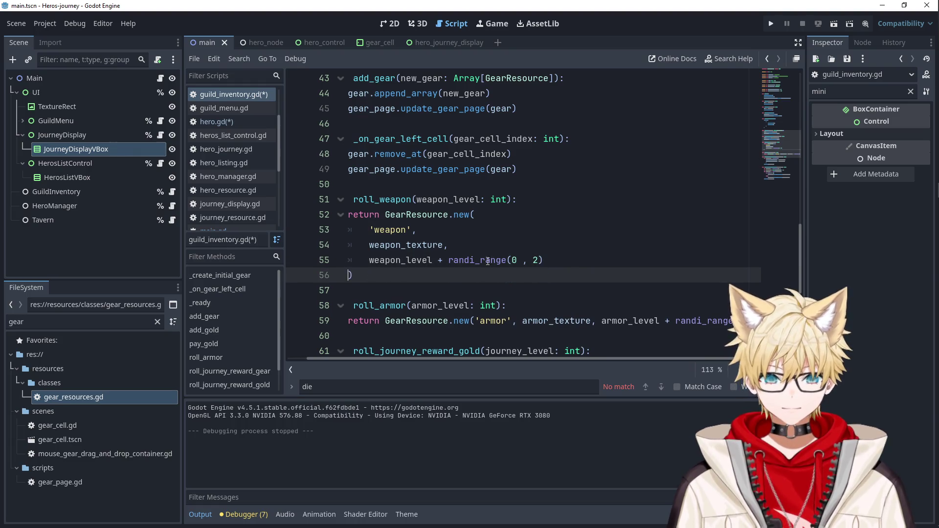
click(499, 259)
Split roll_armor's GearResource.new() call the same way, save, and switch to the notes
scroll(471, 252, down, 3)
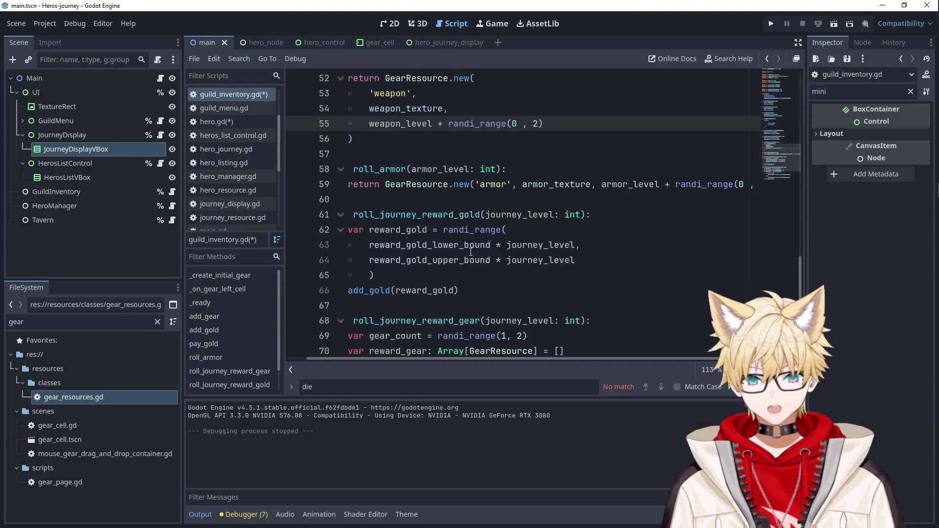
click(479, 184)
key(Return)
click(438, 200)
key(Return)
click(471, 214)
key(Return)
click(560, 230)
key(Return)
key(BackSpace)
key(ctrl+s)
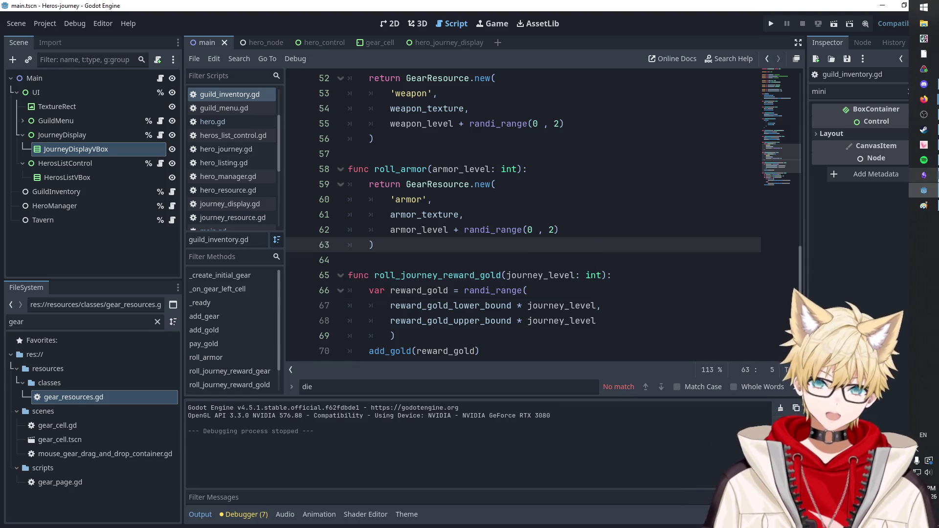
key(alt+Tab)
scroll(399, 305, down, 4)
Add an unchecked 'Gear Quality' to-do below the UI section, then return to Godot
click(352, 274)
key(Return)
key(Return)
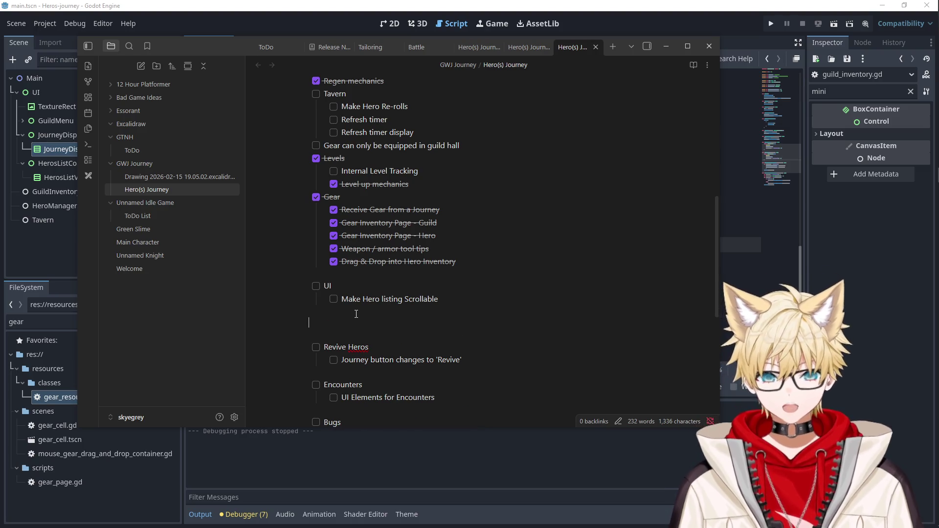
text(- [ ])
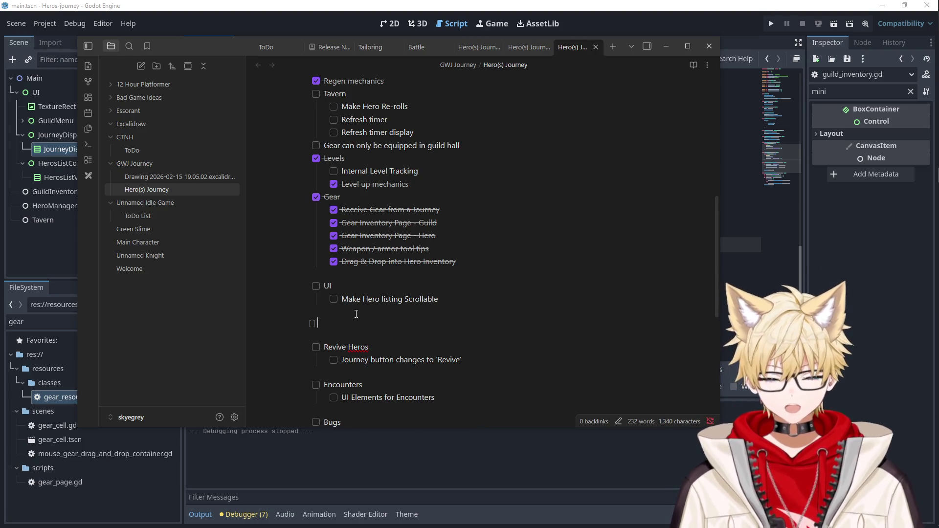
text(- [ ] )
text(Gear )
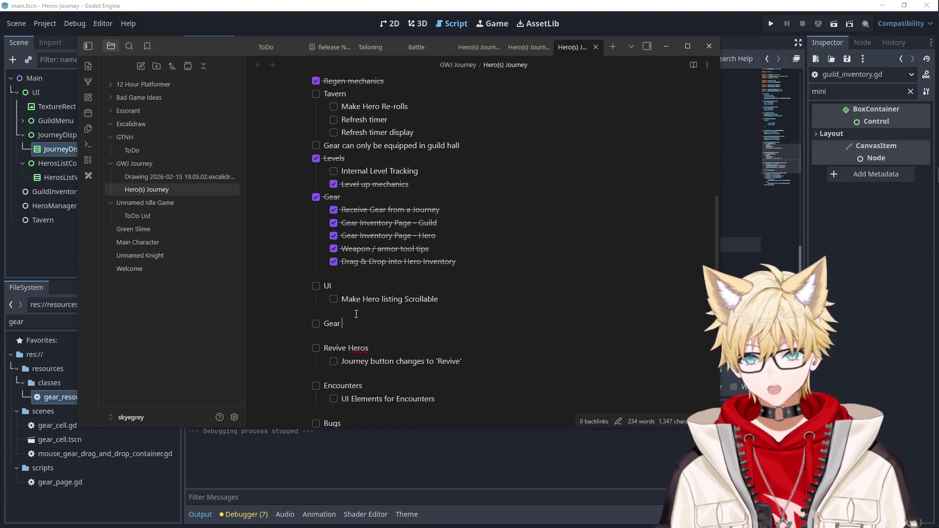
text(Quality)
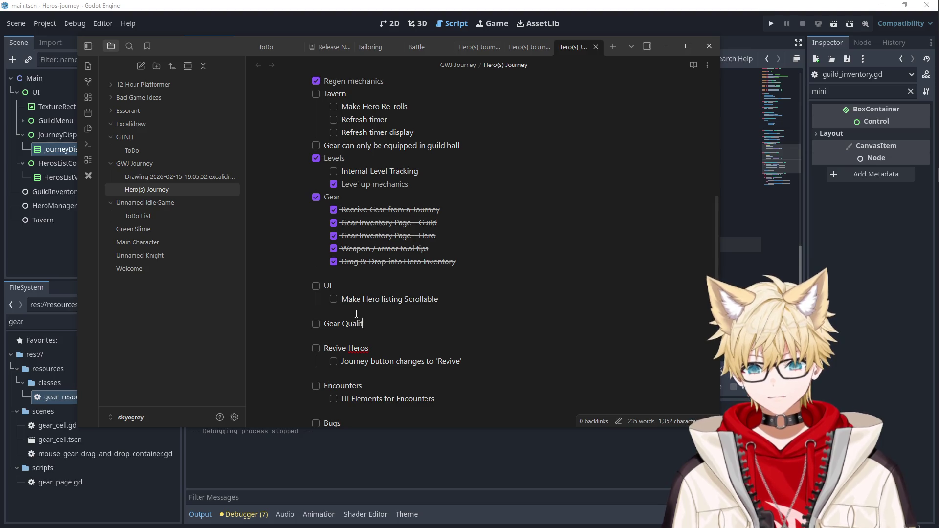
key(alt+Tab)
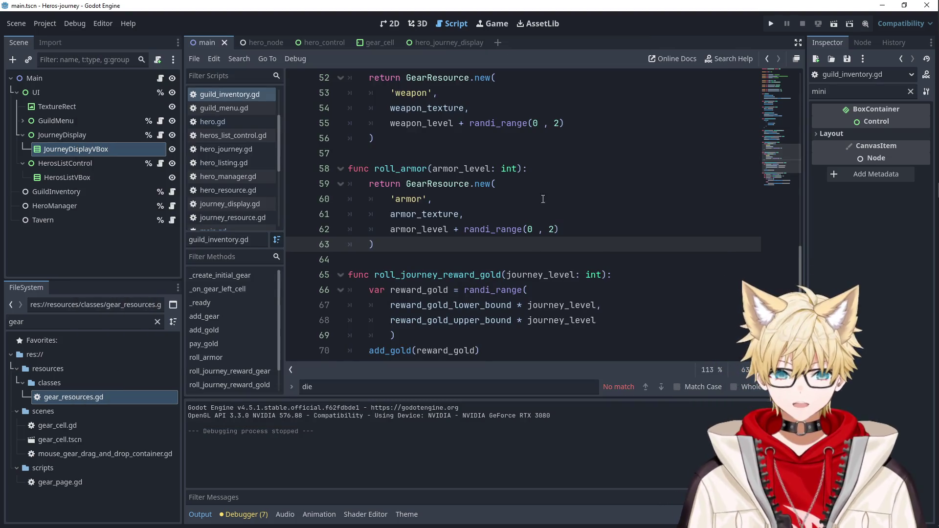
drag(467, 230, 563, 229)
click(606, 229)
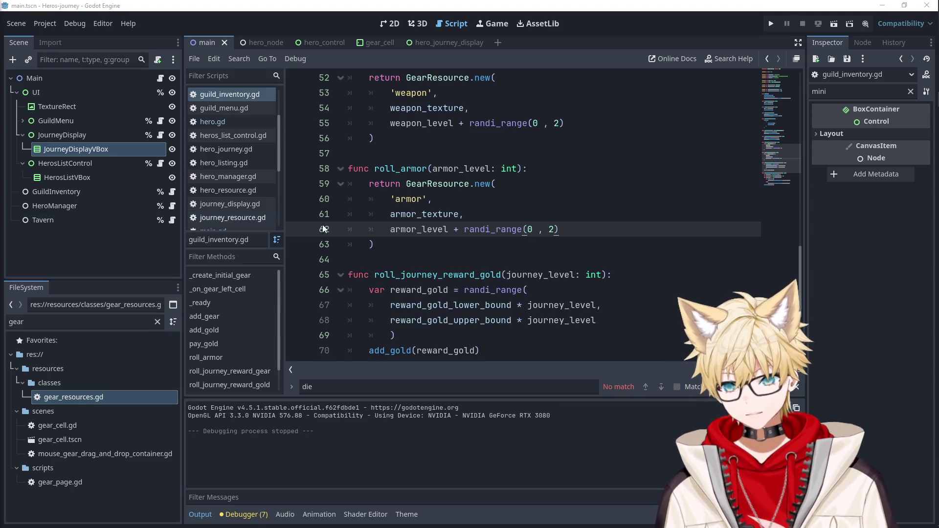
mouse_move(934, 165)
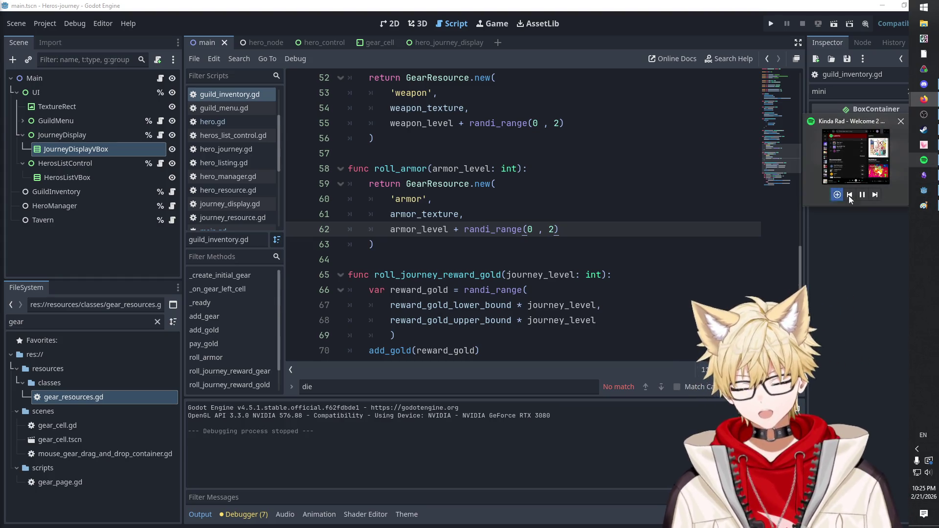
Tick off Internal Level Tracking under Levels in the Obsidian checklist, then return to Godot
click(924, 176)
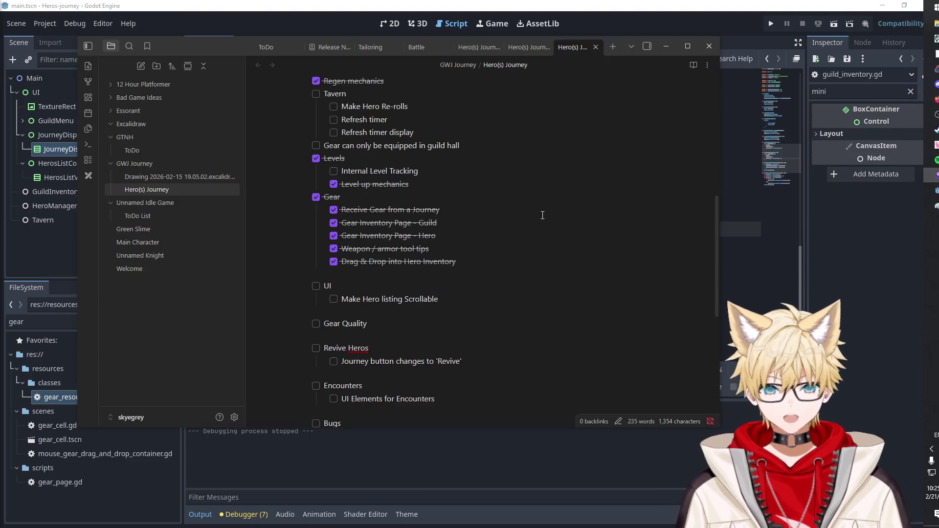
scroll(445, 216, up, 3)
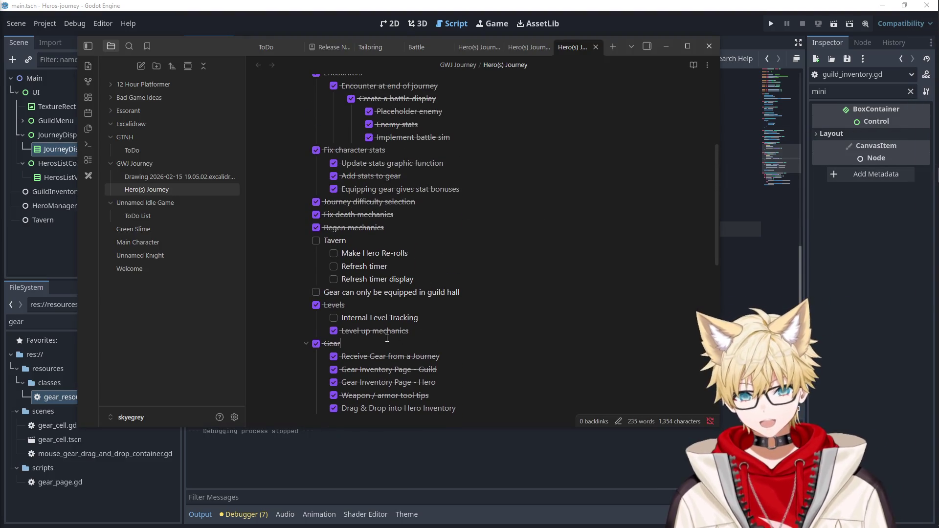
click(333, 319)
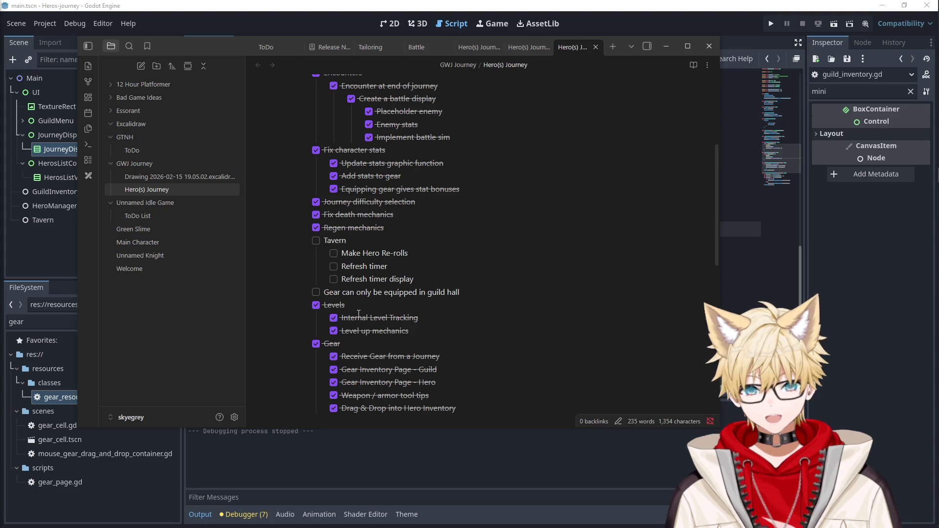
mouse_move(449, 282)
mouse_down()
mouse_move(273, 222)
mouse_move(355, 259)
mouse_move(334, 240)
mouse_up()
click(334, 241)
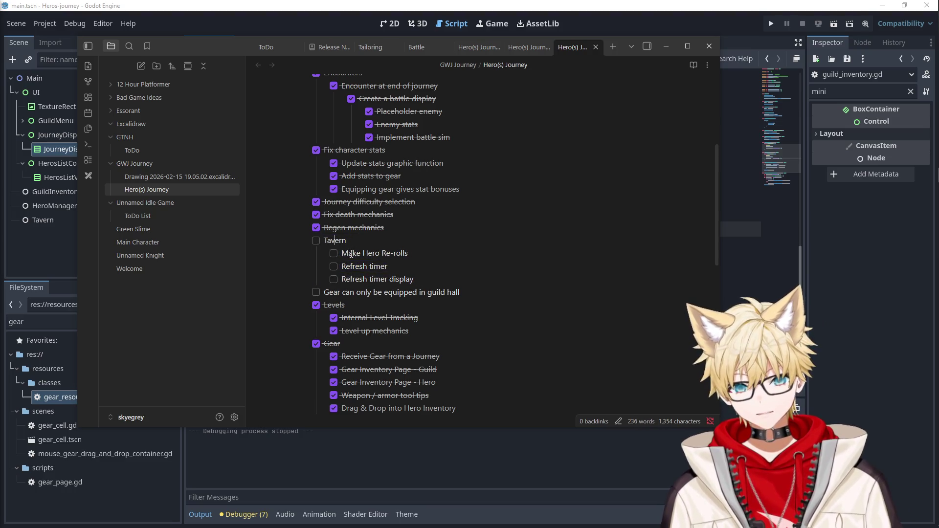
click(727, 229)
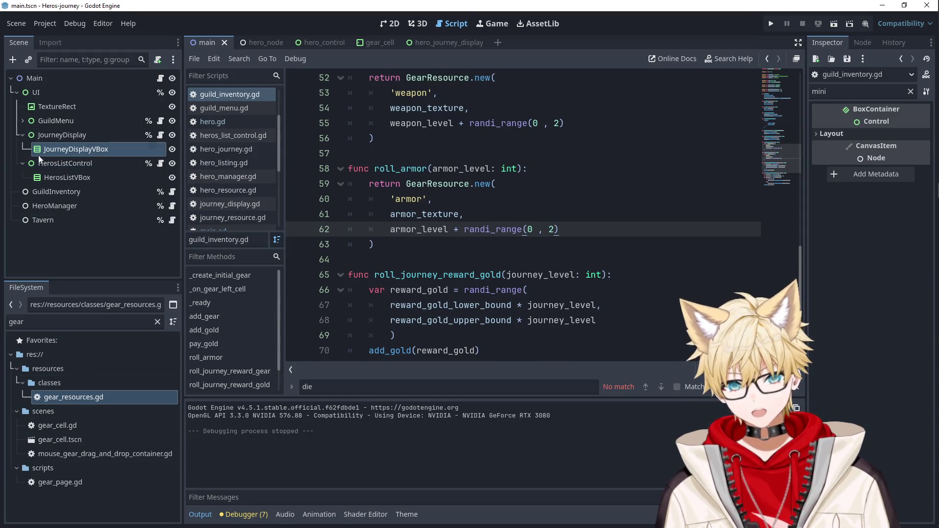
Expand GuildMenu > TavernPageControl and open its script
click(22, 120)
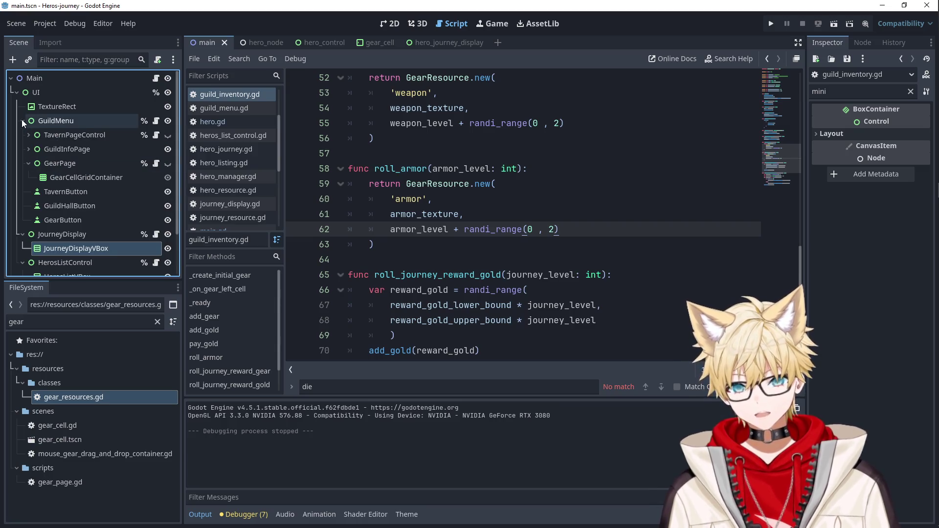
click(29, 136)
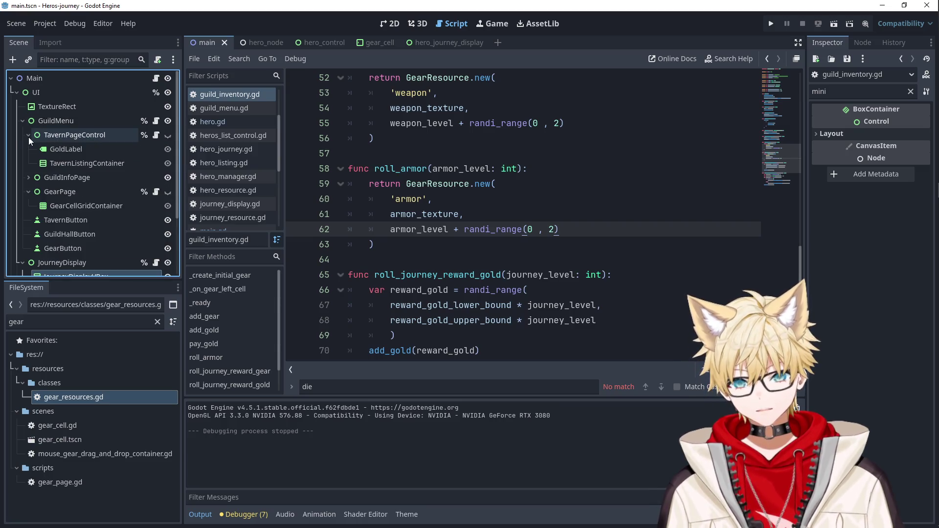
click(156, 135)
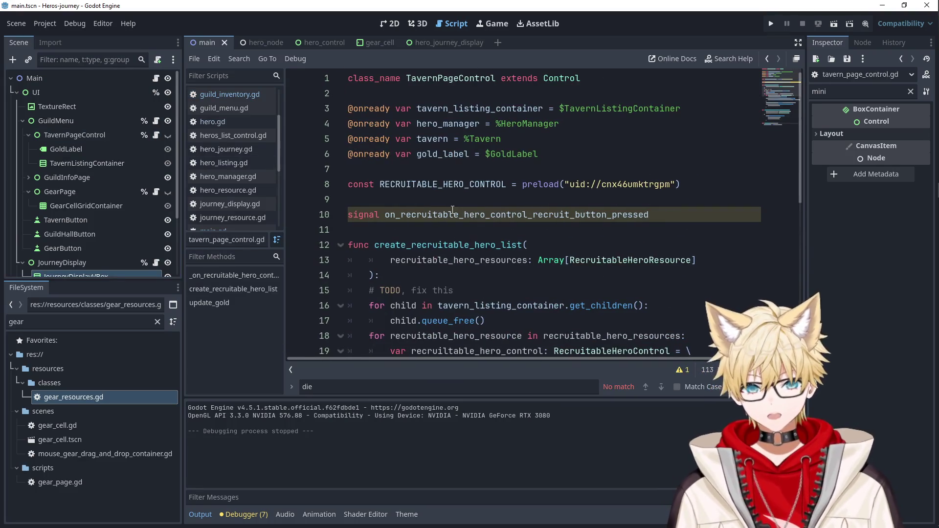
Follow the RECRUITABLE_HERO_CONTROL preload to open the recruitable hero control scene
click(470, 139)
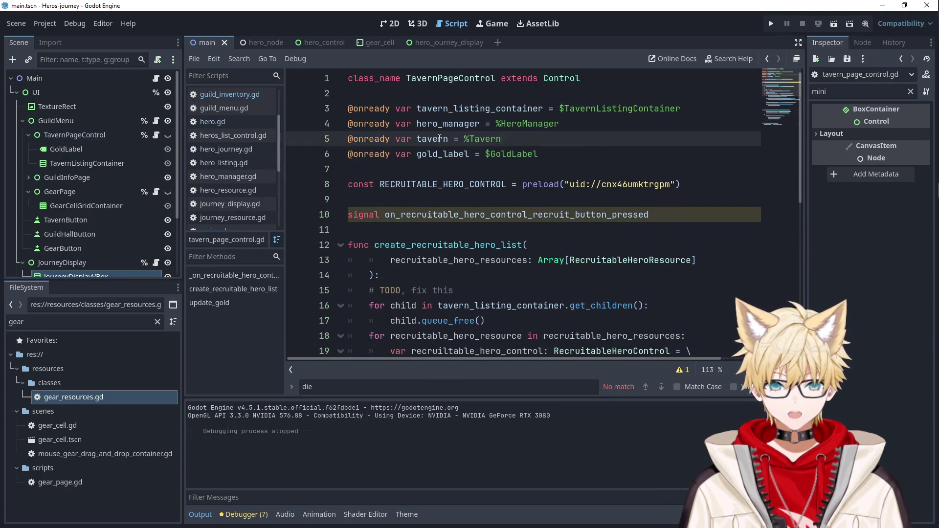
click(428, 152)
double_click(442, 149)
double_click(455, 109)
click(412, 185)
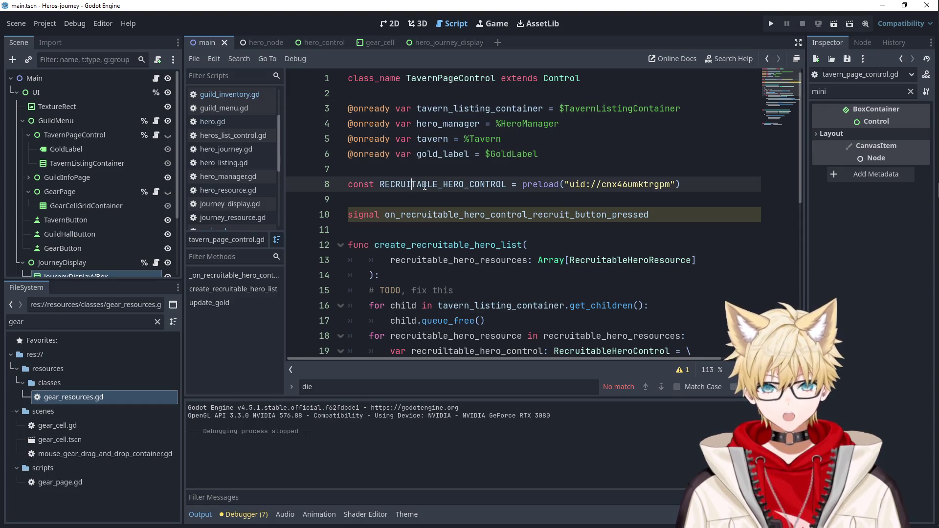
double_click(474, 185)
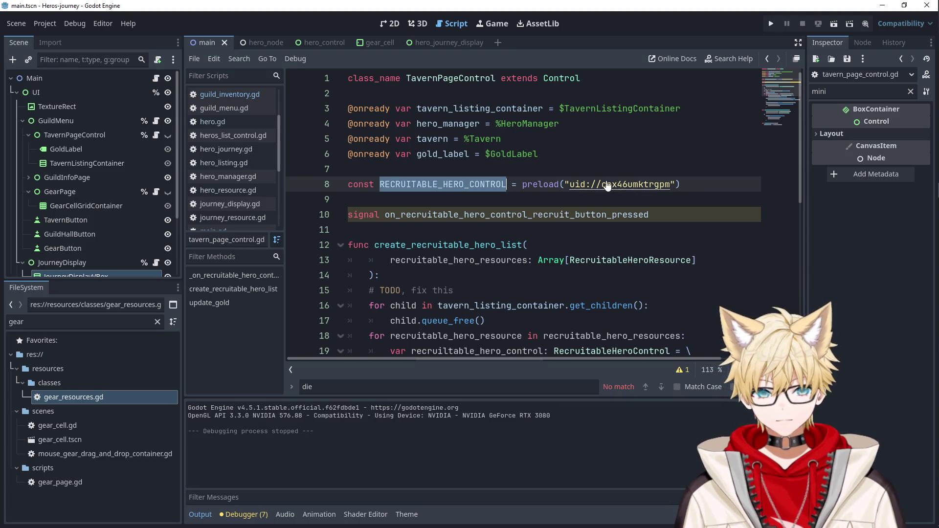
ctrl+click(601, 181)
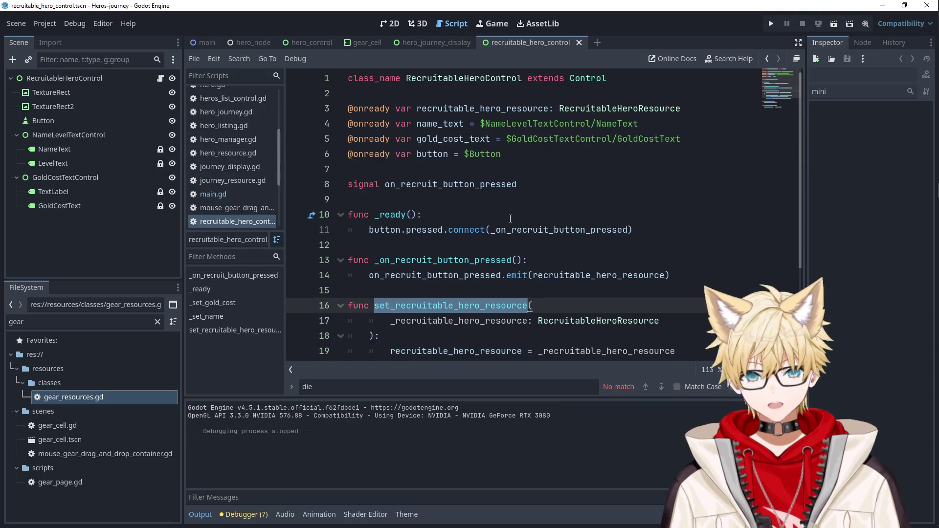
double_click(449, 83)
Show the hero card in the 2D view and select its 'Reputation Req:' NameText label
click(390, 24)
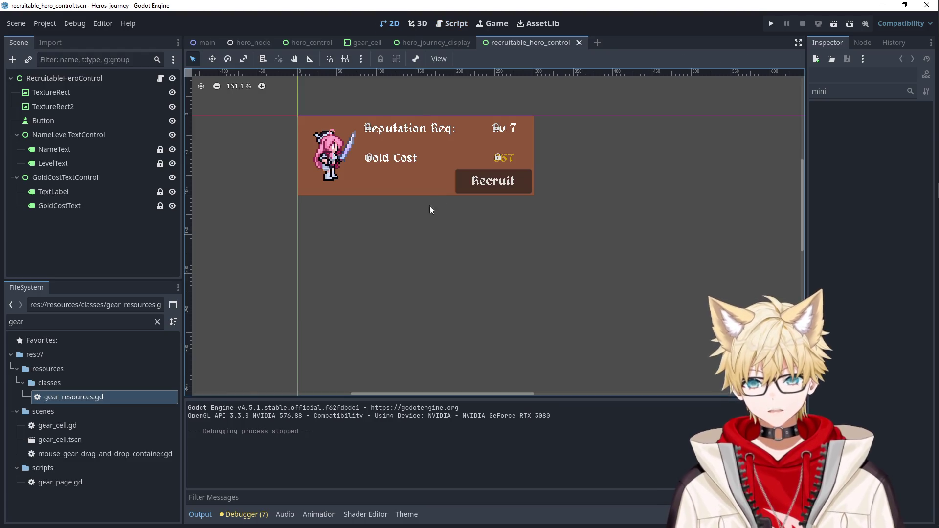
scroll(421, 205, up, 5)
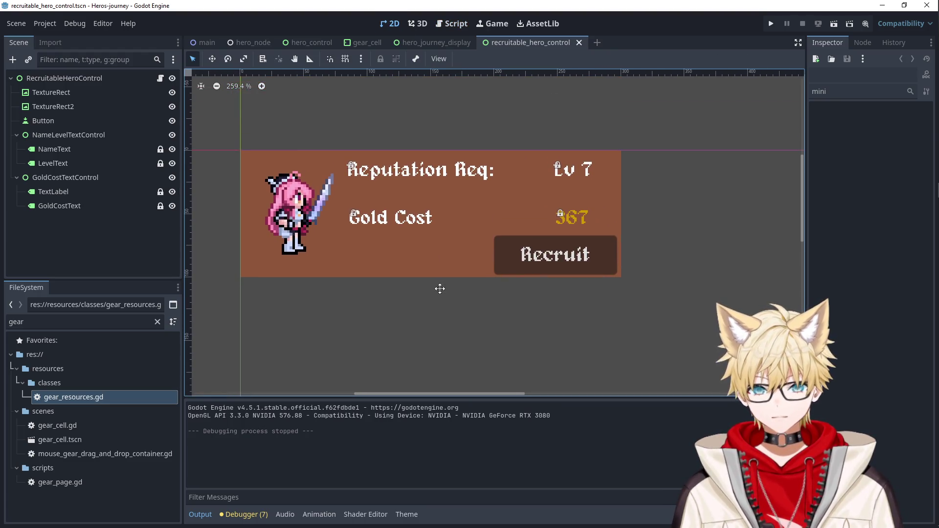
click(80, 152)
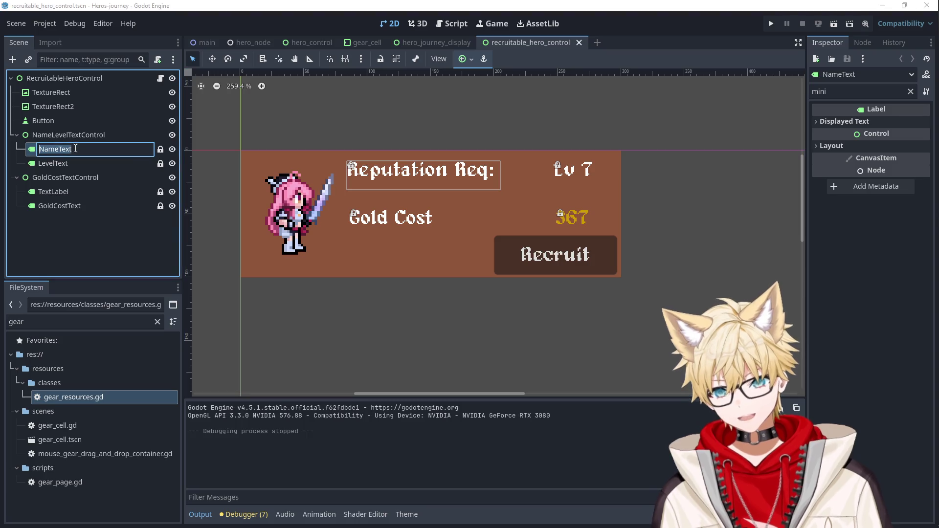
click(401, 176)
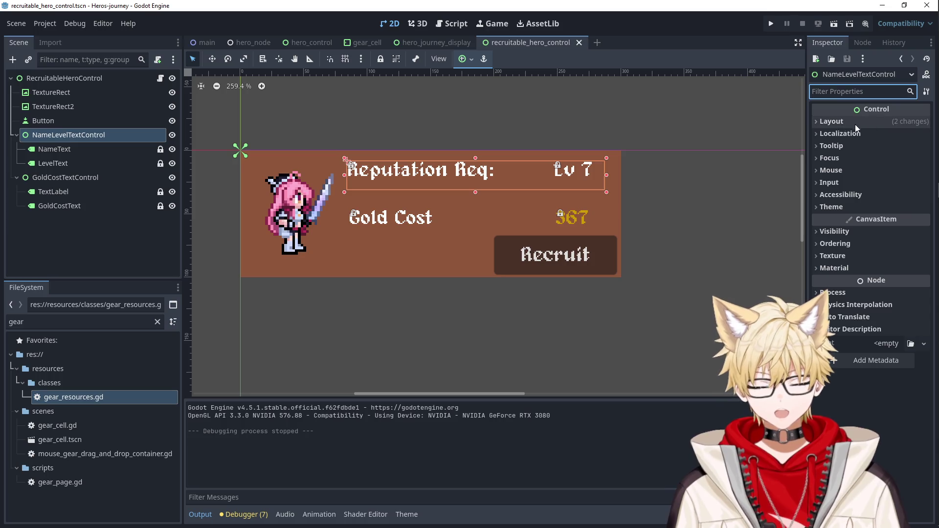
mouse_move(937, 156)
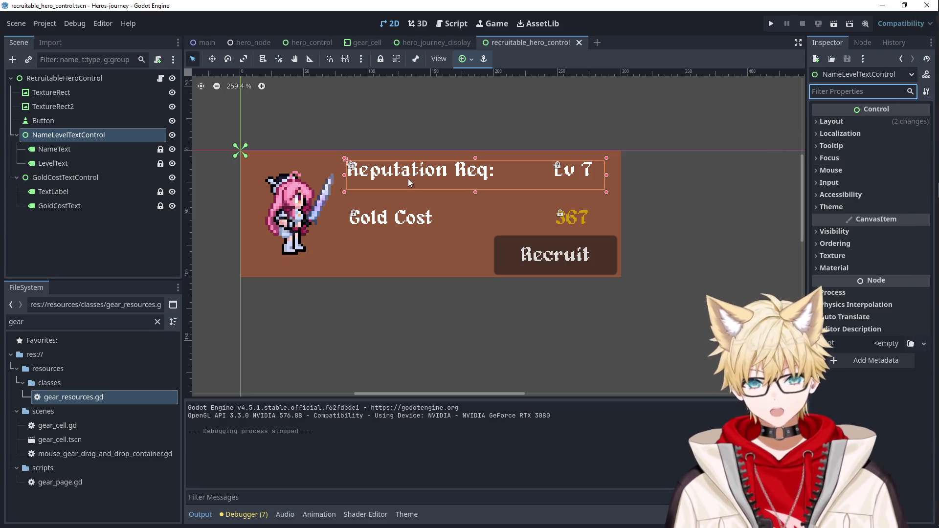
click(72, 152)
double_click(71, 153)
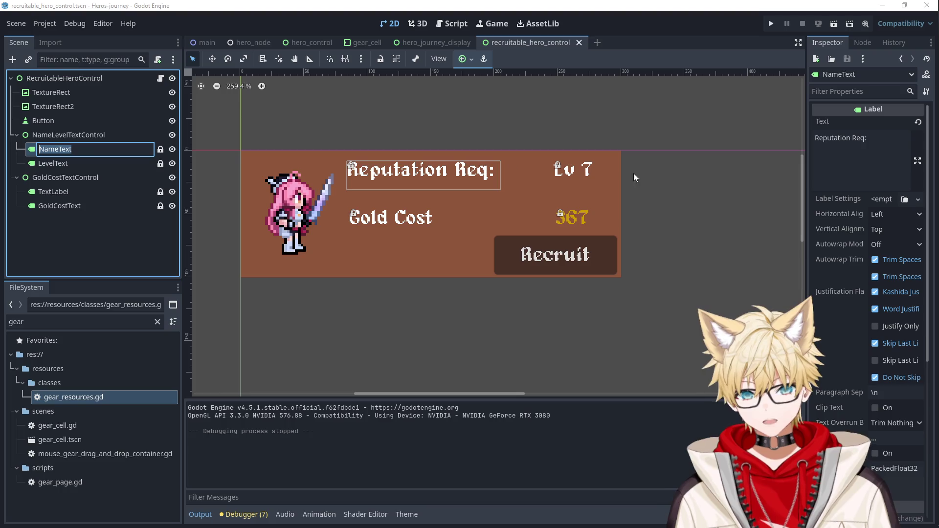
Change the NameText label's text to 'Reina'
click(864, 152)
key(ctrl+a)
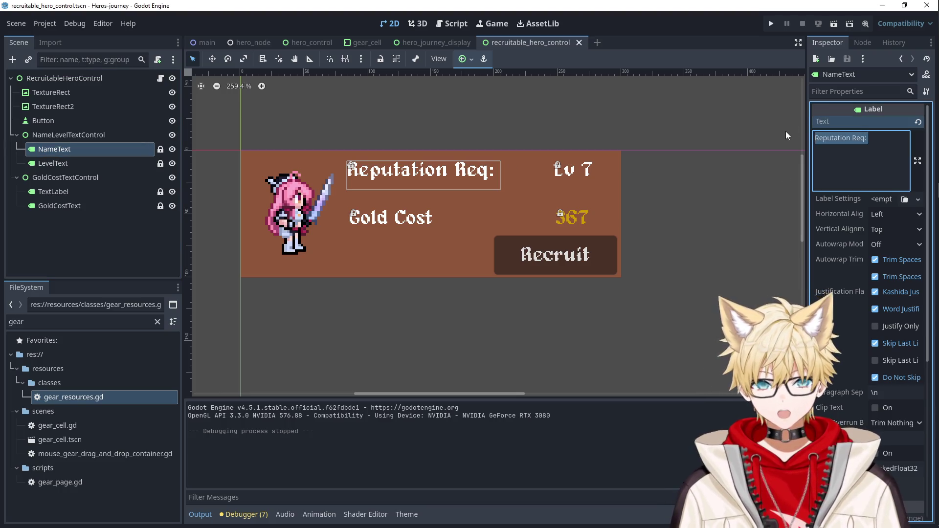
text(Level)
key(BackSpace)
key(BackSpace)
key(BackSpace)
key(BackSpace)
text(Reina)
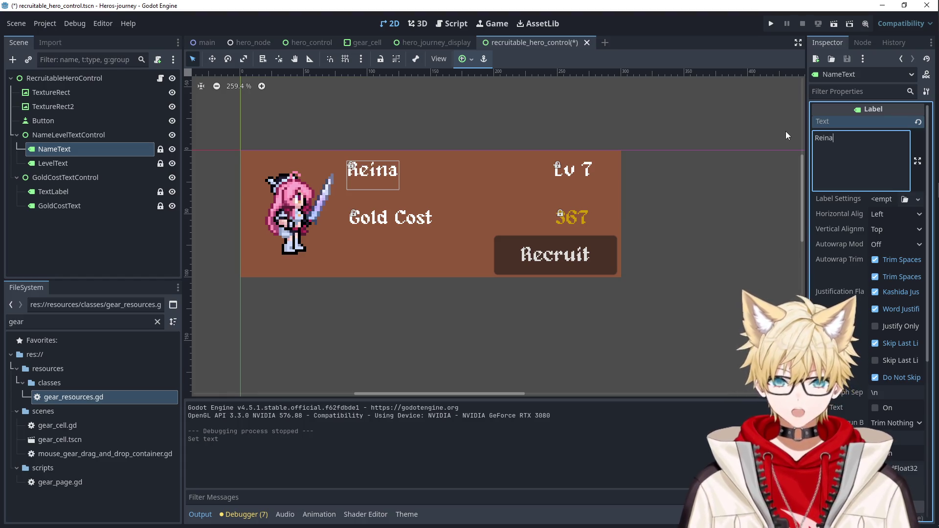
click(745, 210)
Nudge the NameLevelTextControl row up 3 px on the card
click(572, 174)
click(393, 221)
click(460, 182)
drag(460, 179, 460, 174)
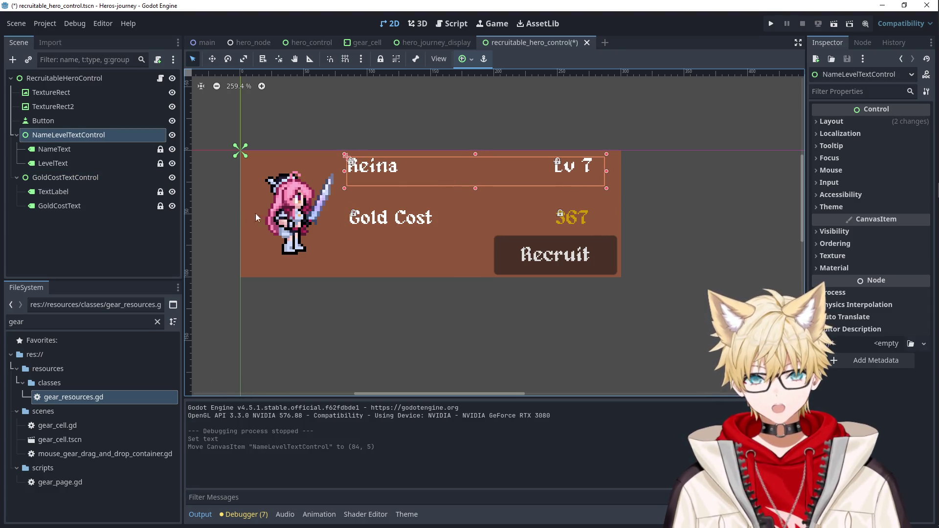
Filter the Inspector for 'font' and give NameText a 32 px Font Size override
click(55, 150)
click(843, 92)
text(text)
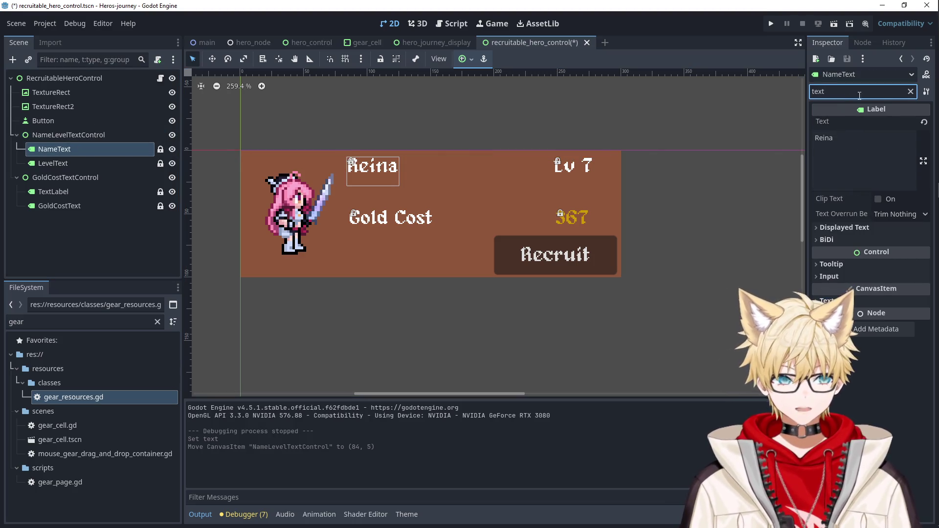
drag(859, 93, 803, 91)
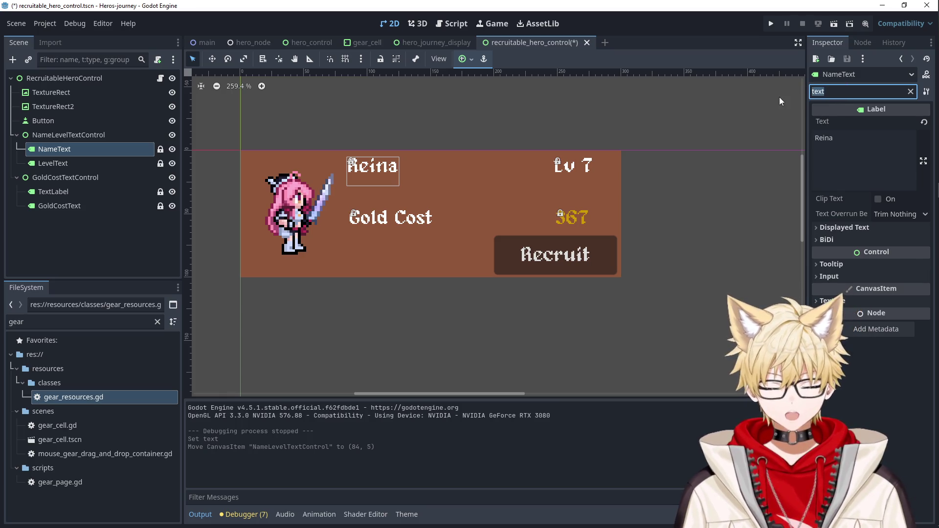
key(BackSpace)
text(font)
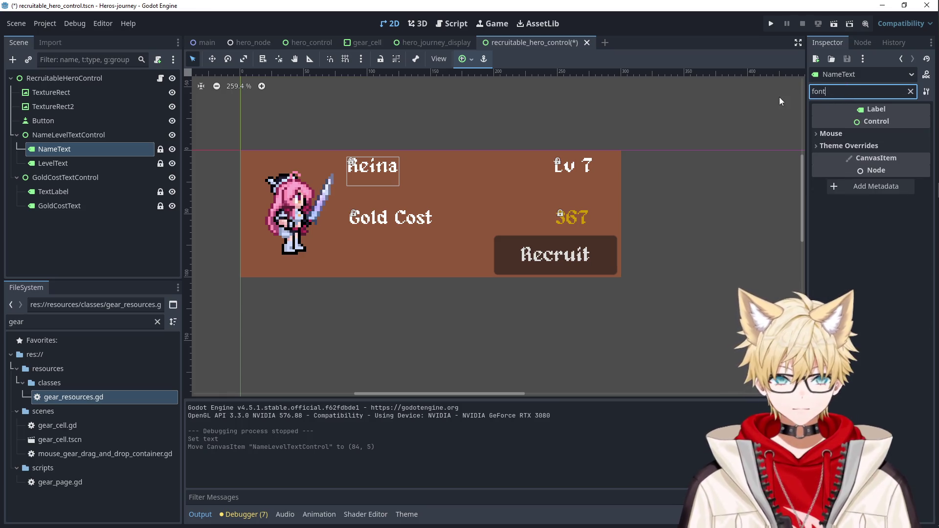
click(859, 145)
click(842, 186)
click(833, 200)
click(895, 201)
text(32)
key(Return)
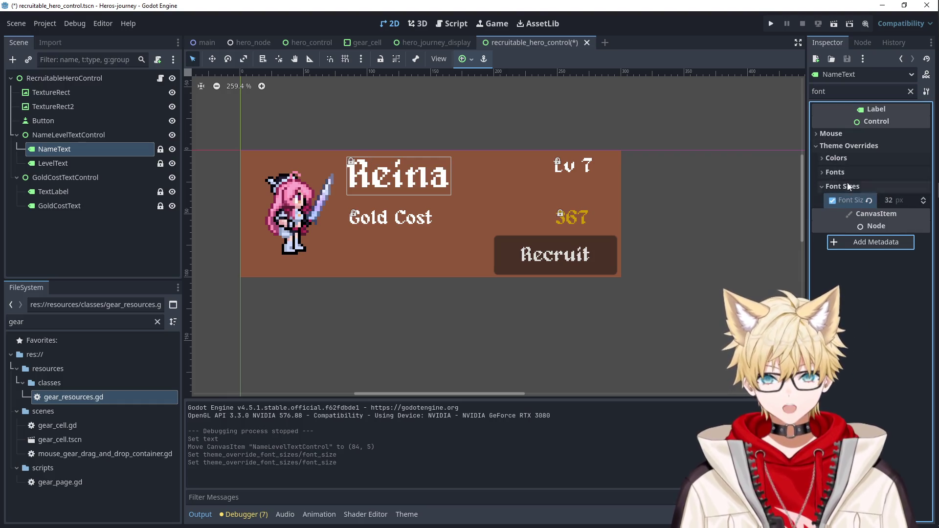
Reselect the name-and-level container, the name label, then the LevelText label
click(411, 187)
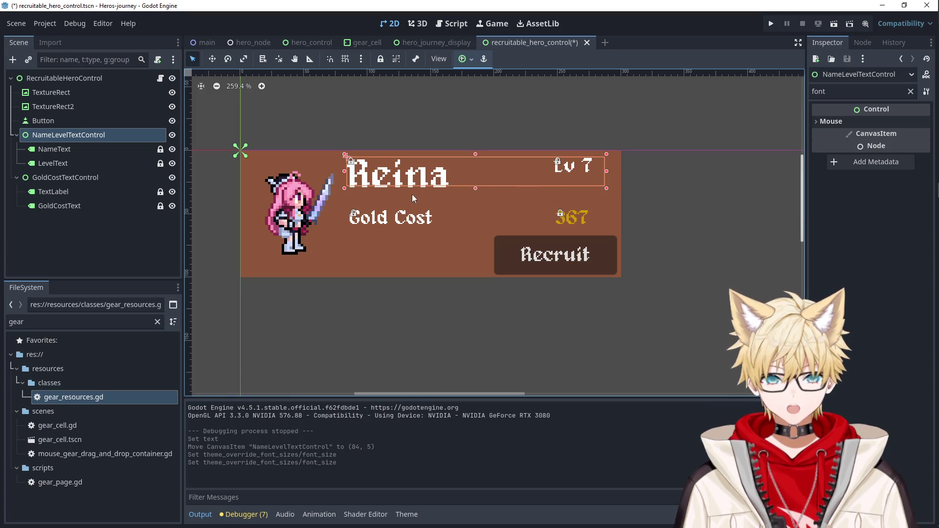
click(97, 150)
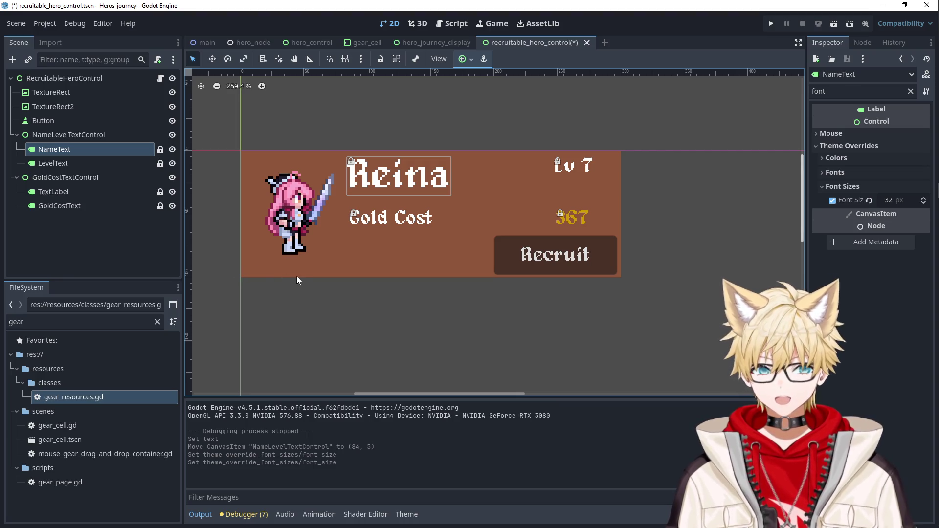
click(105, 163)
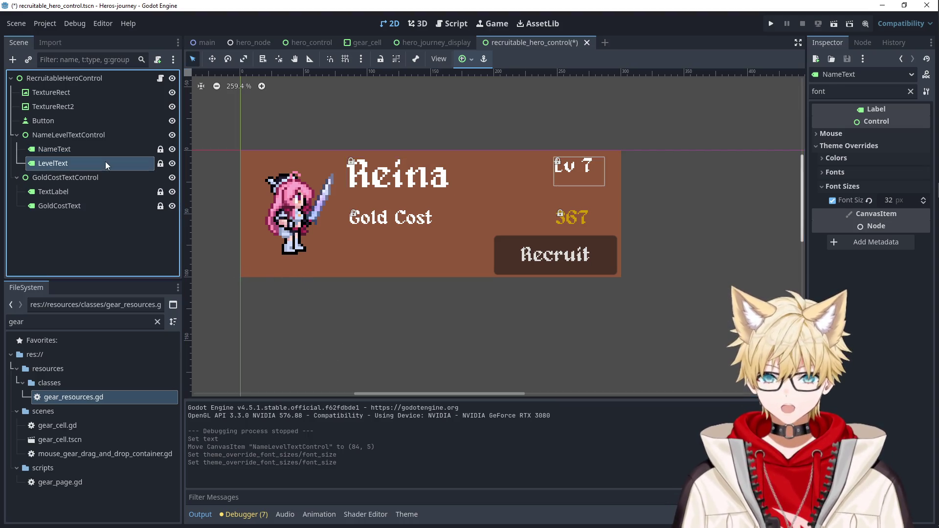
Make the NameLevelTextControl row taller to fit the enlarged name
click(96, 148)
click(89, 164)
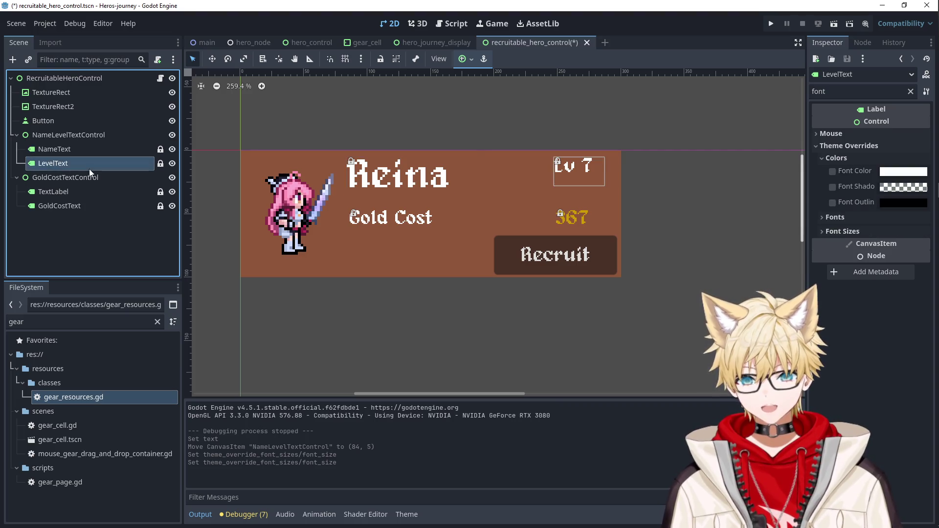
click(83, 136)
drag(475, 188, 475, 195)
Apply the Right Wide anchor preset to the LevelText label
click(106, 149)
click(108, 173)
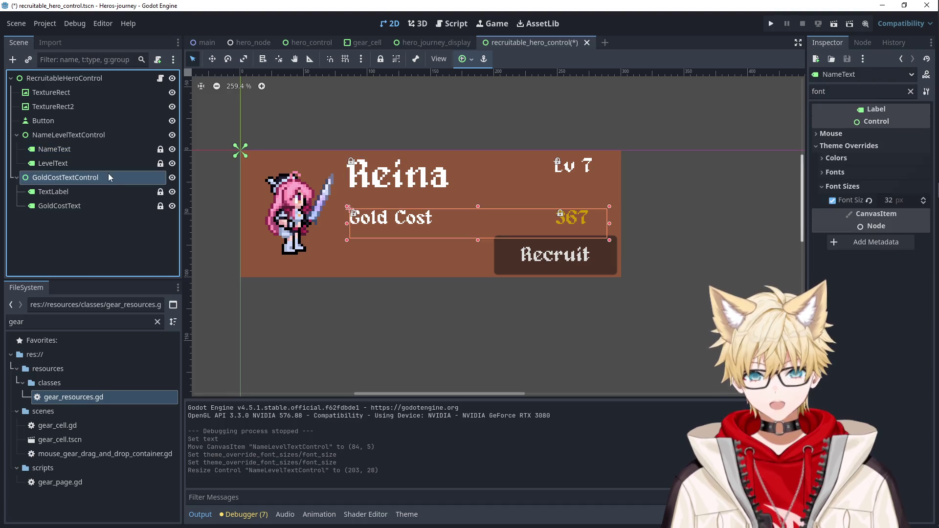
click(105, 161)
click(463, 59)
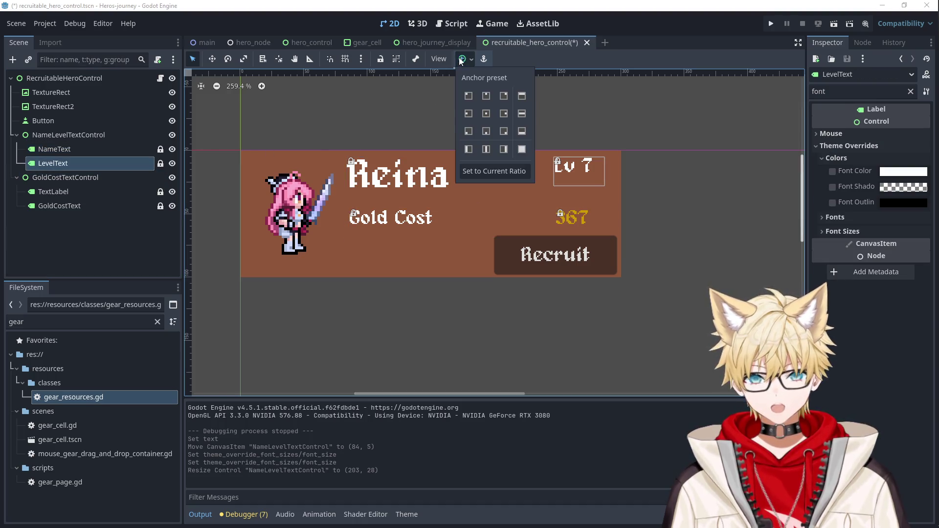
click(504, 114)
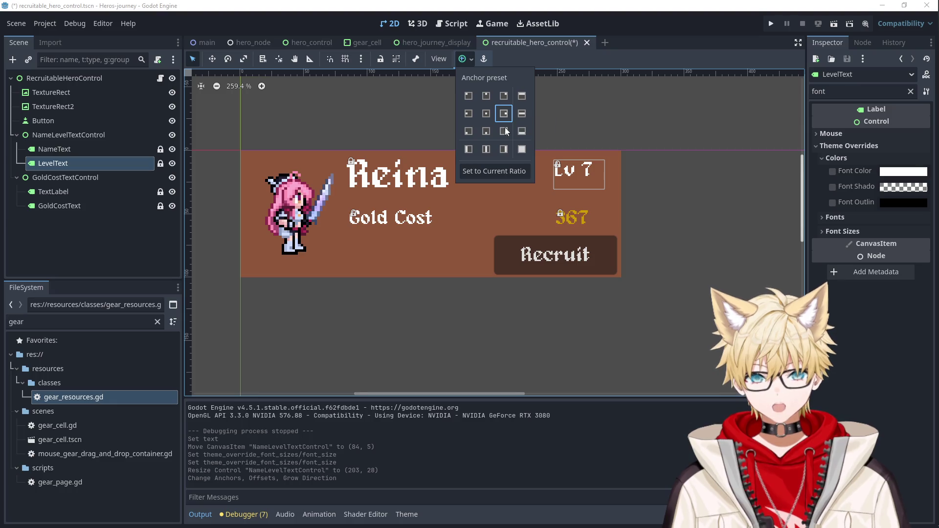
click(503, 153)
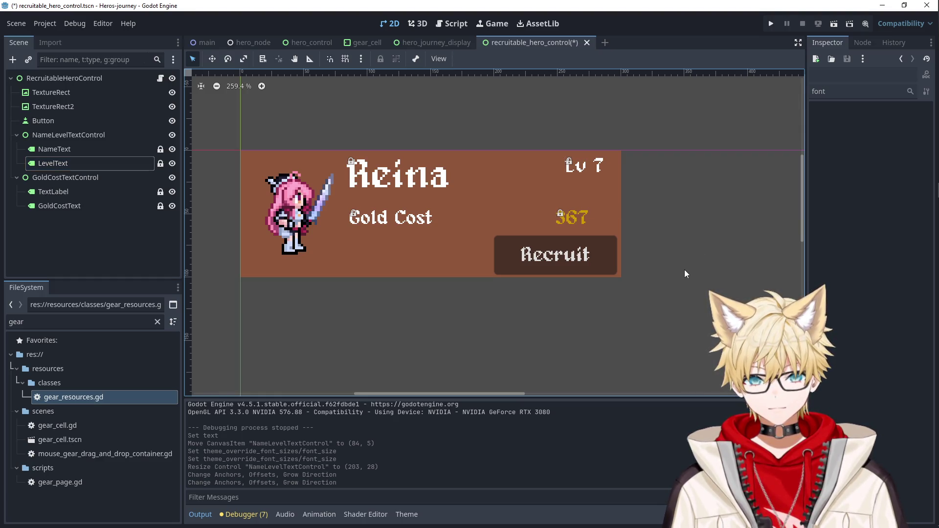
Set LevelText's Vertical Alignment to Center
click(584, 167)
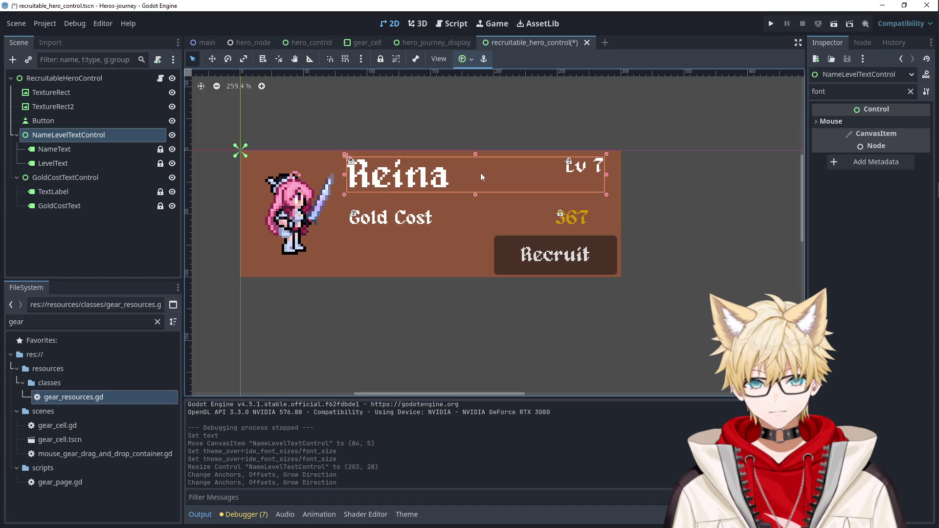
click(515, 186)
click(832, 91)
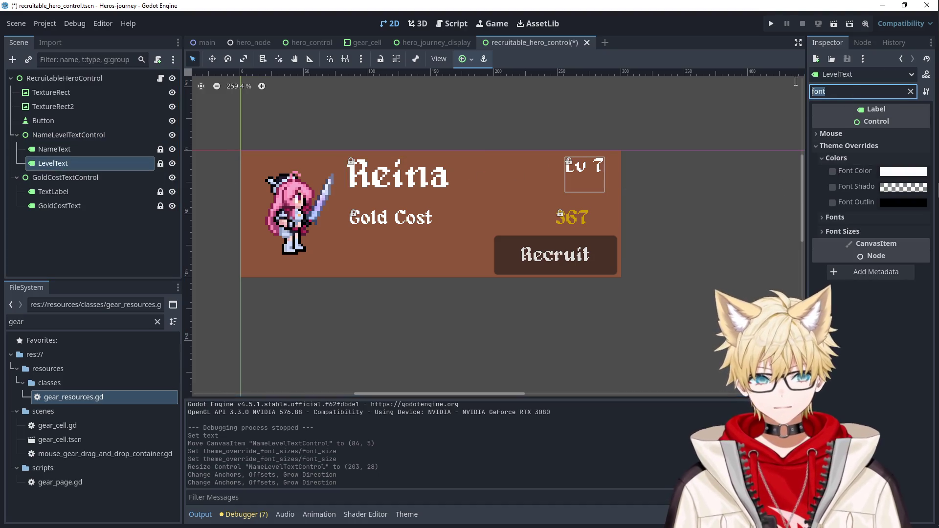
text(ver)
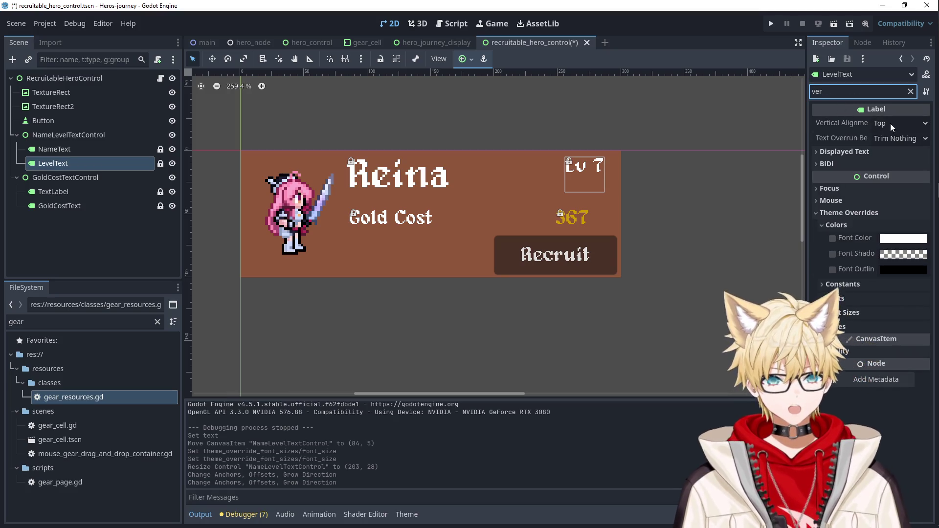
click(891, 123)
click(883, 152)
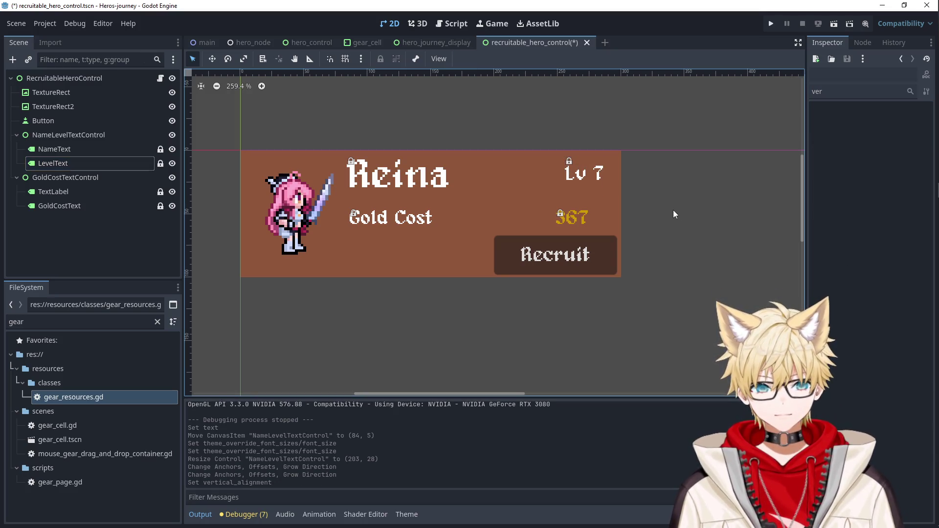
click(455, 224)
Move the Gold Cost row up beneath the hero name
drag(455, 222, 454, 204)
click(681, 204)
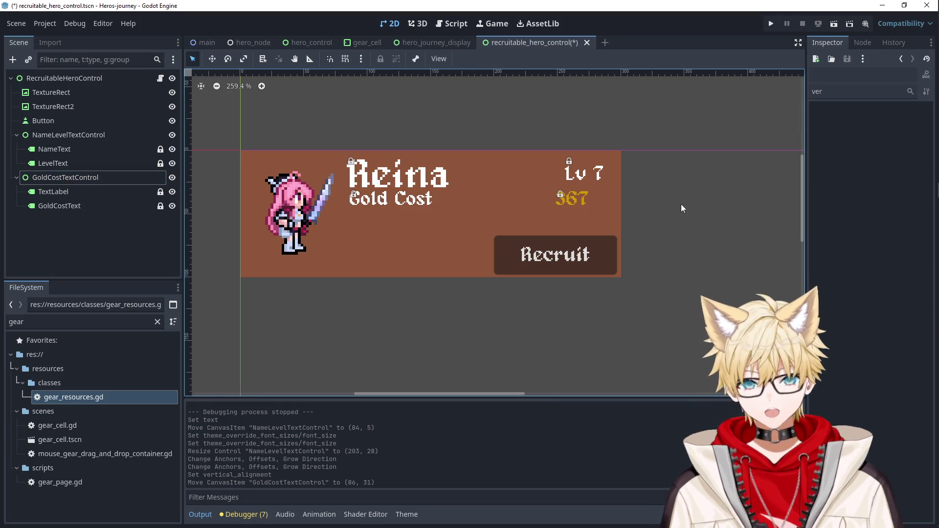
click(451, 203)
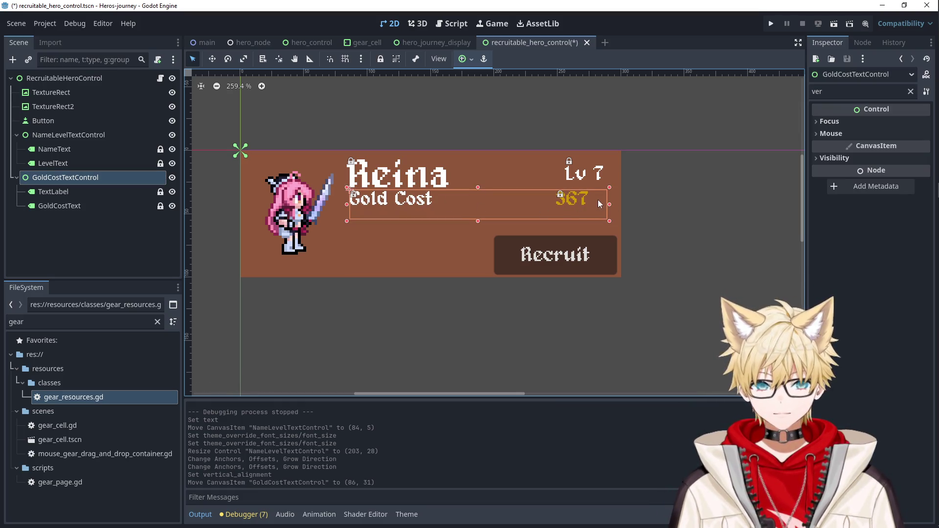
click(94, 204)
click(577, 211)
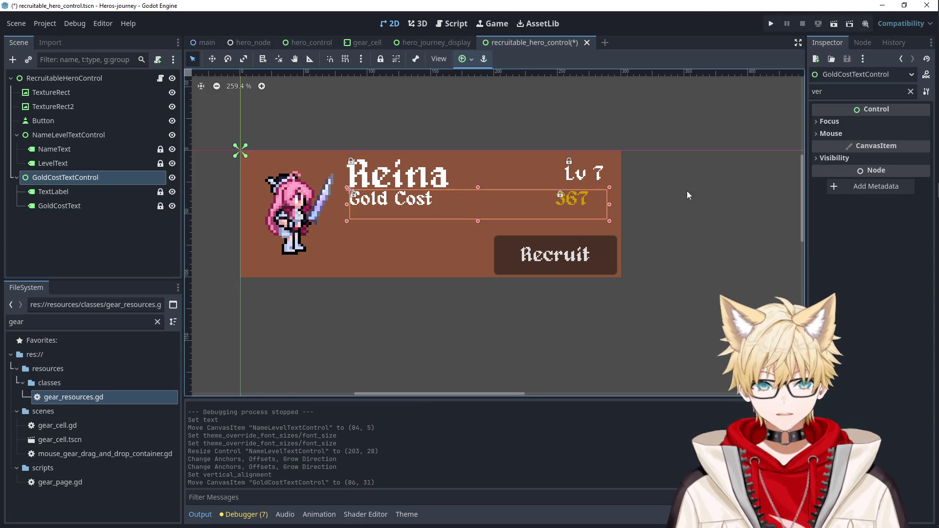
Set the 367 gold cost label's Horizontal Alignment to Right
drag(824, 92, 808, 89)
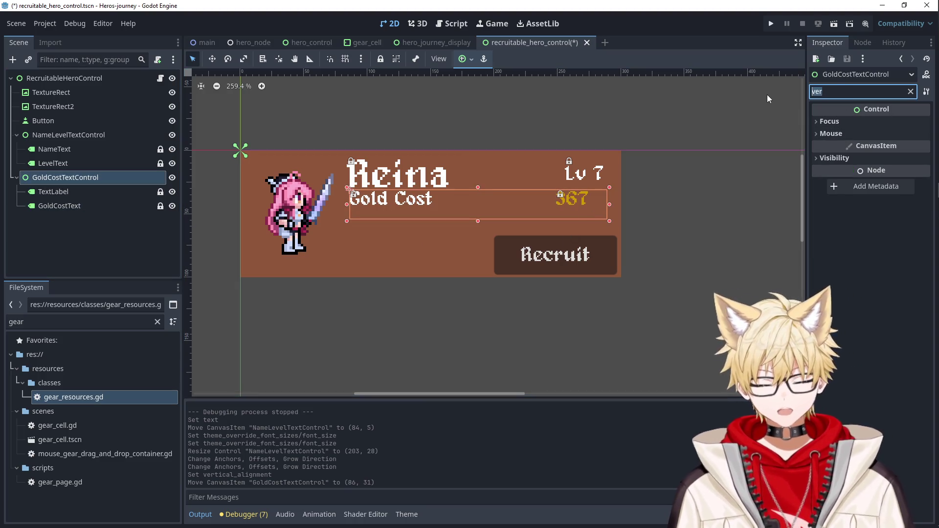
text(hor)
click(832, 170)
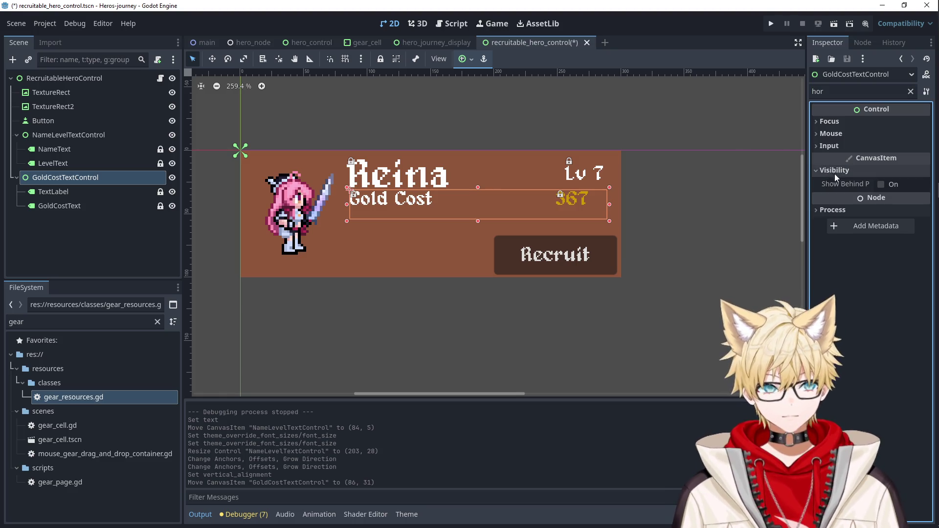
click(832, 122)
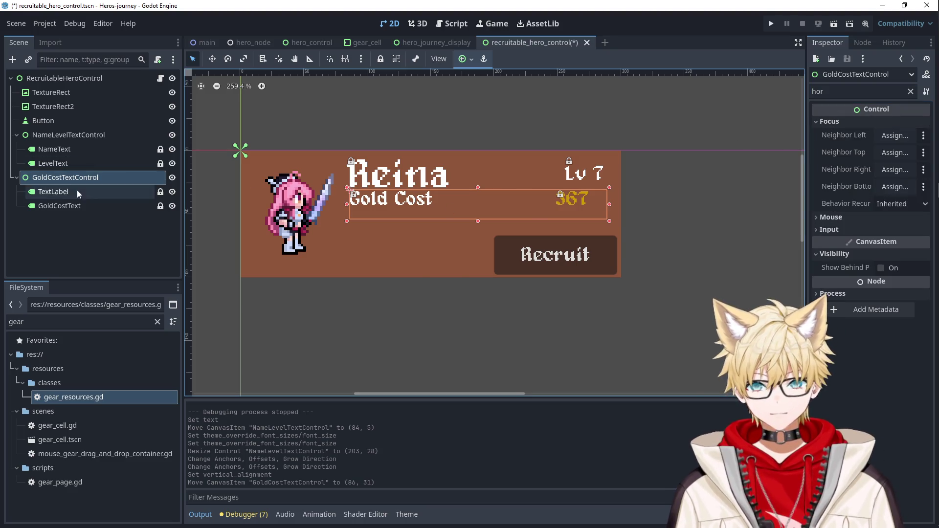
click(64, 206)
double_click(854, 93)
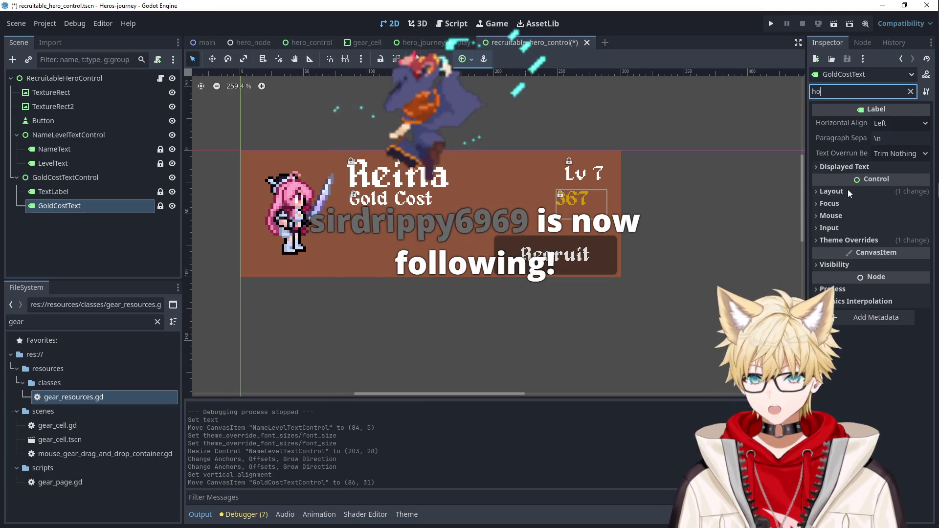
text(hori)
click(901, 124)
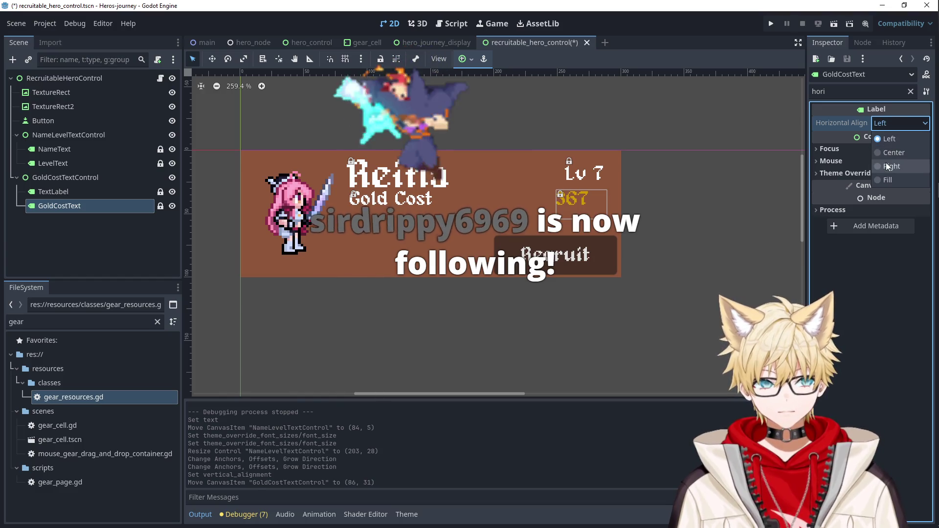
click(891, 166)
Nudge the Gold Cost row slightly lower, then select the card's root node
click(664, 246)
click(457, 199)
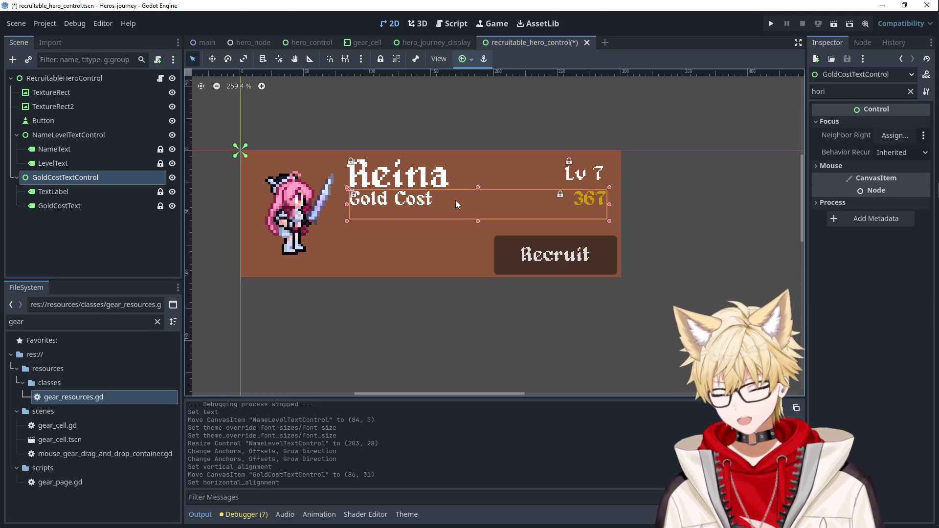
drag(456, 201, 456, 205)
click(701, 207)
click(589, 259)
click(685, 251)
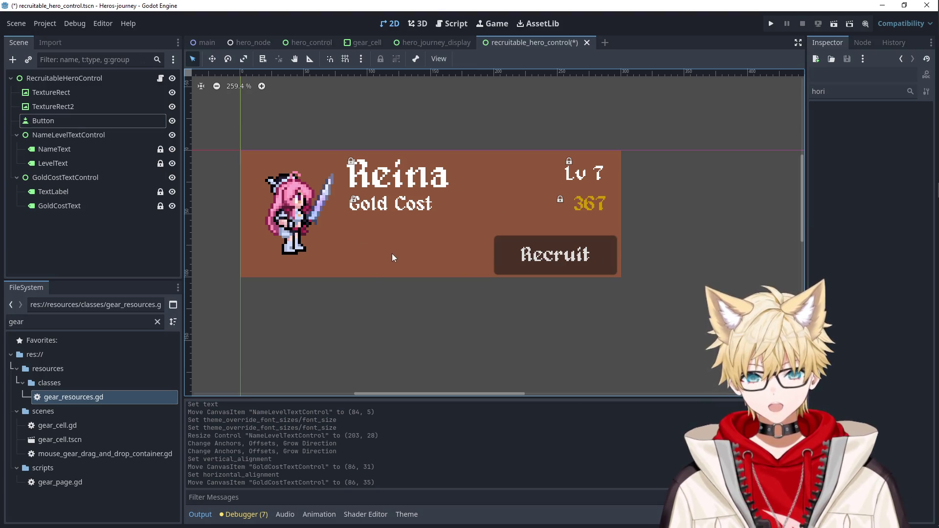
click(119, 216)
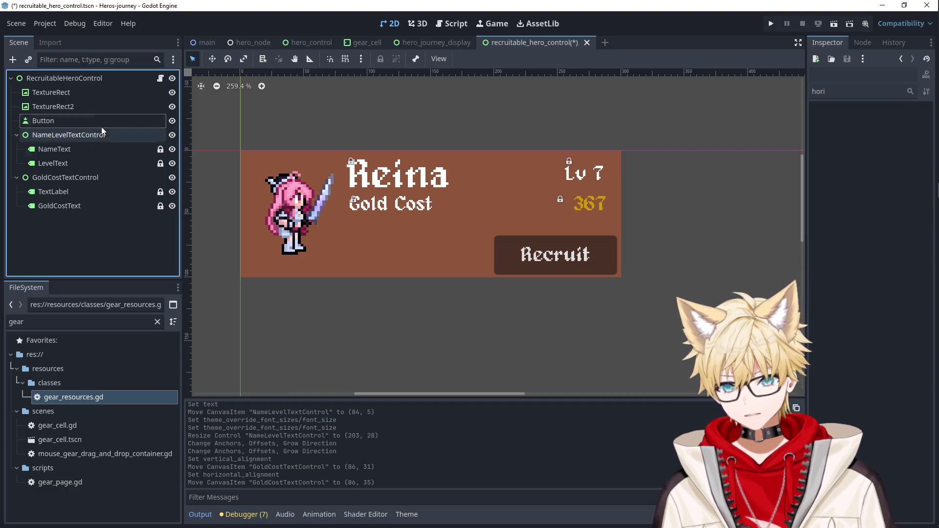
right_click(93, 82)
Add a Label reading 'Leaves in' below the Gold Cost row
key(Escape)
key(ctrl+a)
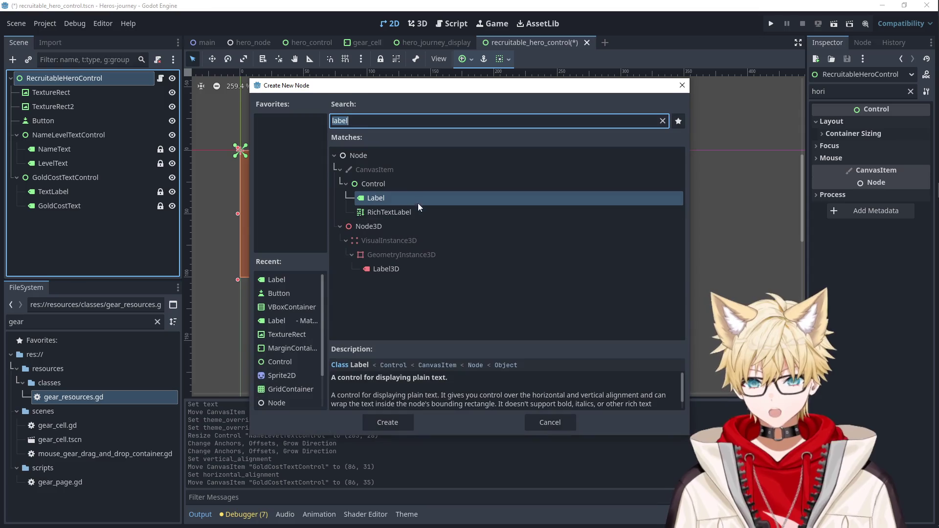
click(386, 421)
mouse_move(255, 162)
mouse_down()
mouse_move(343, 186)
mouse_move(364, 232)
mouse_up()
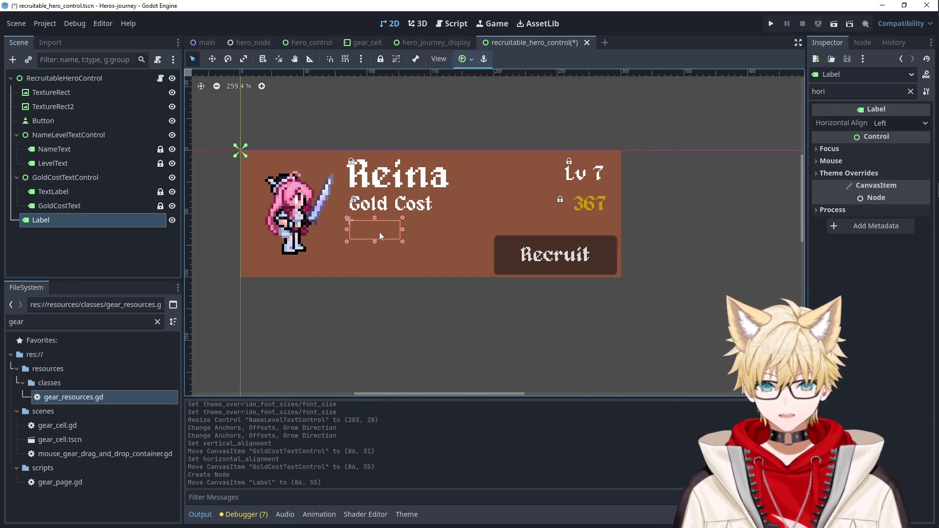
click(911, 92)
click(875, 137)
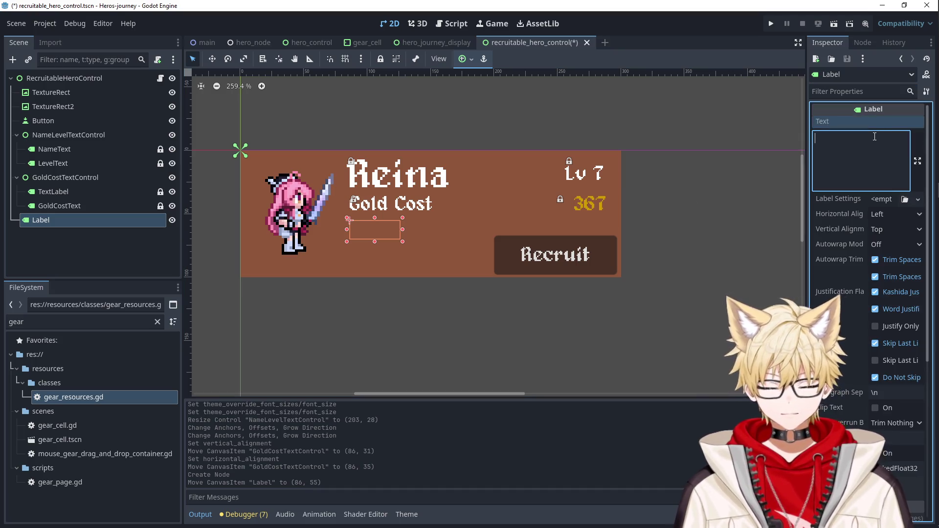
text(Leaves in)
Add a ProgressBar child node to RecruitableHeroControl
click(522, 360)
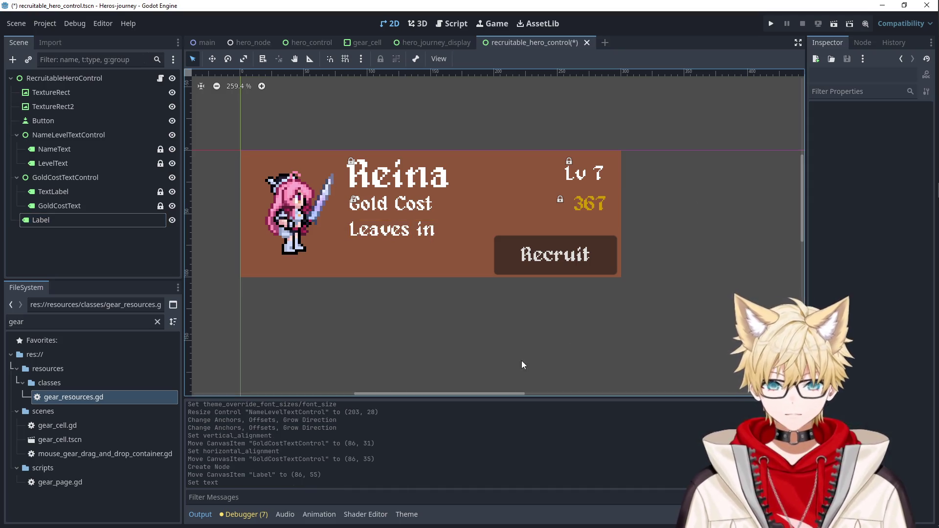
click(376, 250)
click(62, 83)
right_click(62, 86)
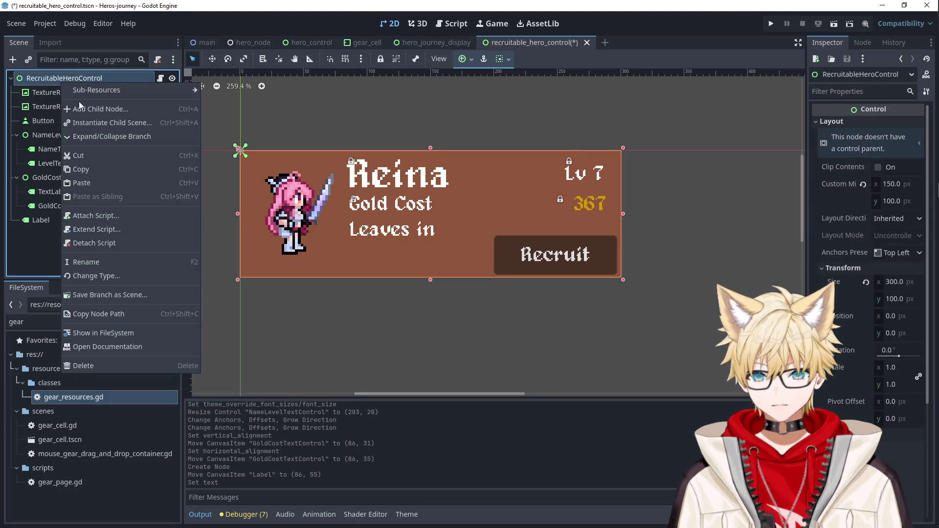
click(78, 107)
text(progres)
key(Return)
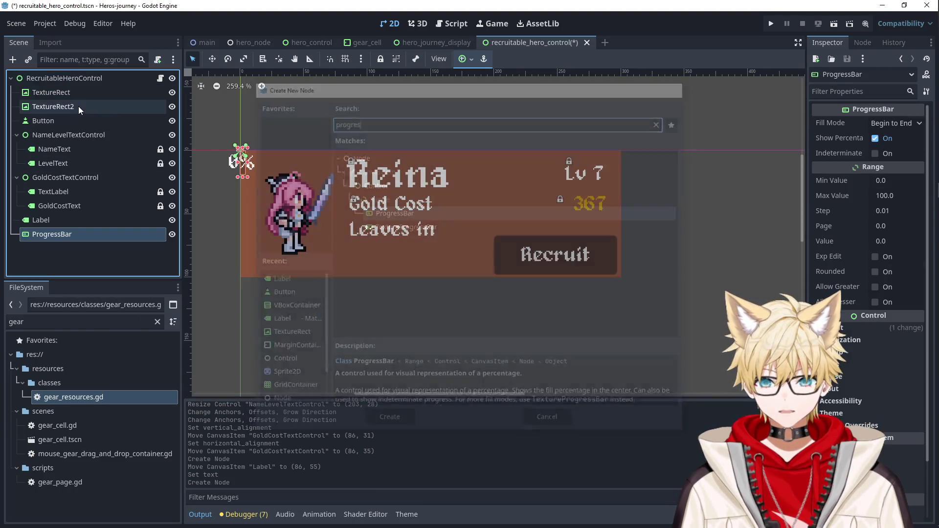
Place the progress bar below 'Leaves in' and turn off Show Percentage
mouse_move(69, 235)
mouse_down()
mouse_move(54, 98)
mouse_move(57, 237)
mouse_up()
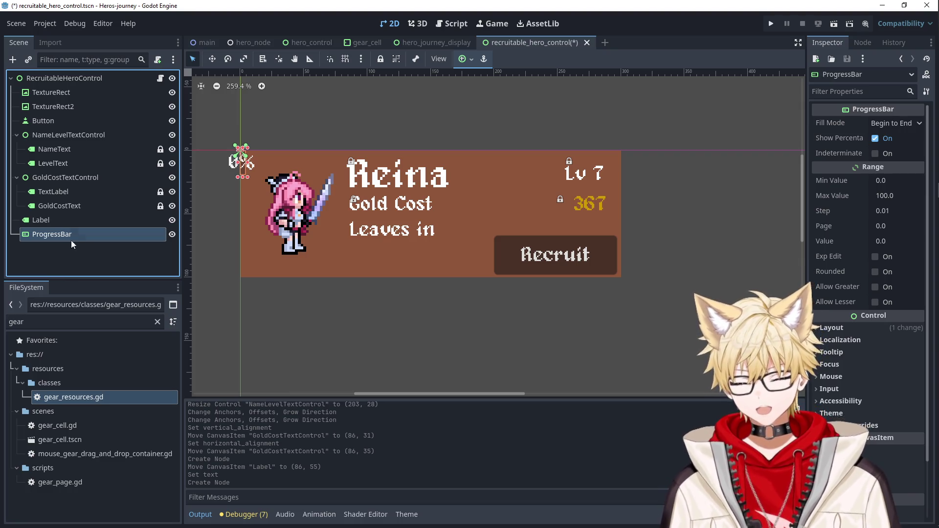
click(251, 169)
mouse_move(250, 170)
mouse_down()
mouse_move(353, 260)
mouse_move(488, 256)
mouse_up()
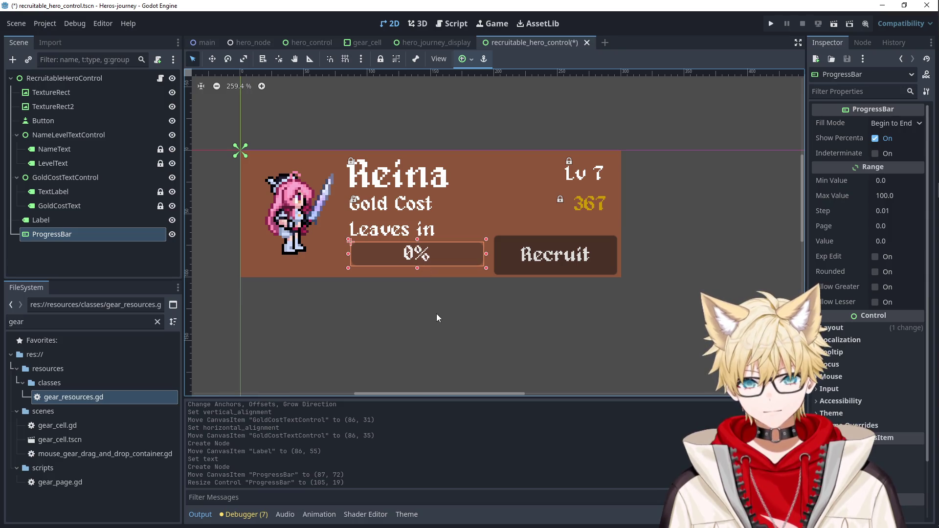
click(878, 139)
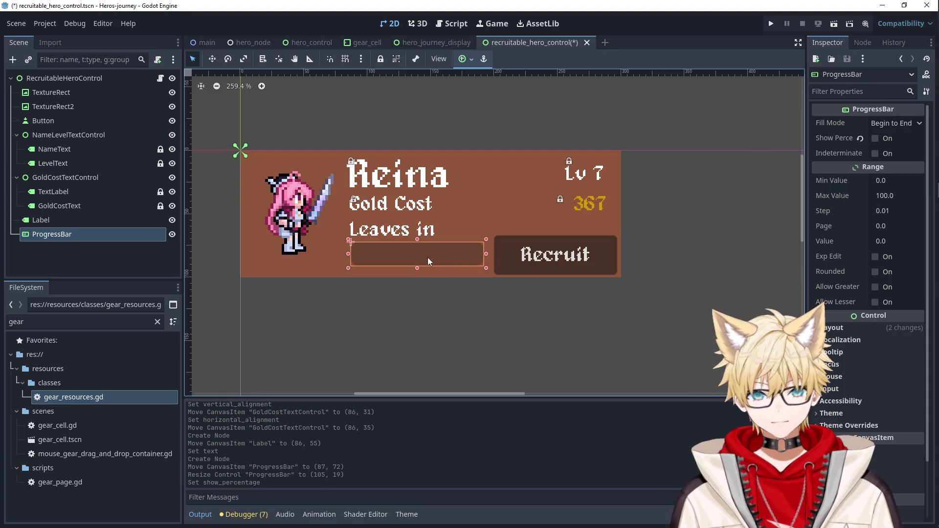
Toggle Show Percentage on and back off, leaving the ProgressBar's percentage hidden
click(872, 139)
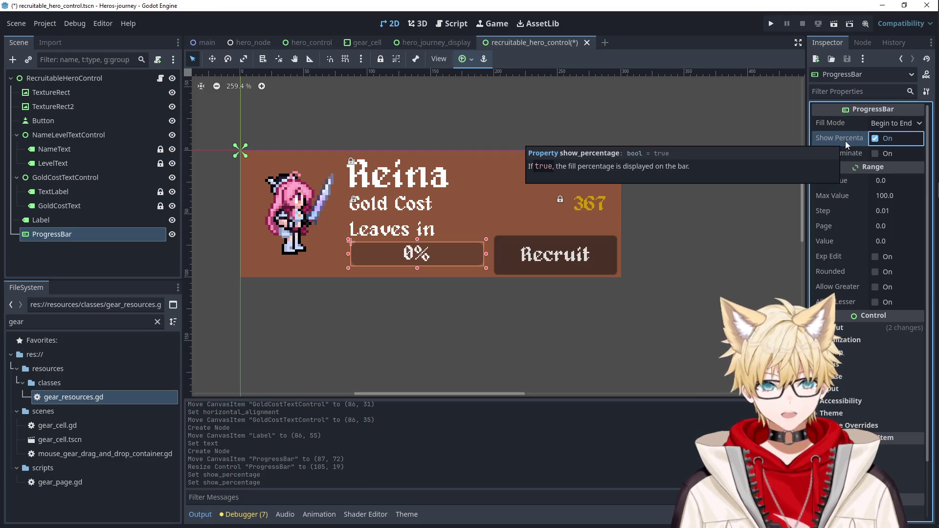
click(874, 138)
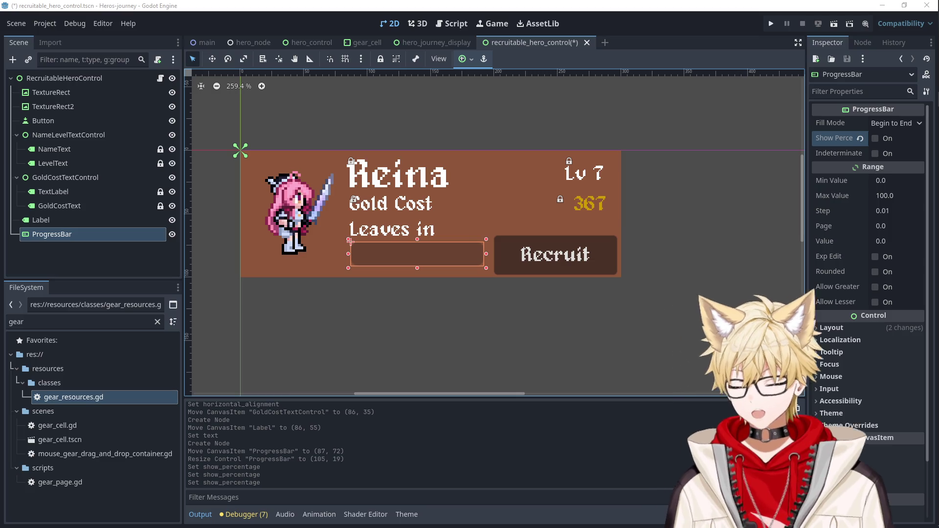
right_click(83, 234)
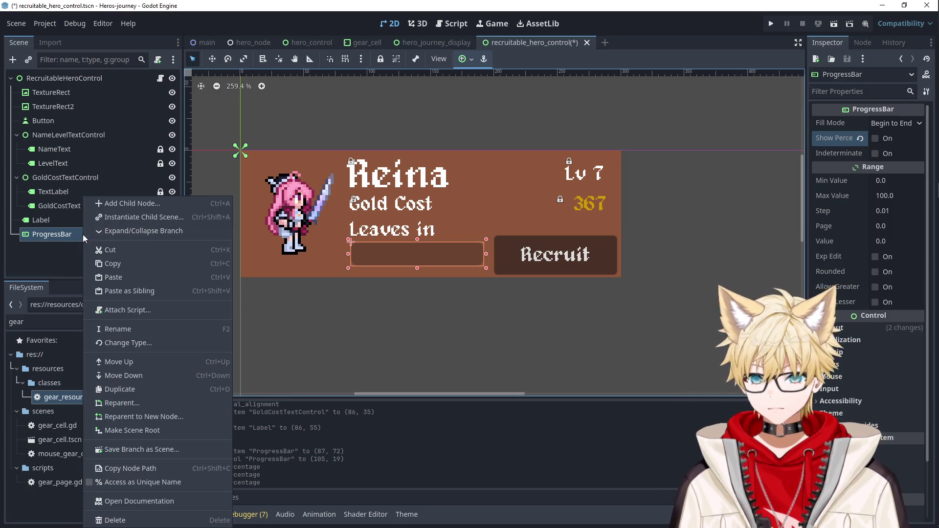
Add a Label child under ProgressBar with Full Rect anchors
click(129, 208)
text(lav)
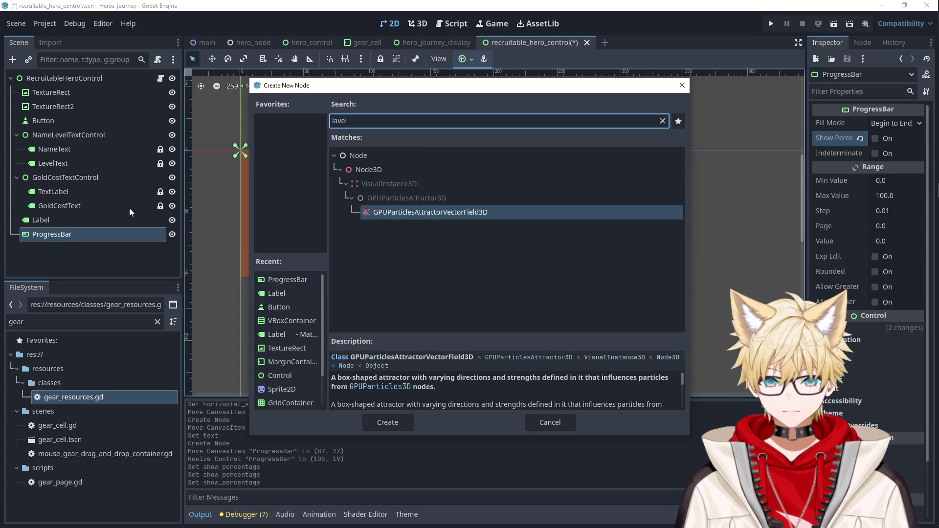
key(BackSpace)
text(bel)
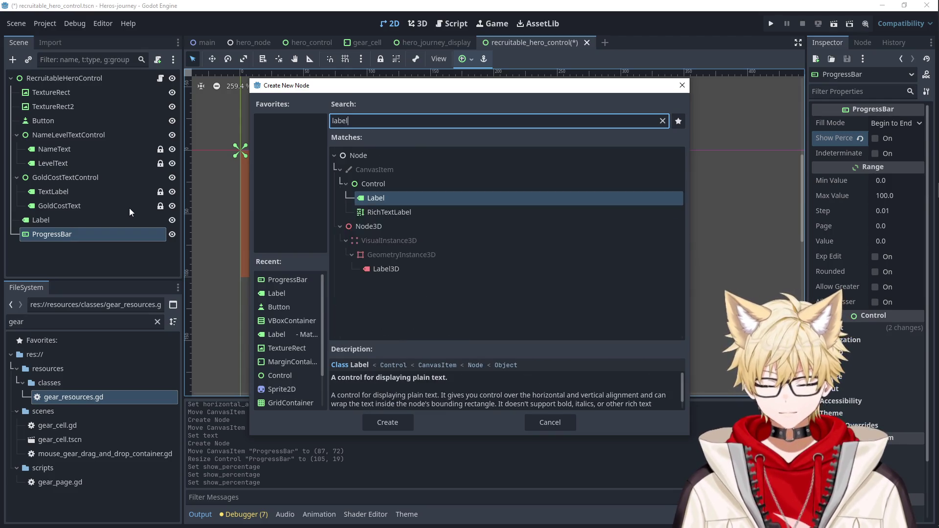
key(Return)
click(465, 59)
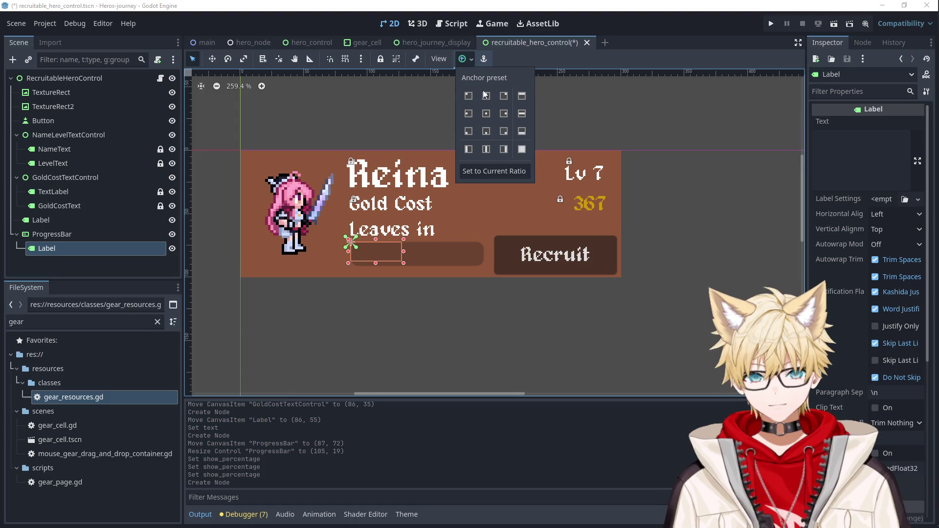
click(520, 150)
Rename the label SecondsRemaining, set text '17 seconds', and centre it both ways
click(73, 234)
click(77, 250)
click(78, 249)
text(SecondsRem)
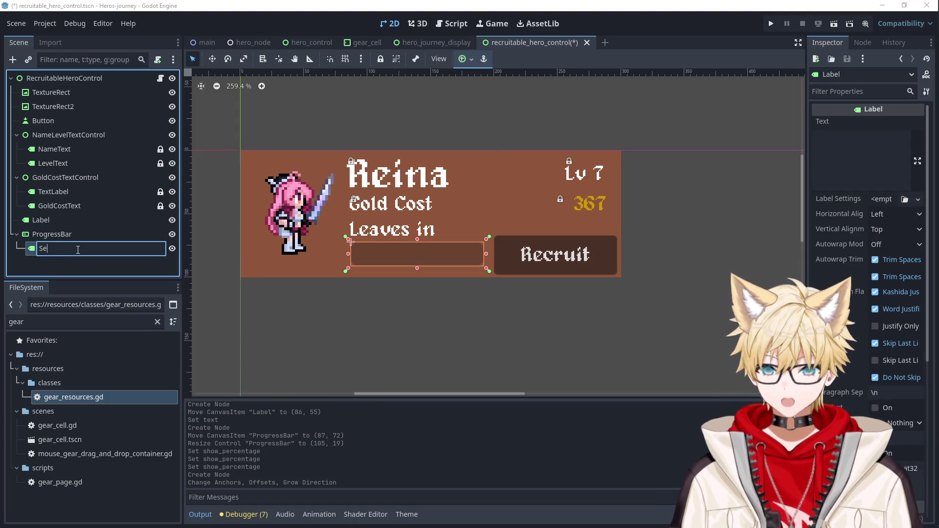
text(aining)
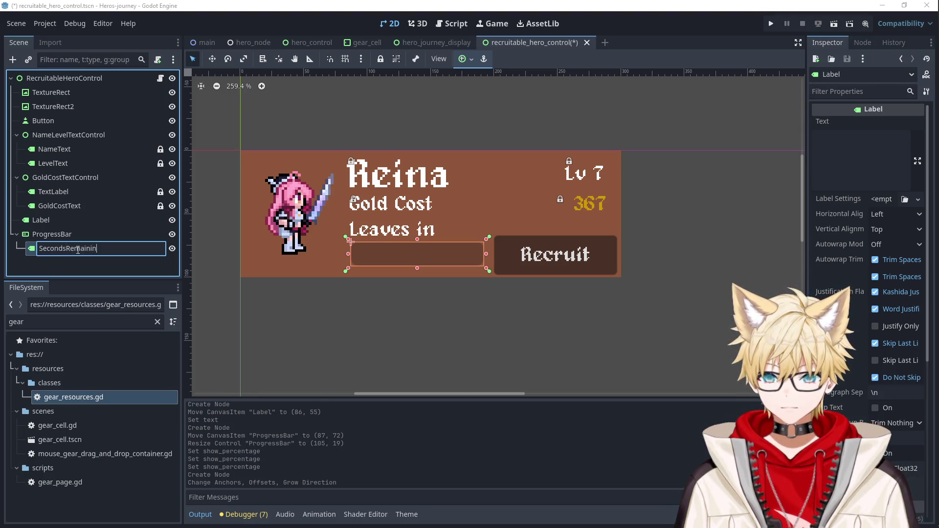
key(Return)
click(881, 159)
text(17 seconds)
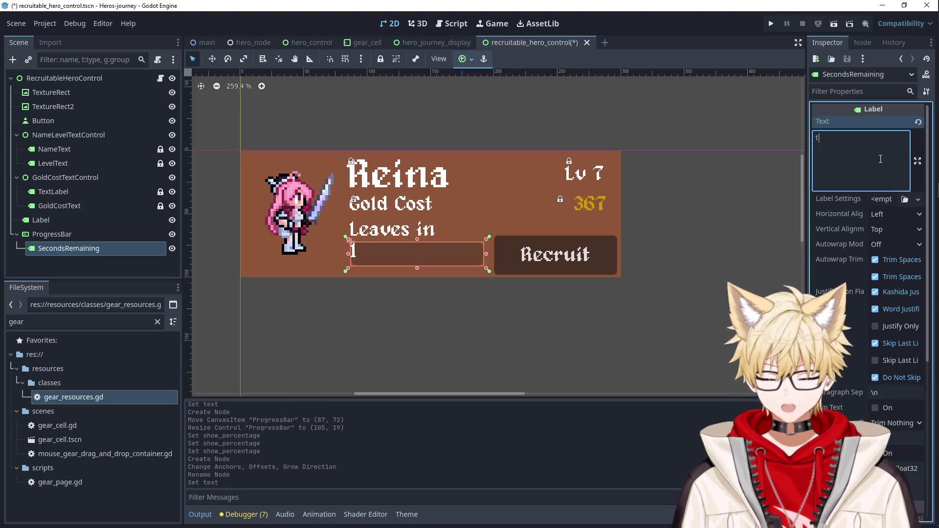
click(884, 215)
click(883, 242)
click(884, 230)
click(884, 258)
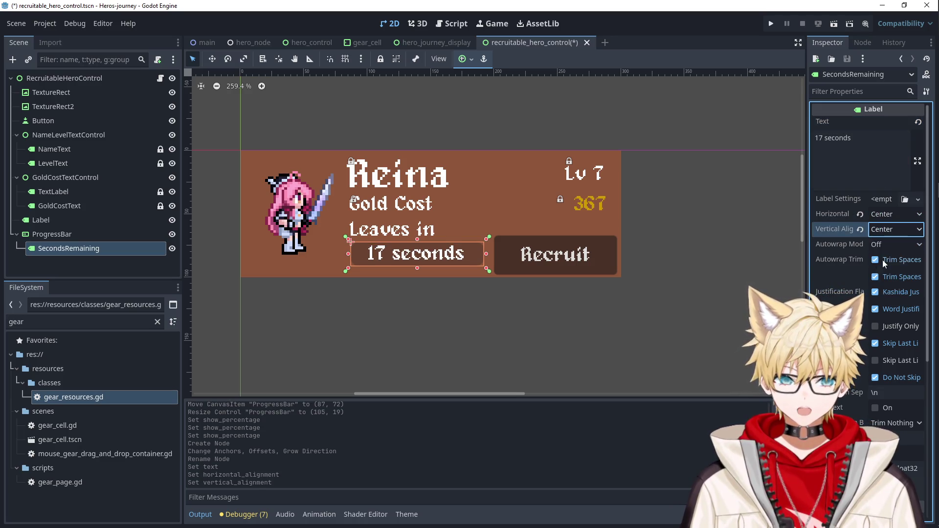
Set the ProgressBar's Value to 50 so it shows half full
click(659, 302)
click(425, 259)
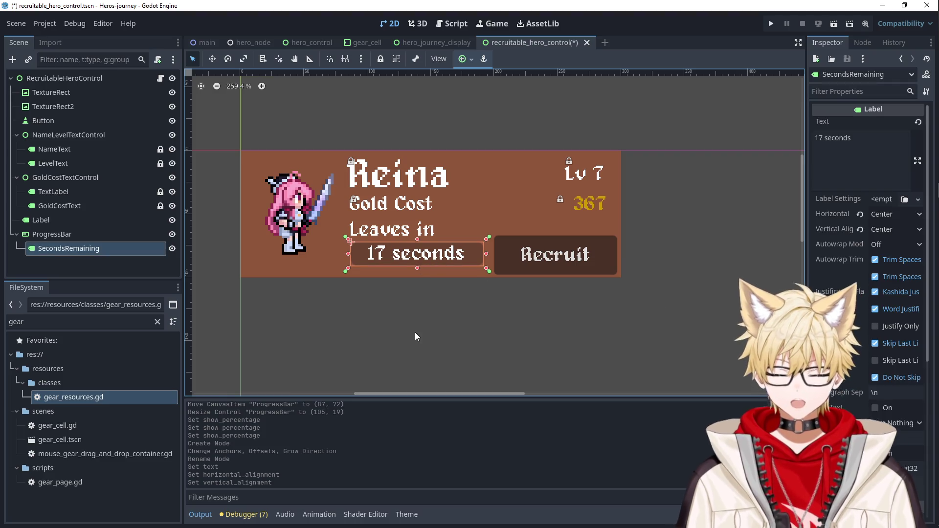
click(77, 233)
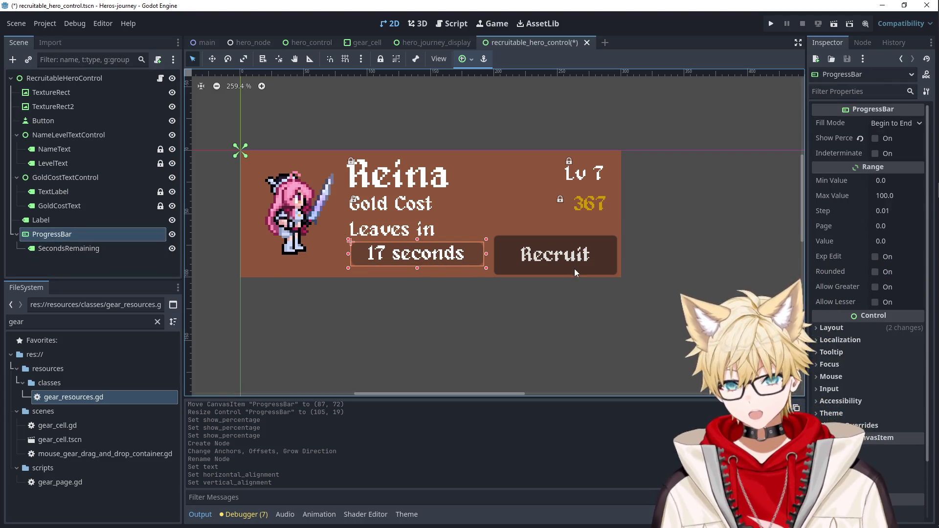
click(888, 240)
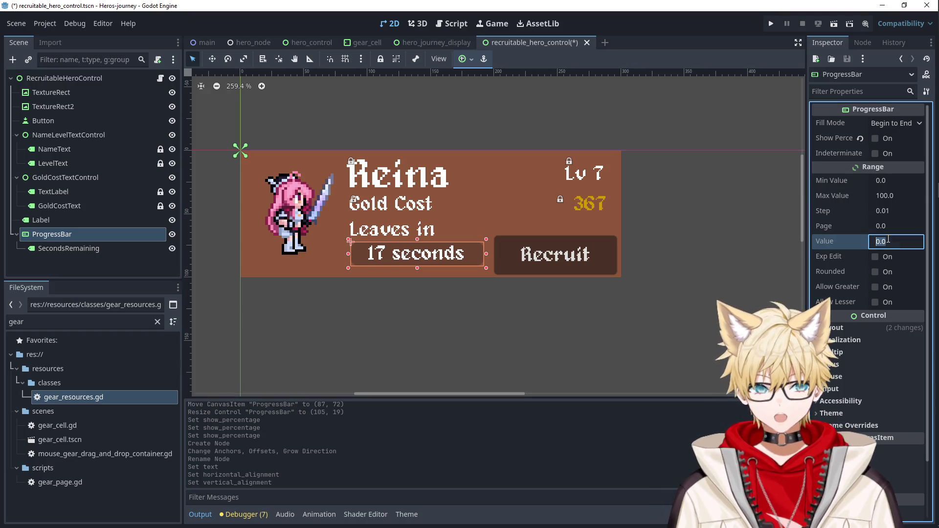
text(5)
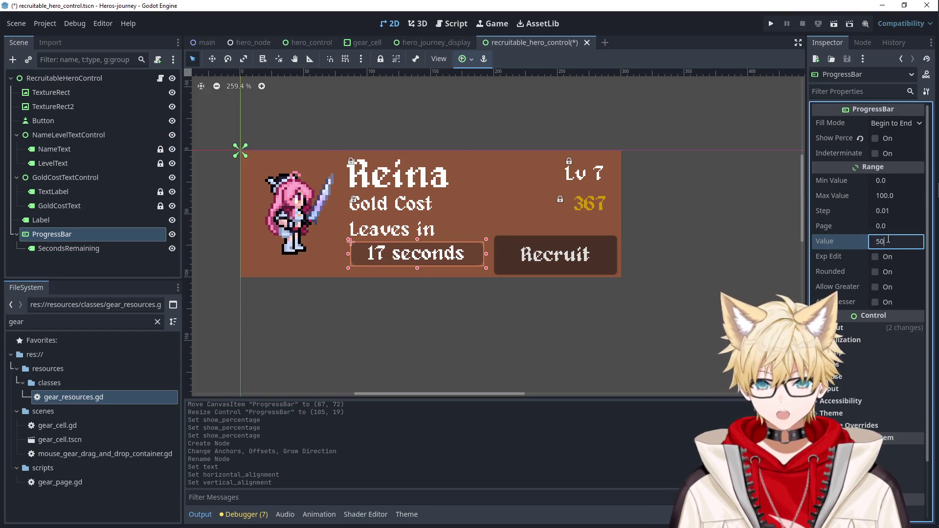
text(0)
key(Return)
click(493, 292)
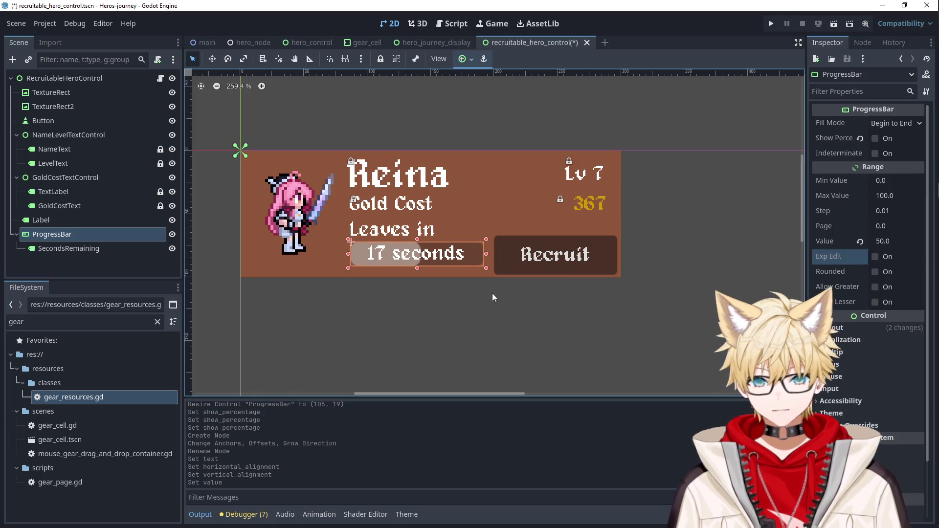
Delete the SecondsRemaining label from the scene tree
click(412, 263)
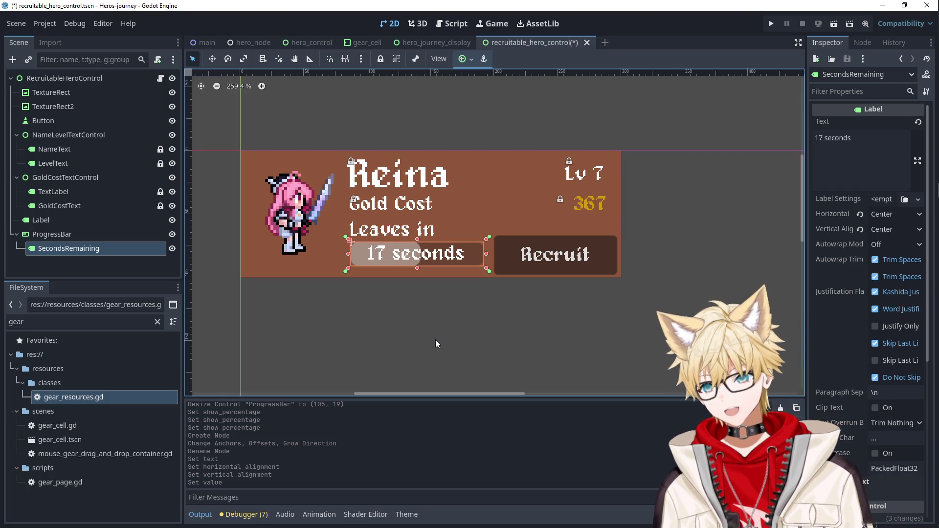
click(93, 251)
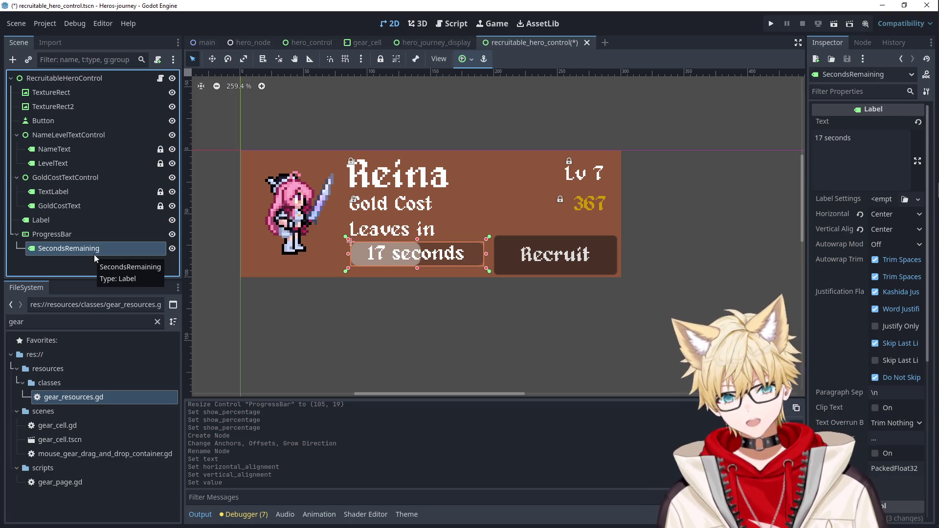
key(Delete)
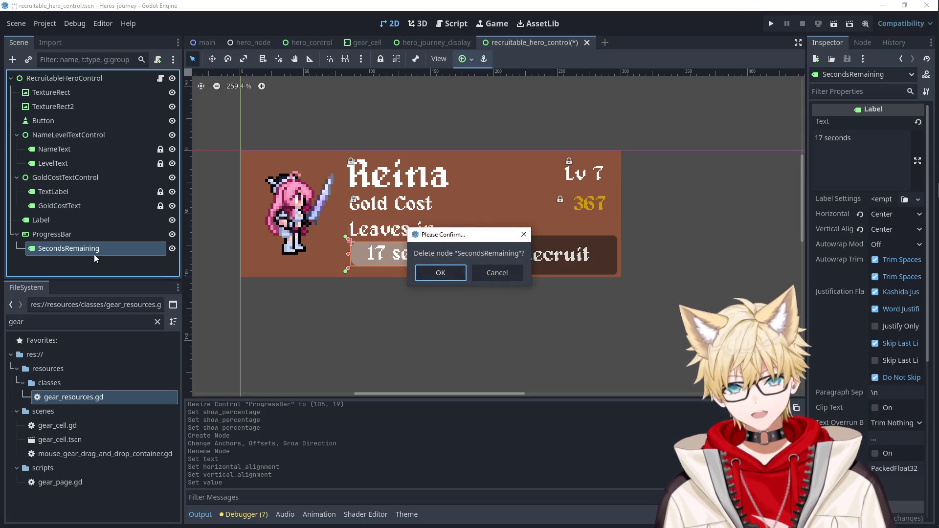
Confirm the label deletion and shorten the Recruit button from its top
key(Return)
click(417, 257)
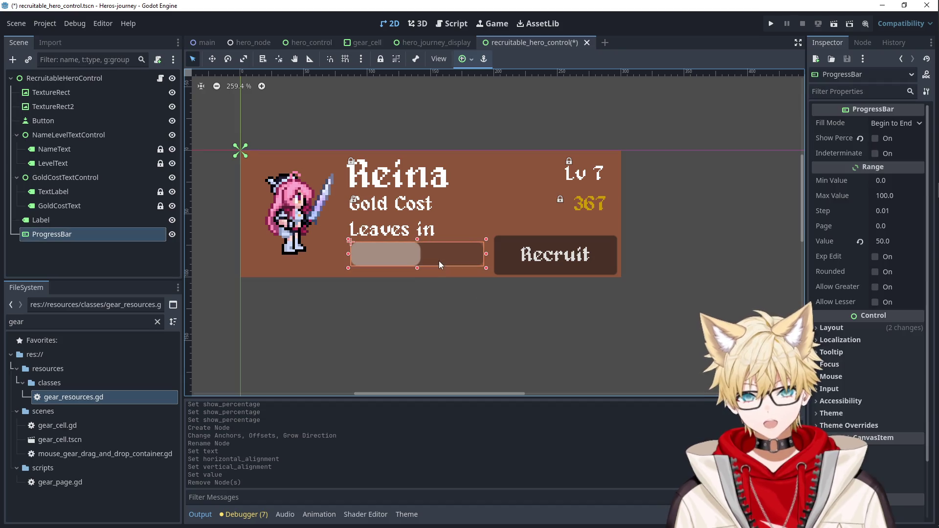
click(518, 286)
click(539, 245)
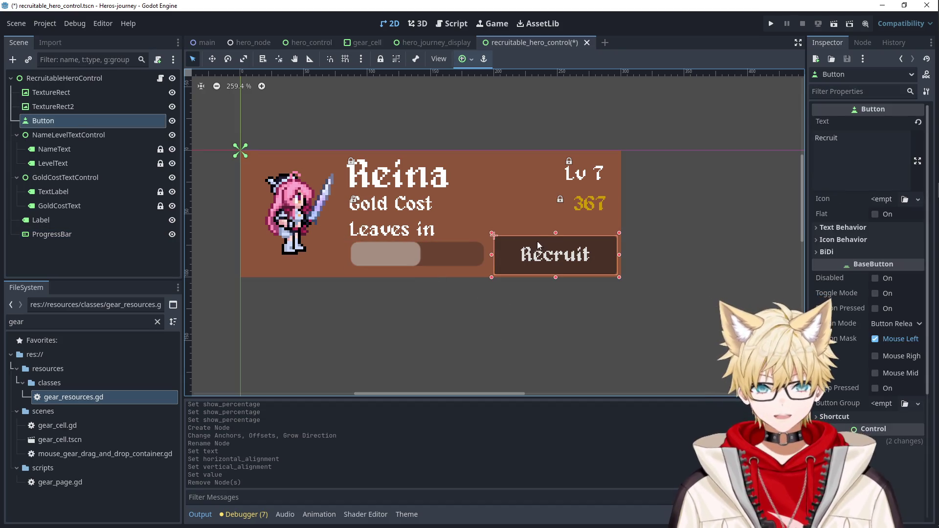
drag(556, 234, 560, 254)
Nudge the progress bar down-left, lower 'Leaves in' slightly, and narrow the bar's left edge
drag(446, 248, 435, 255)
click(397, 230)
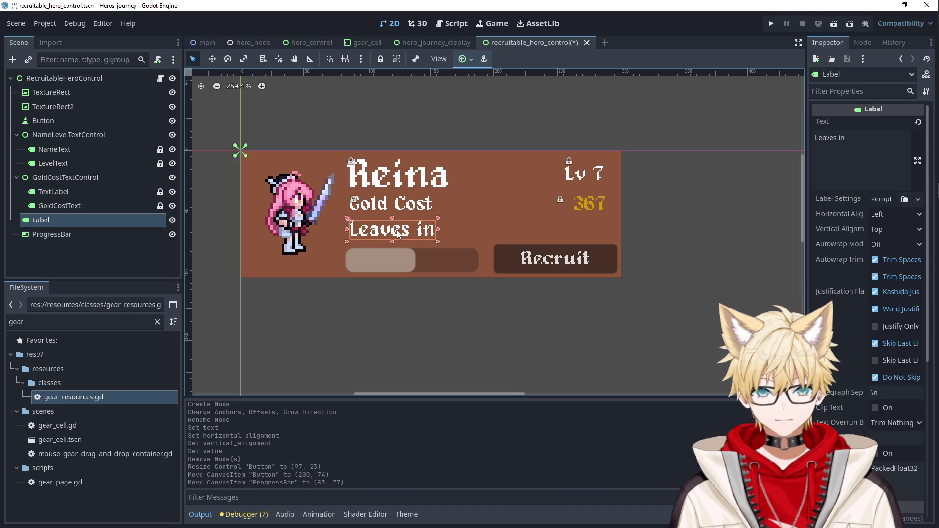
drag(386, 233, 386, 236)
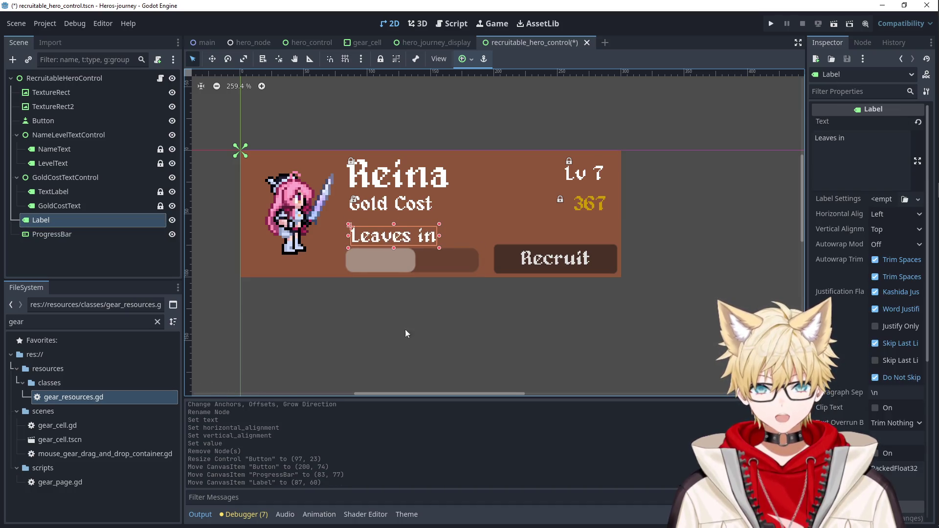
click(379, 266)
drag(345, 264, 352, 264)
click(448, 331)
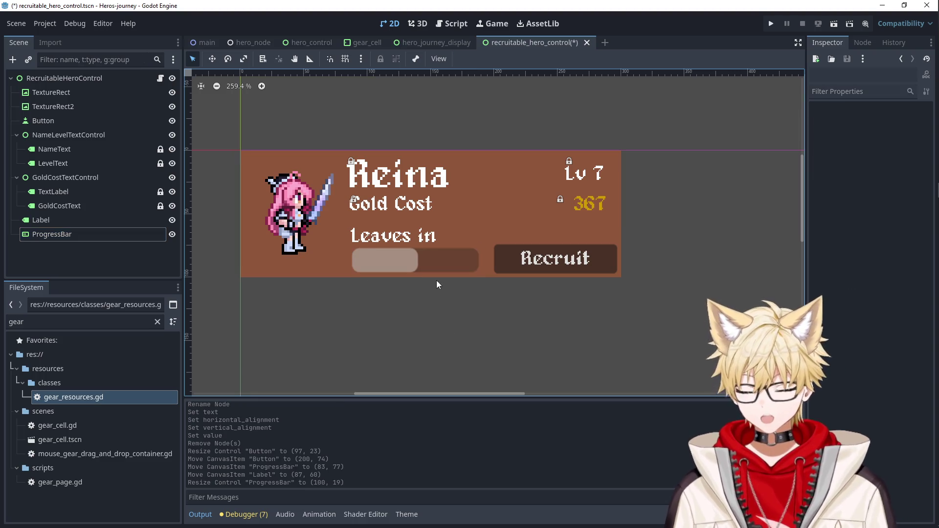
Stretch the progress bar wider to the right and fine-tune its left edge
click(460, 262)
drag(481, 259, 491, 258)
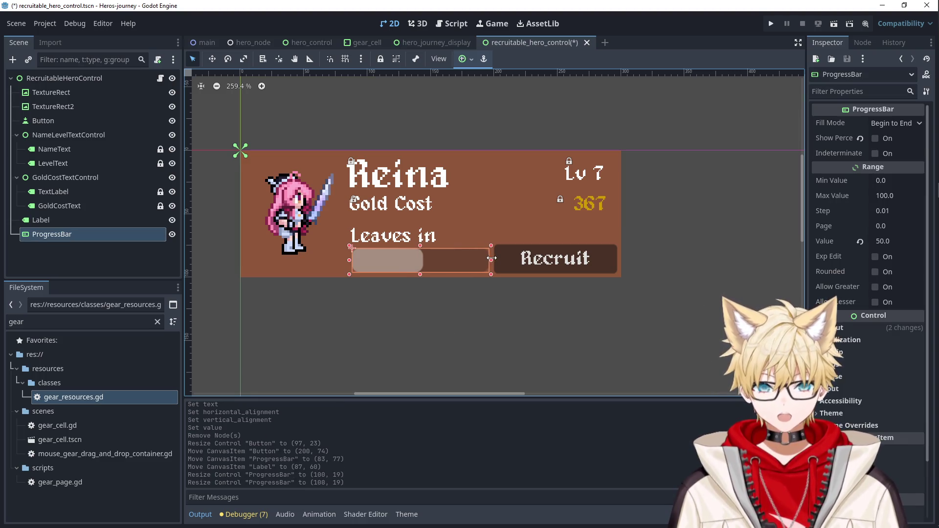
click(544, 366)
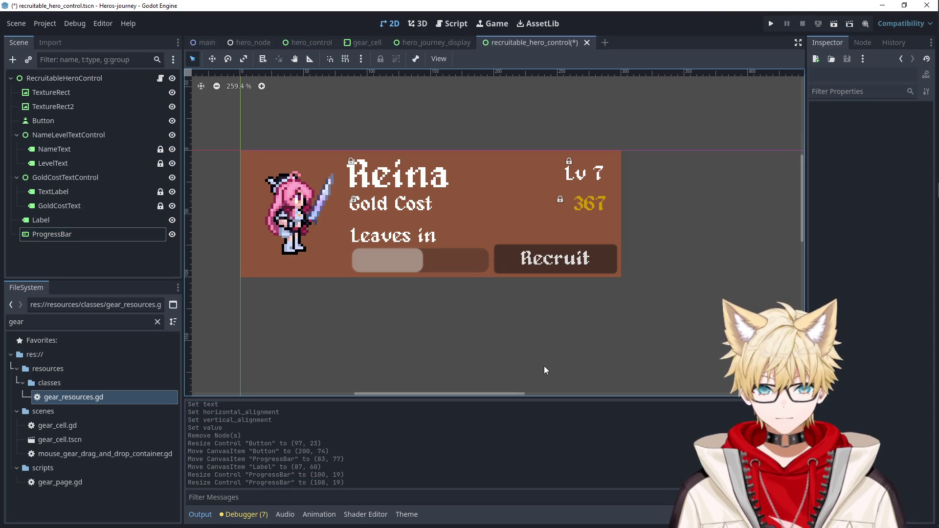
click(391, 259)
drag(349, 260, 348, 261)
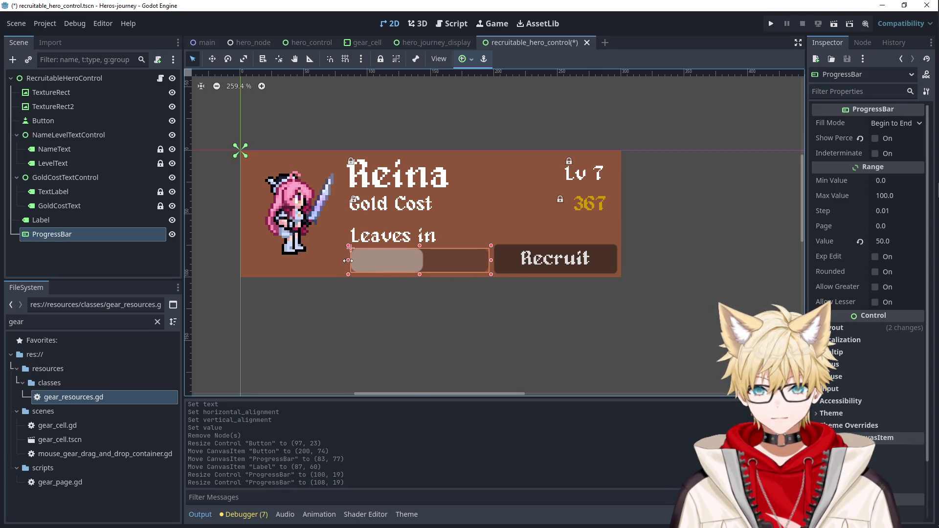
click(397, 341)
Revert the progress bar's Value to 0 so it shows empty
click(426, 260)
click(455, 333)
click(442, 262)
click(860, 242)
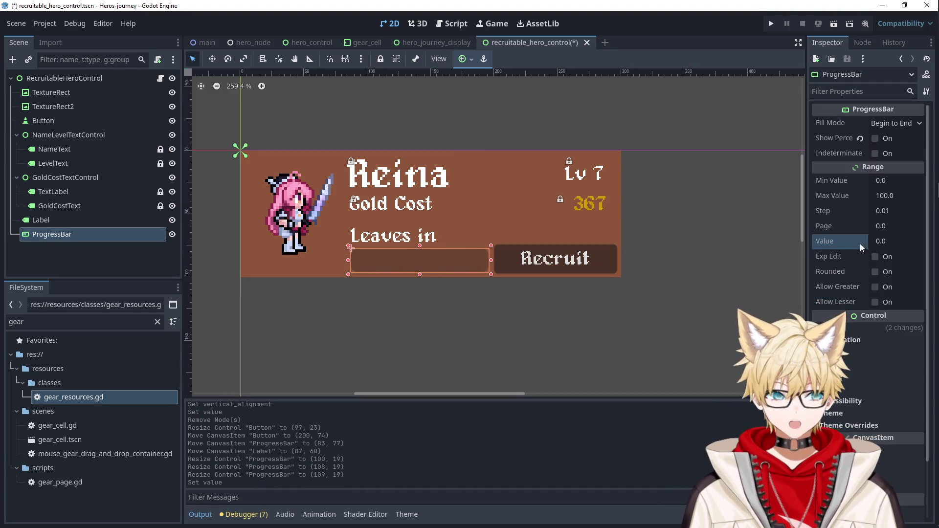
click(434, 279)
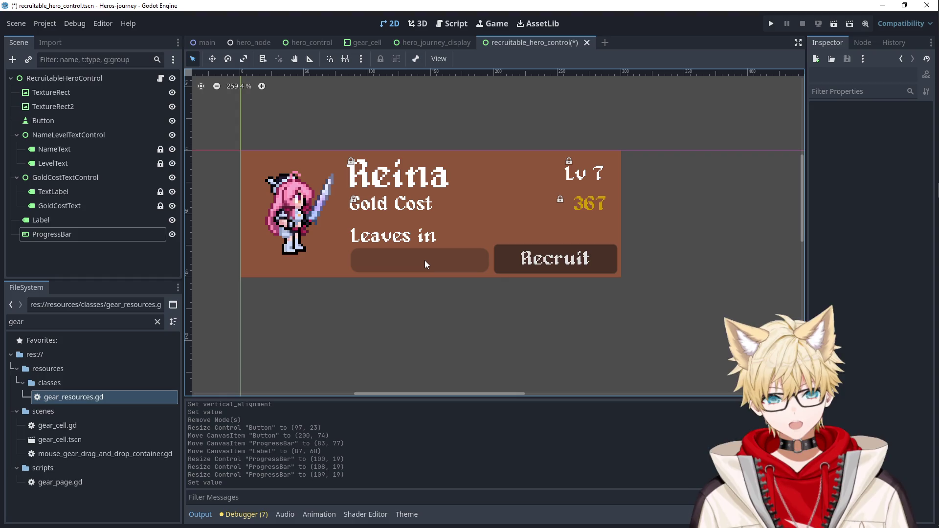
Widen the name and level row to the right
click(591, 174)
click(587, 203)
click(591, 178)
drag(606, 174, 611, 173)
Widen the gold cost row to match the name and level row
click(571, 208)
click(571, 189)
click(568, 203)
click(563, 188)
click(588, 206)
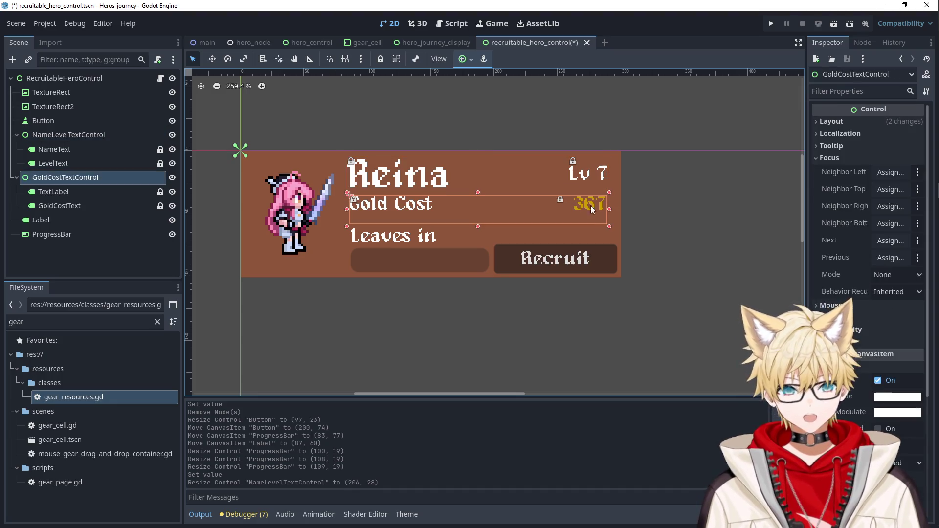
drag(611, 212, 612, 211)
click(667, 203)
click(596, 193)
click(688, 196)
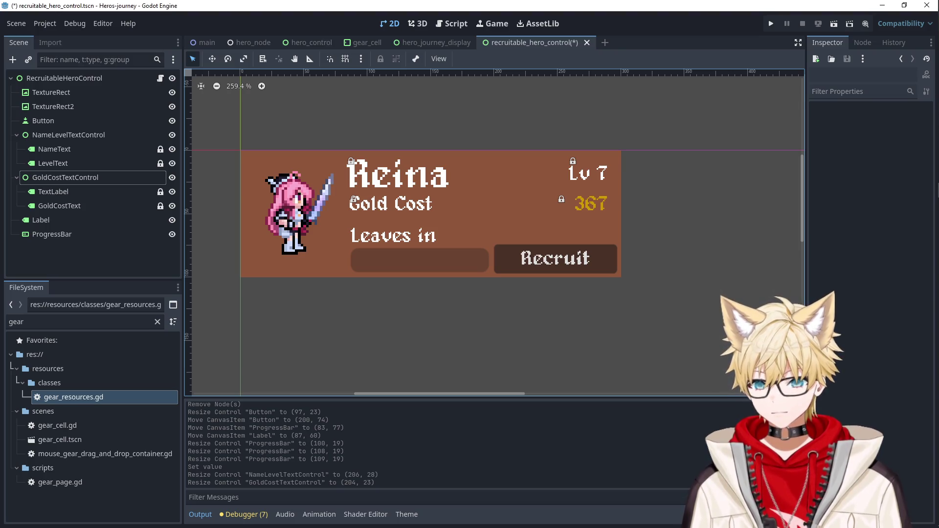
Select the progress bar and bring the project checklist notes to the front
click(431, 269)
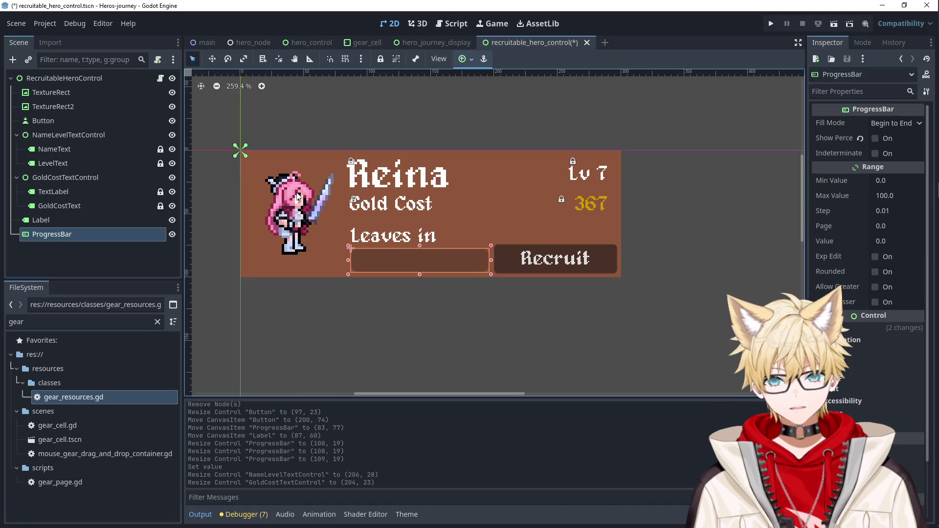
mouse_move(928, 155)
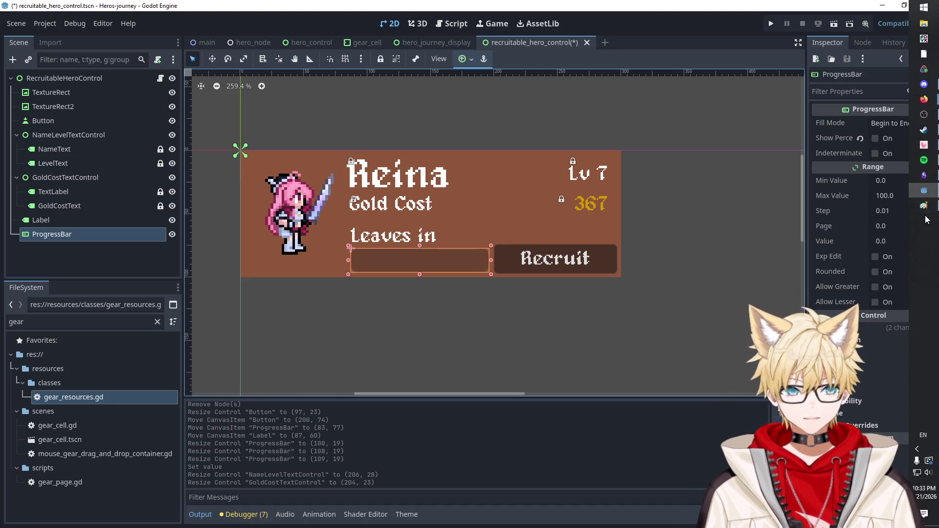
click(924, 175)
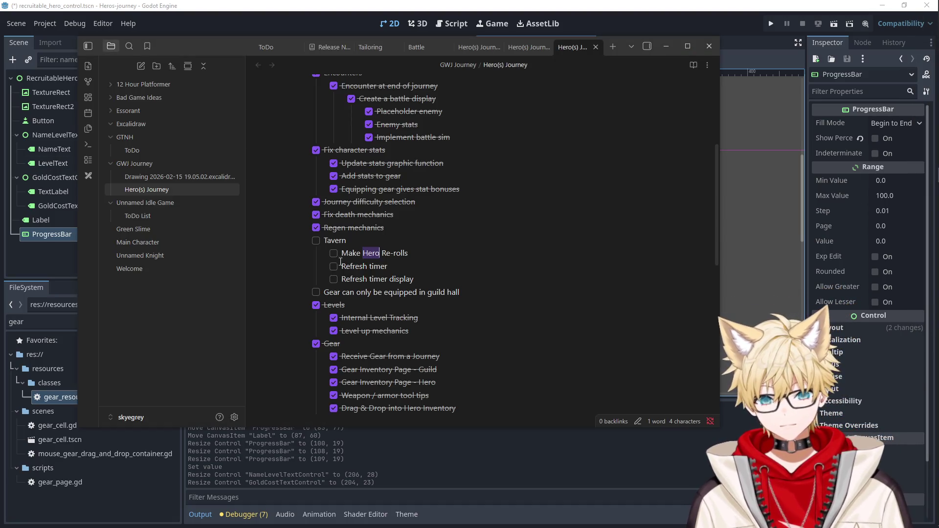
Replace the two Refresh timer tasks with a checked 'Progress bar' item
drag(415, 279, 261, 271)
key(BackSpace)
key(BackSpace)
key(Return)
text(Progress bar)
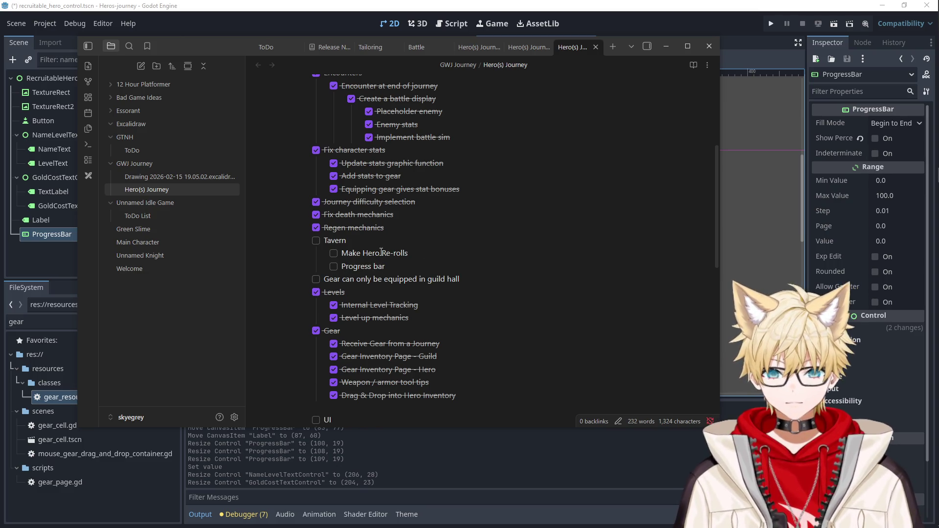
key(ctrl+Return)
click(767, 238)
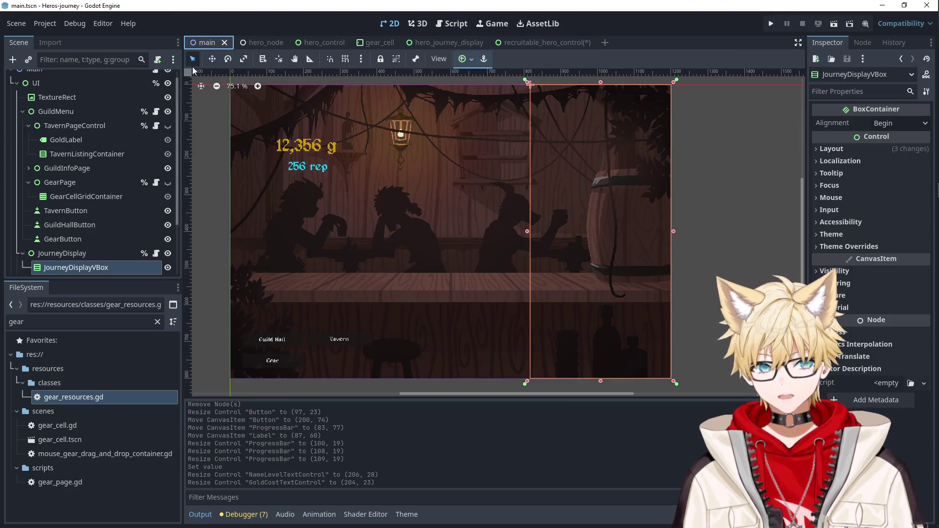
Switch to the main scene and read TavernPageControl's script, including its queue_free call
click(206, 43)
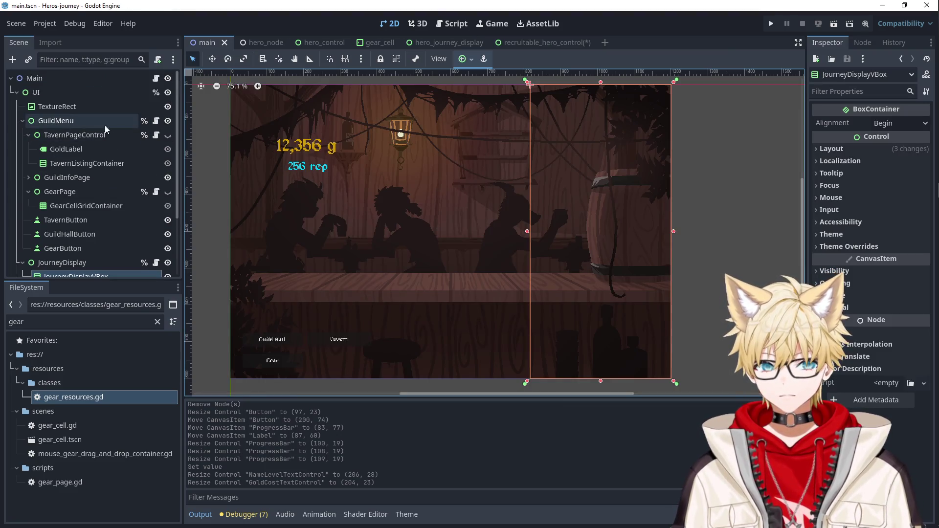
click(155, 135)
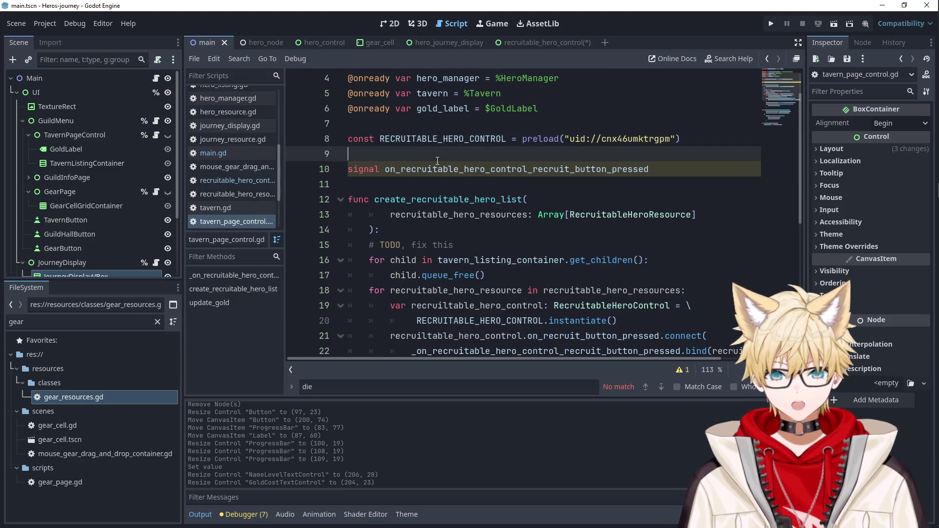
double_click(445, 170)
click(454, 203)
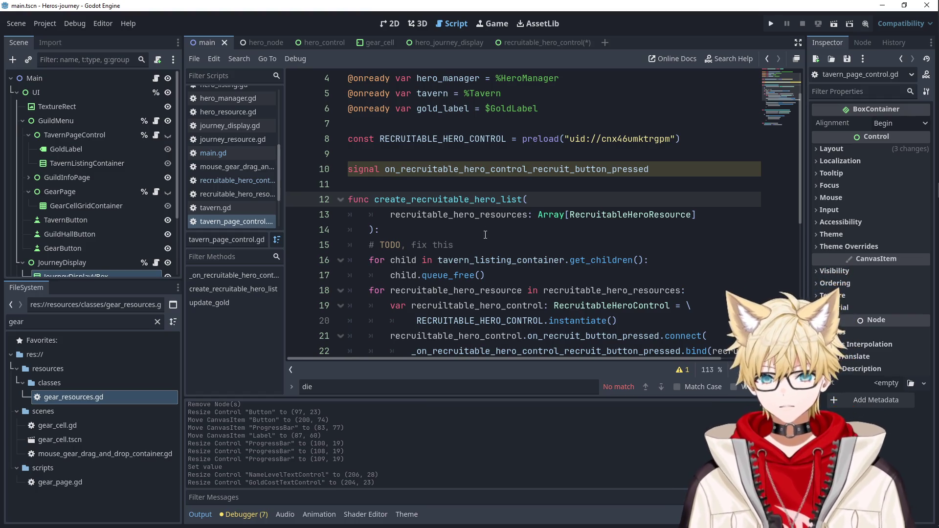
double_click(464, 276)
scroll(464, 278, down, 3)
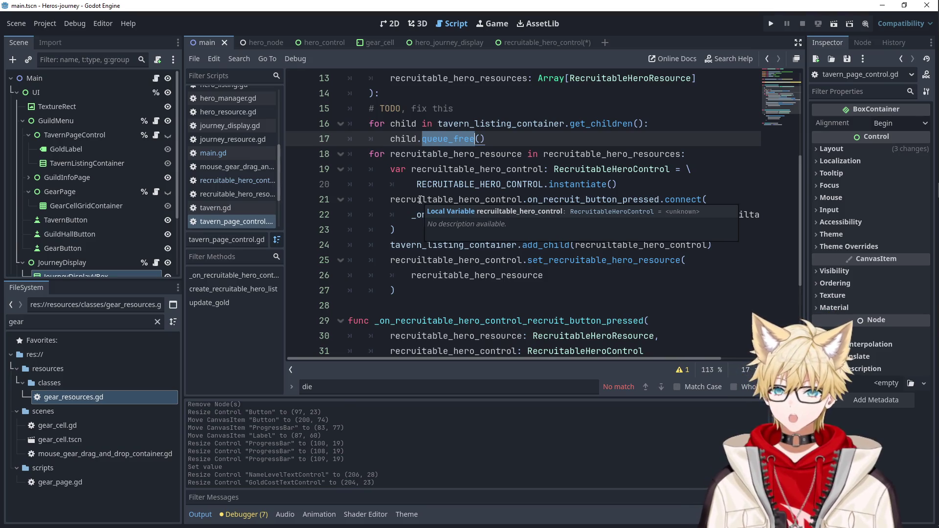
scroll(430, 200, up, 3)
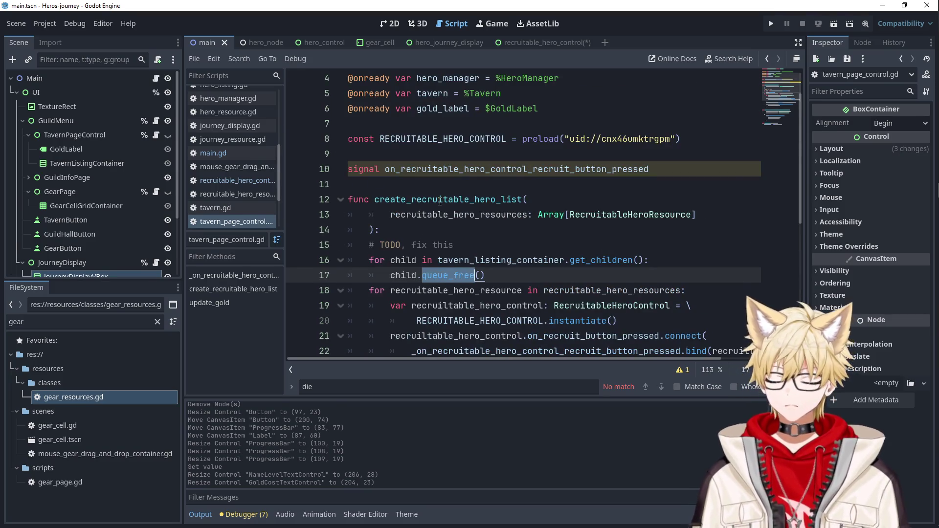
Review create_recruitable_hero_list and its TODO loop, then open the Tavern node's tavern.gd
double_click(443, 200)
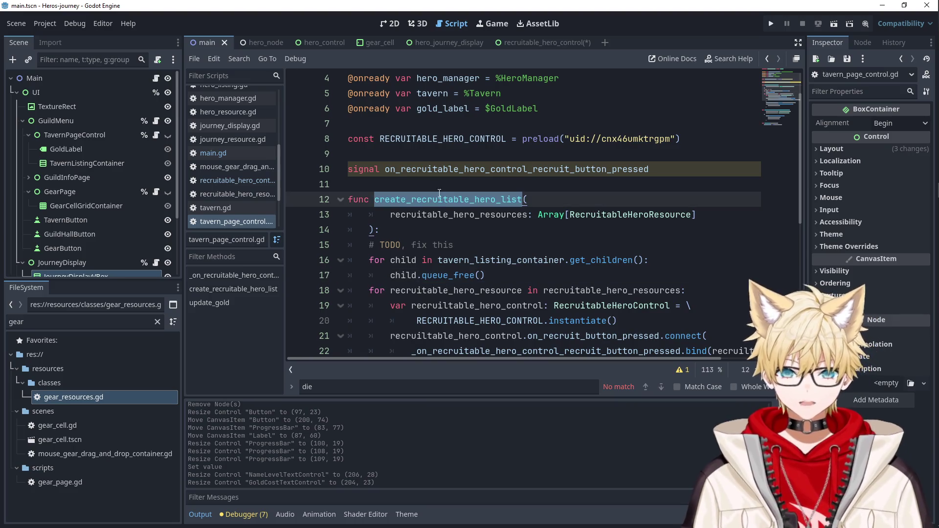
scroll(451, 241, down, 2)
scroll(451, 241, down, 3)
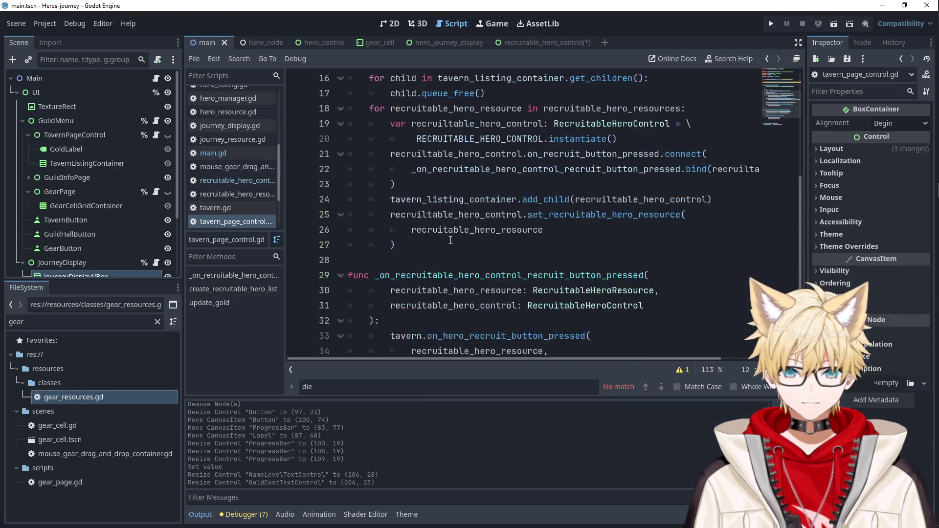
scroll(451, 241, up, 2)
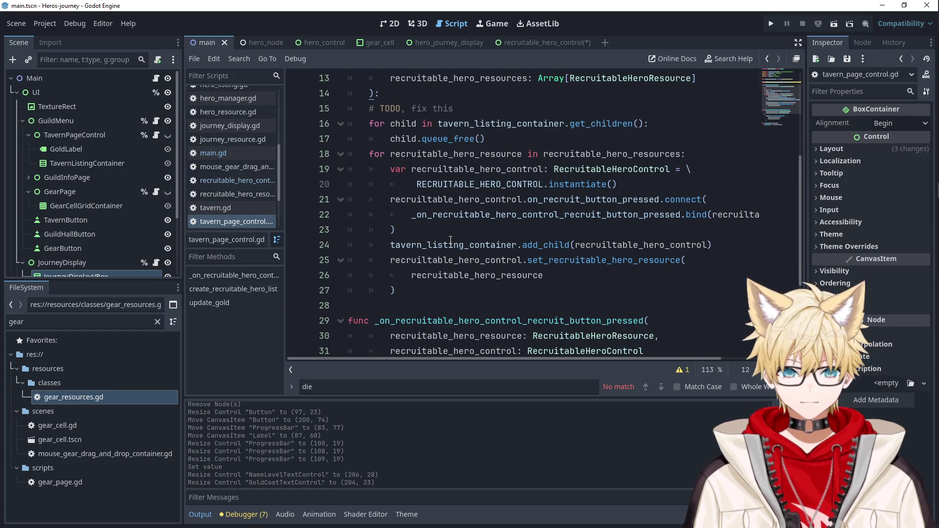
scroll(451, 241, up, 1)
double_click(443, 154)
shift+click(509, 184)
click(489, 154)
double_click(448, 109)
scroll(108, 215, down, 3)
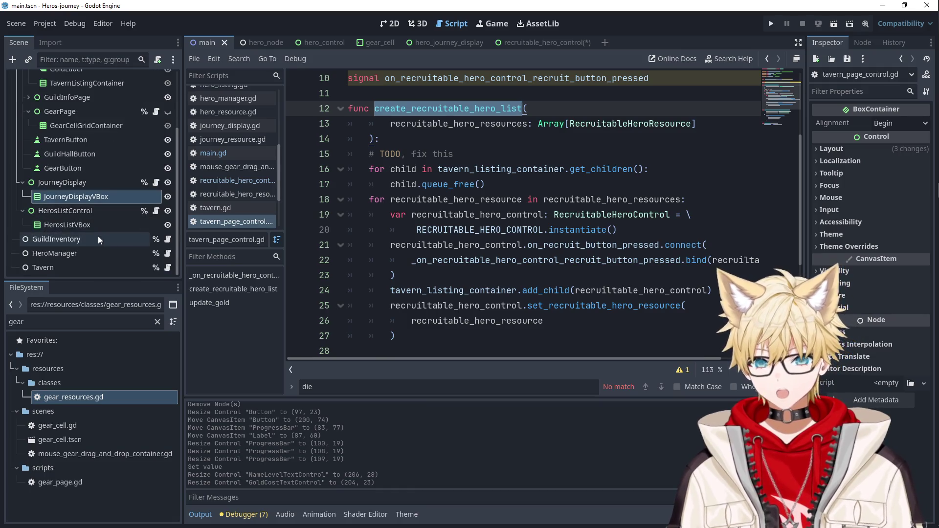
click(168, 268)
scroll(451, 260, down, 3)
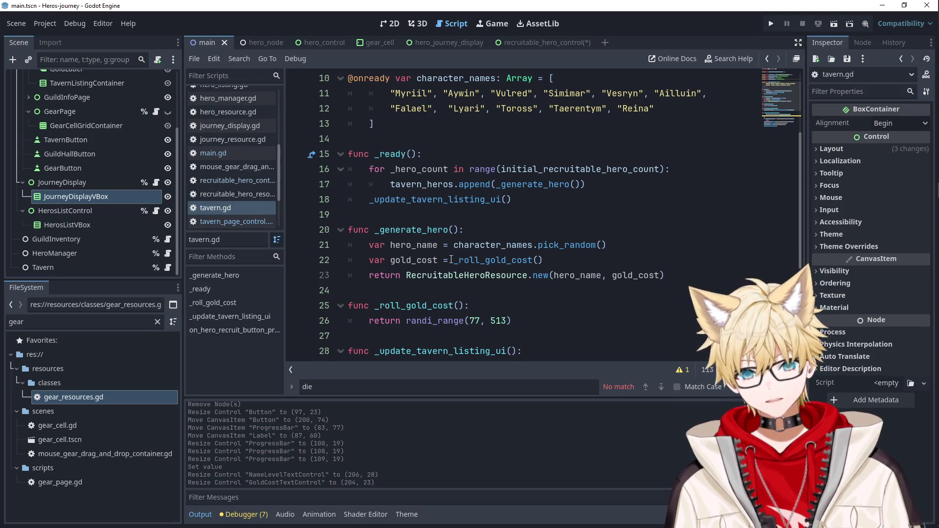
Follow _update_tavern_listing_ui to its definition and inspect the create_recruitable_hero_list call
ctrl+click(439, 205)
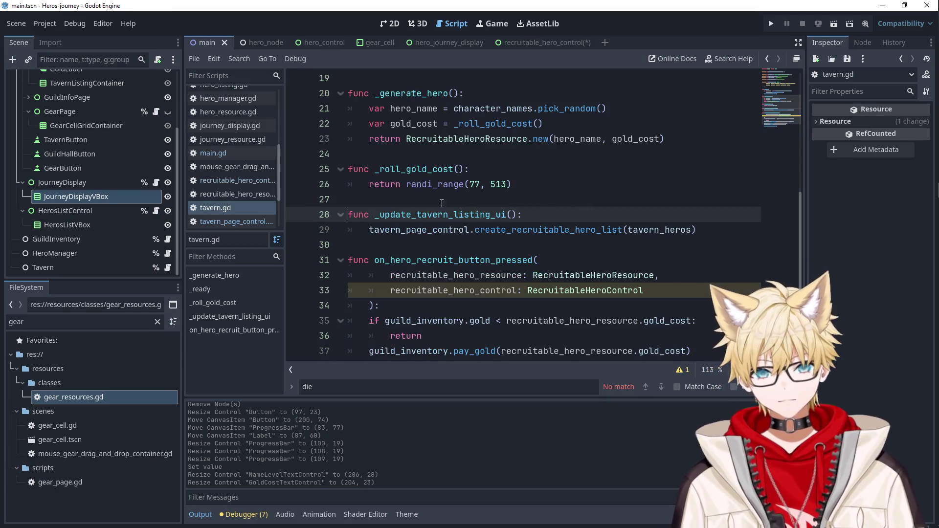
scroll(525, 253, down, 2)
double_click(511, 170)
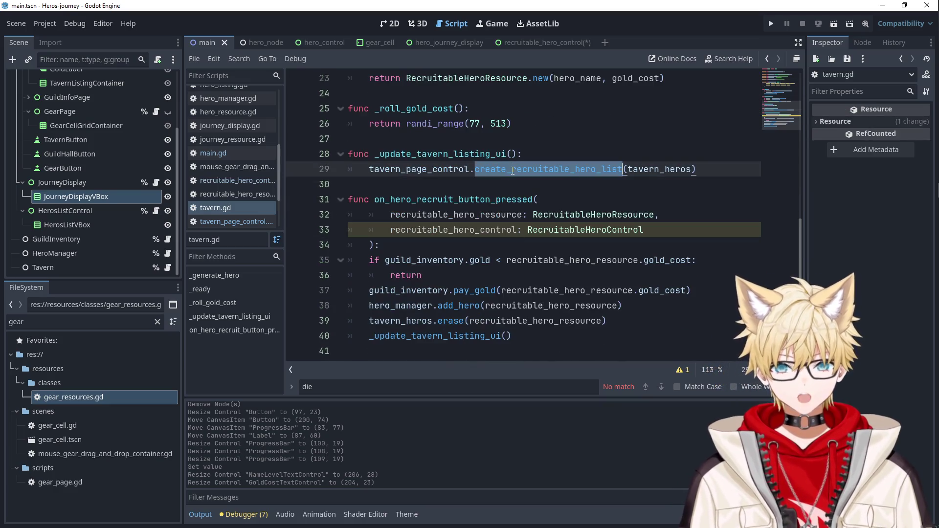
double_click(492, 199)
double_click(519, 169)
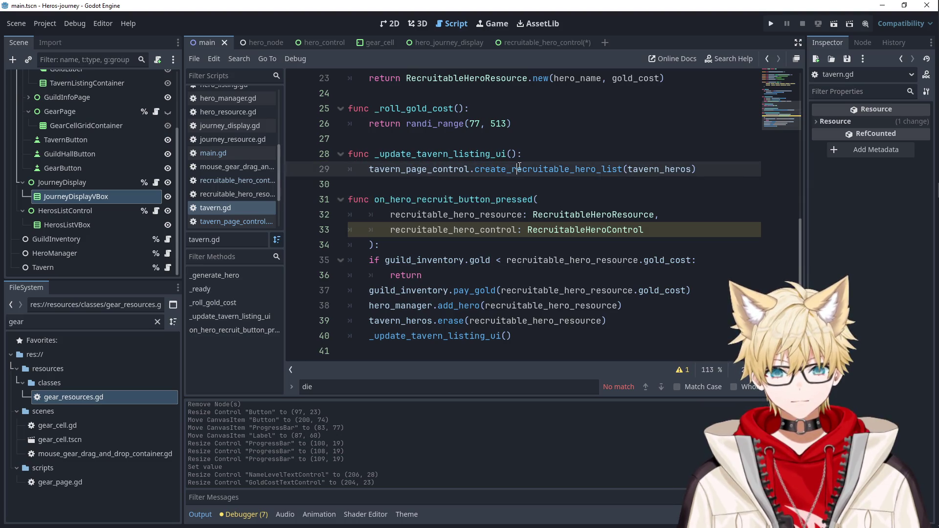
scroll(530, 208, up, 1)
scroll(529, 207, up, 2)
scroll(529, 208, down, 2)
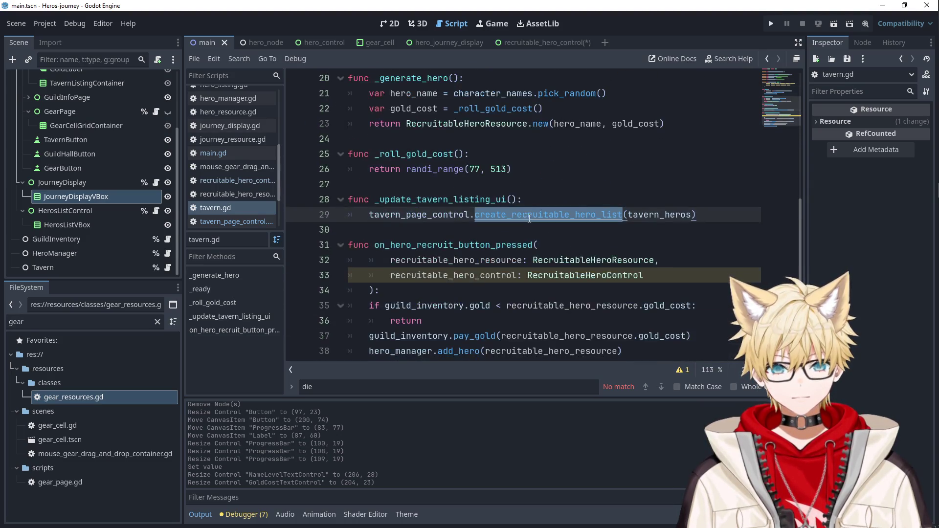
Trace tavern_page_control to its definition and open the TavernPageControl script
ctrl+click(433, 220)
scroll(471, 267, down, 5)
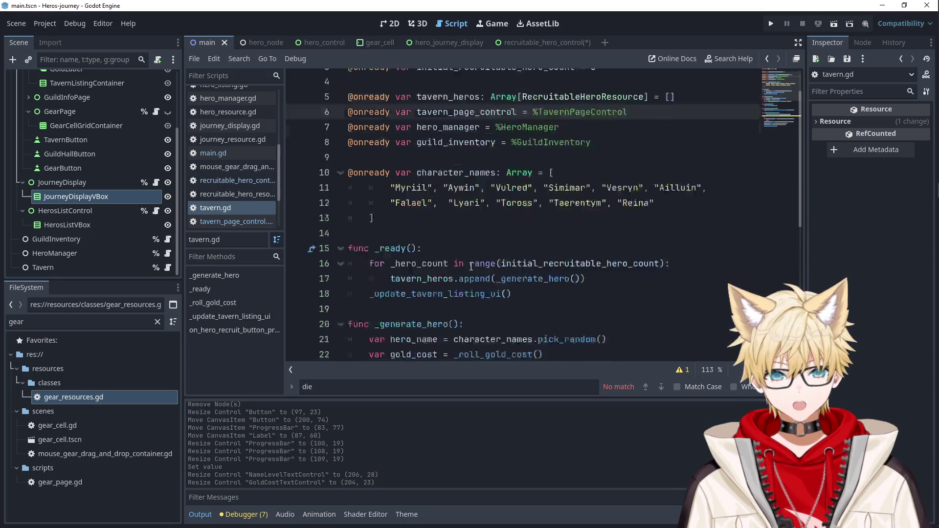
scroll(472, 266, up, 4)
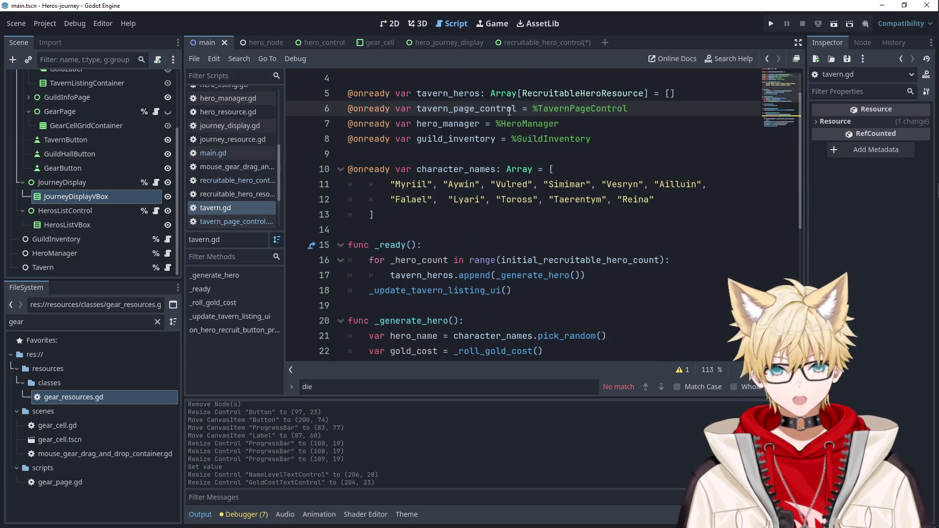
scroll(111, 177, up, 3)
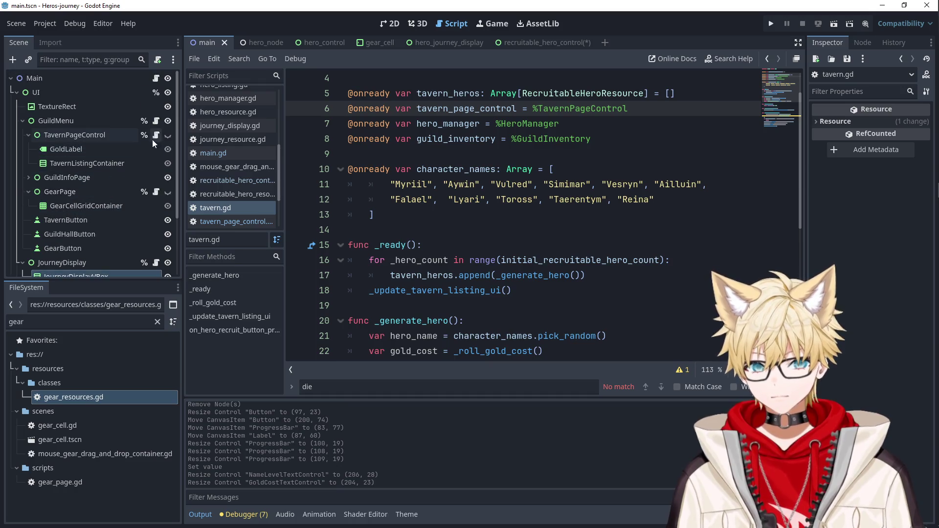
click(155, 135)
mouse_move(483, 230)
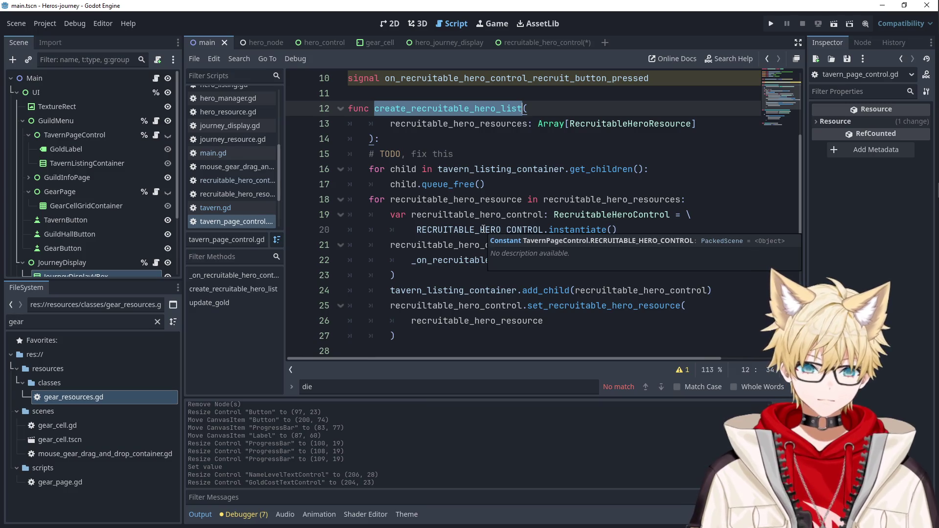
click(515, 183)
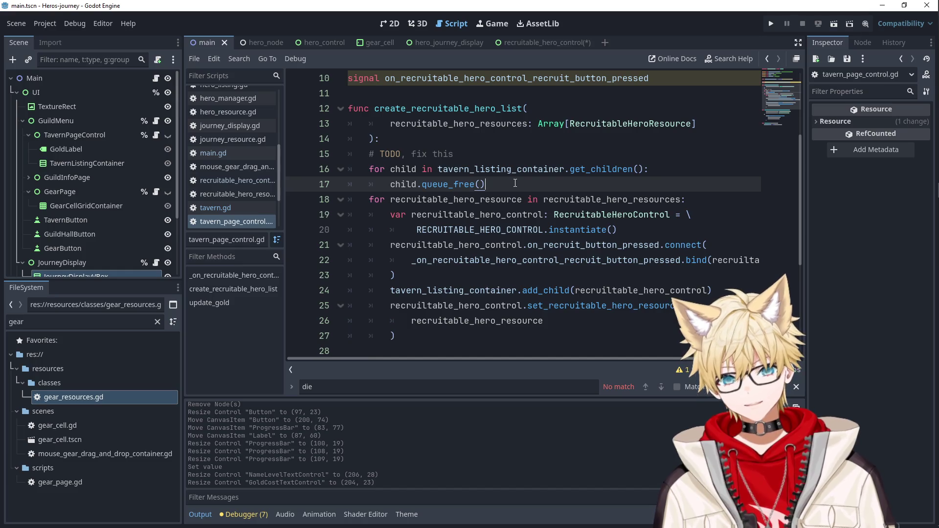
drag(515, 183, 281, 174)
click(489, 153)
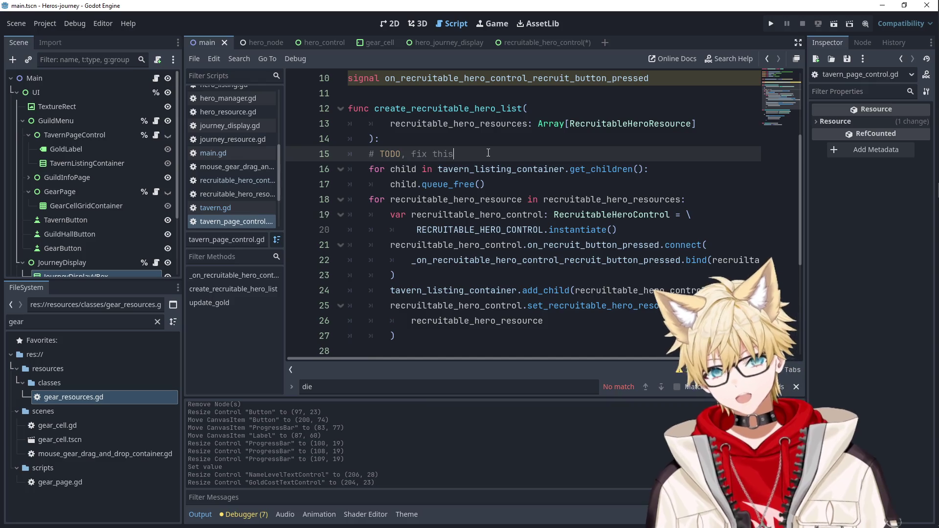
mouse_move(495, 183)
mouse_down()
mouse_move(342, 184)
mouse_move(281, 172)
mouse_up()
click(509, 188)
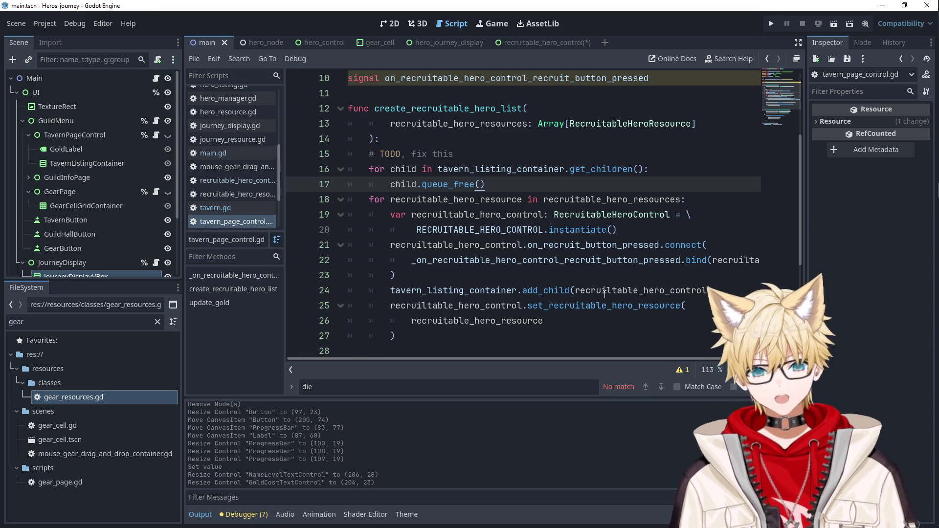
double_click(604, 290)
double_click(539, 214)
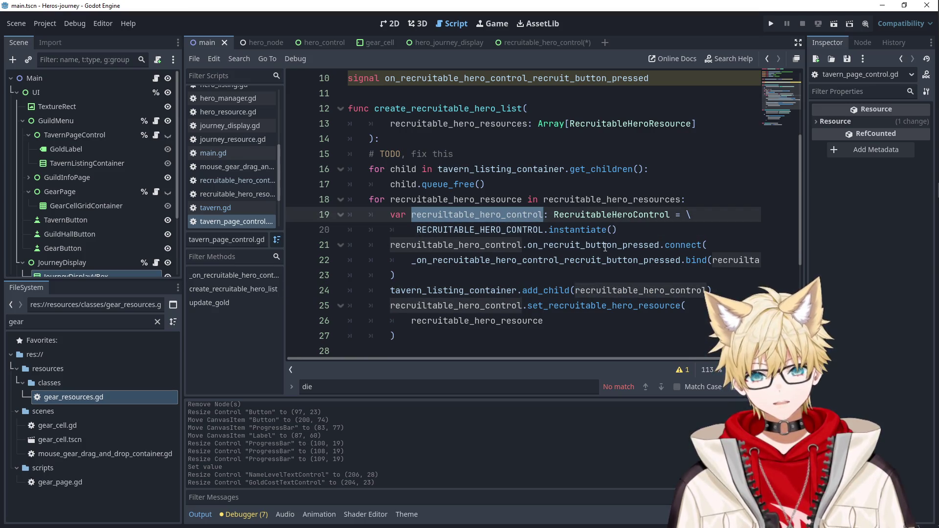
double_click(605, 246)
double_click(455, 245)
Start a recruiltable_hero_control.set_ line on a new line after line 20
click(668, 230)
key(Return)
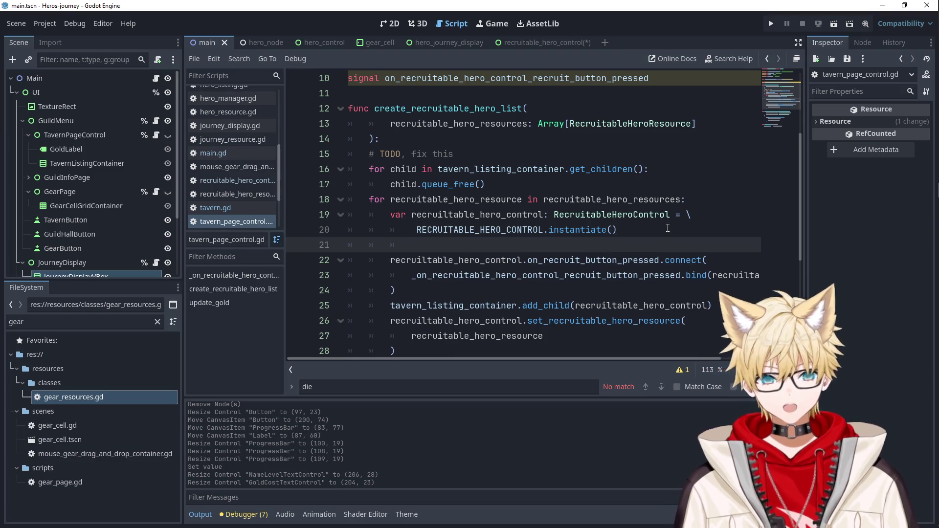
key(BackSpace)
text(recu)
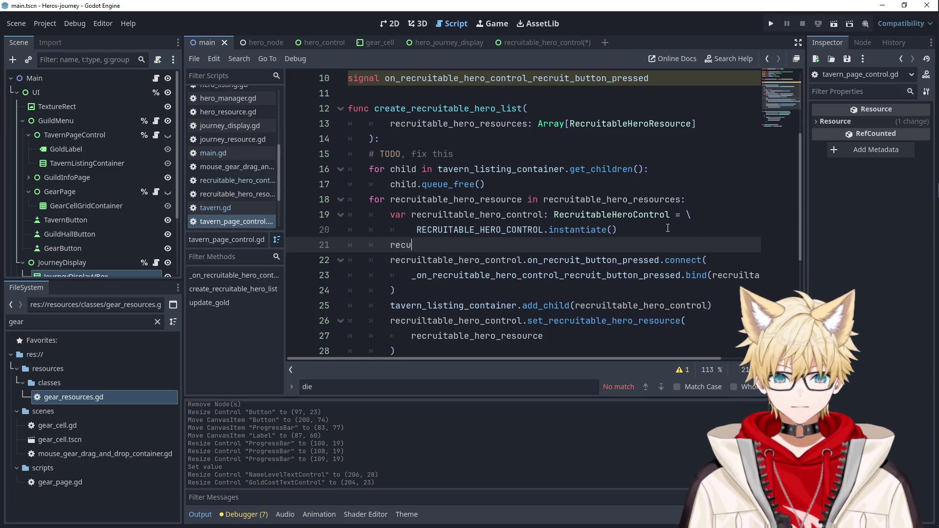
key(BackSpace)
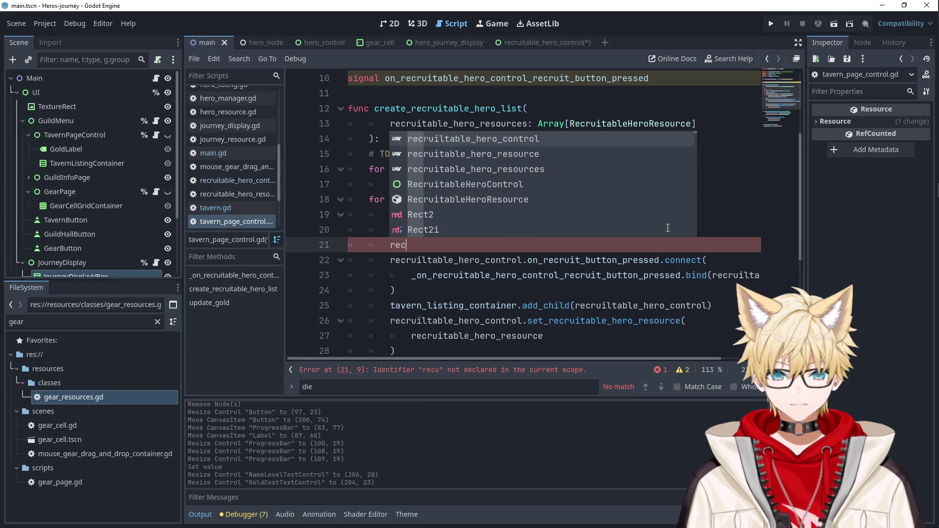
text(r)
key(Return)
text(.set_)
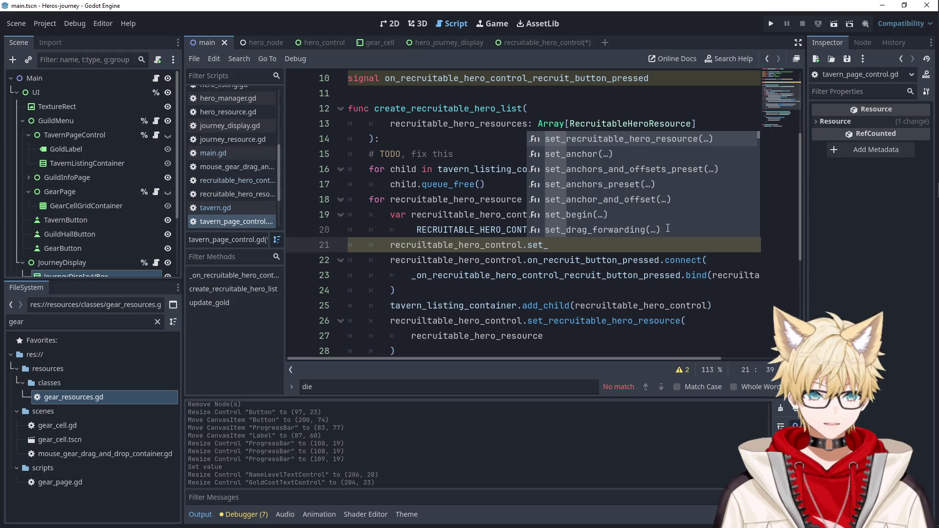
click(429, 185)
Compare the recruitable_hero_resources names, then delete the unfinished set_ line
double_click(470, 125)
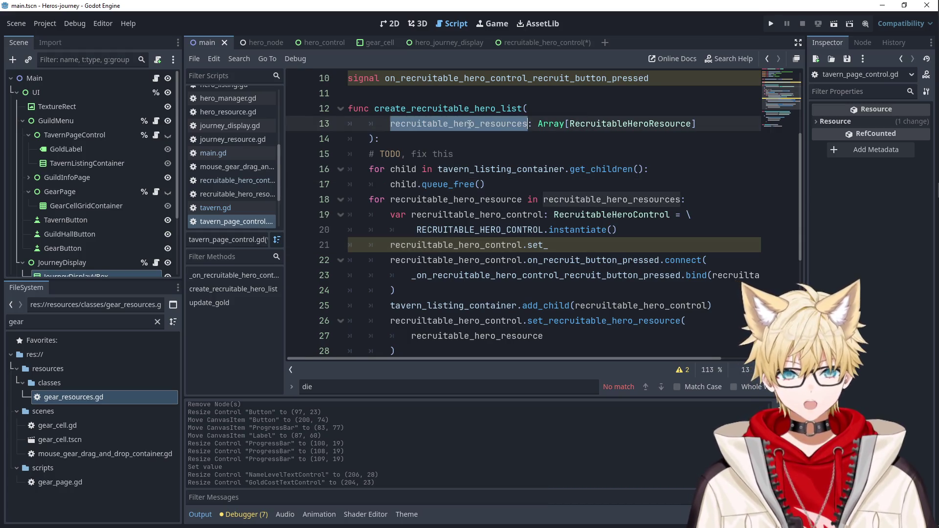
double_click(466, 201)
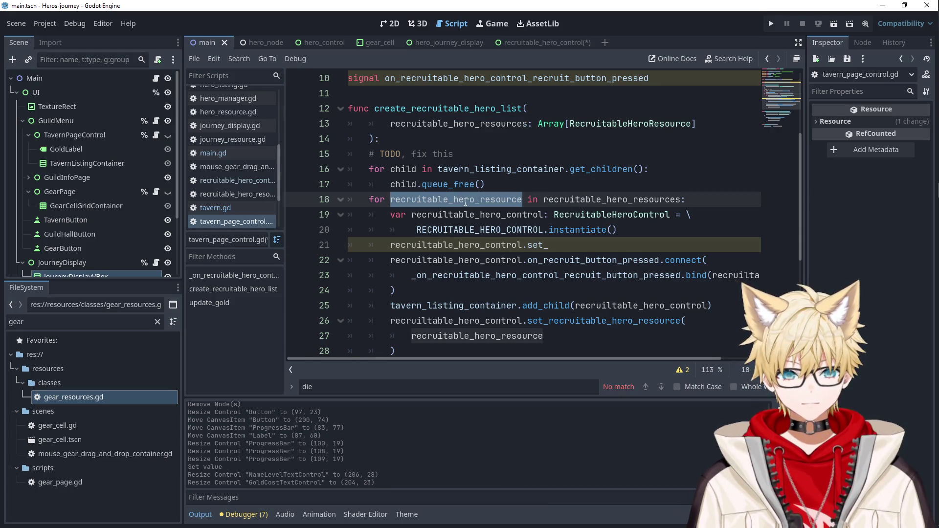
click(444, 323)
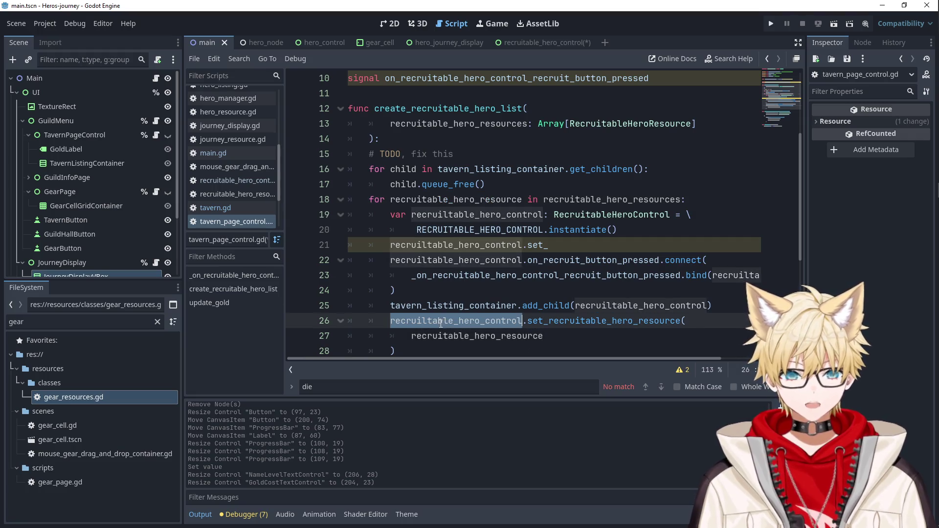
click(571, 245)
key(shift+Home)
key(BackSpace)
key(BackSpace)
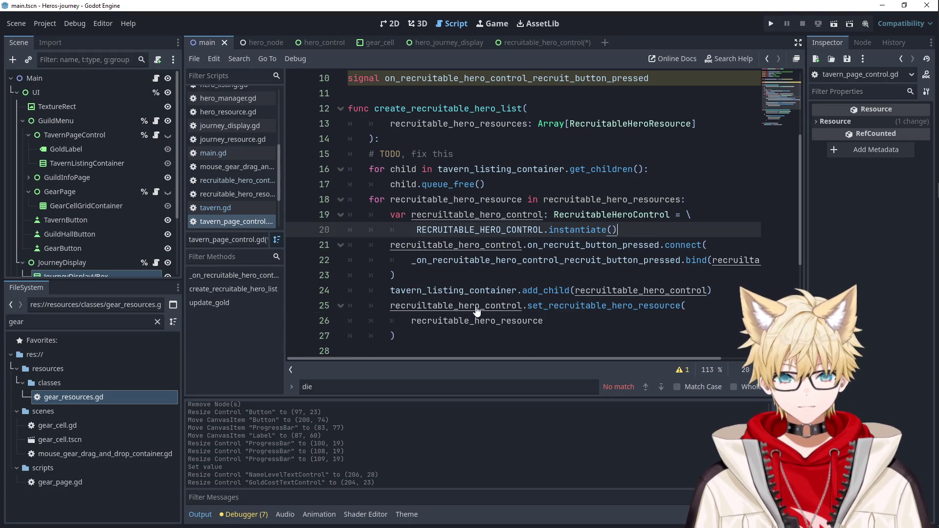
Open set_recruitable_hero_resource in recruitable_hero_control.gd and make room below the signal declaration
ctrl+click(474, 307)
ctrl+click(602, 322)
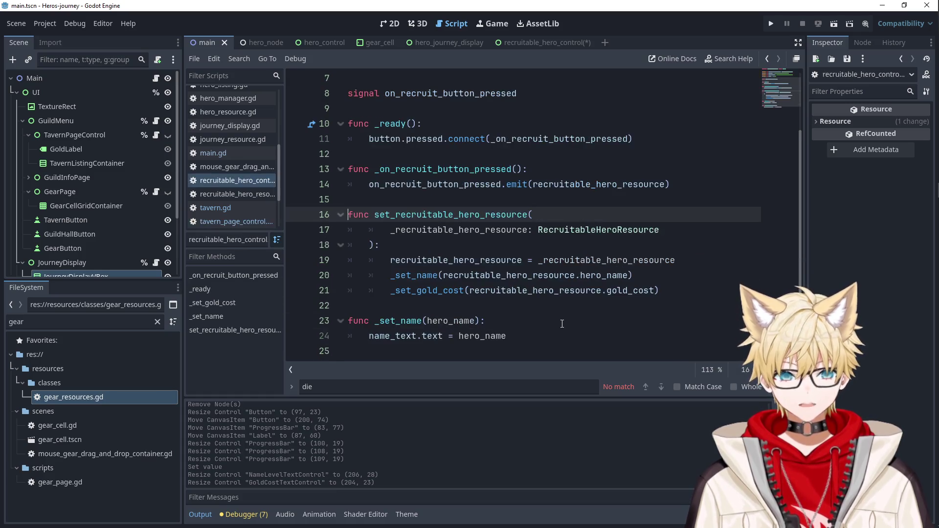
click(474, 250)
double_click(474, 254)
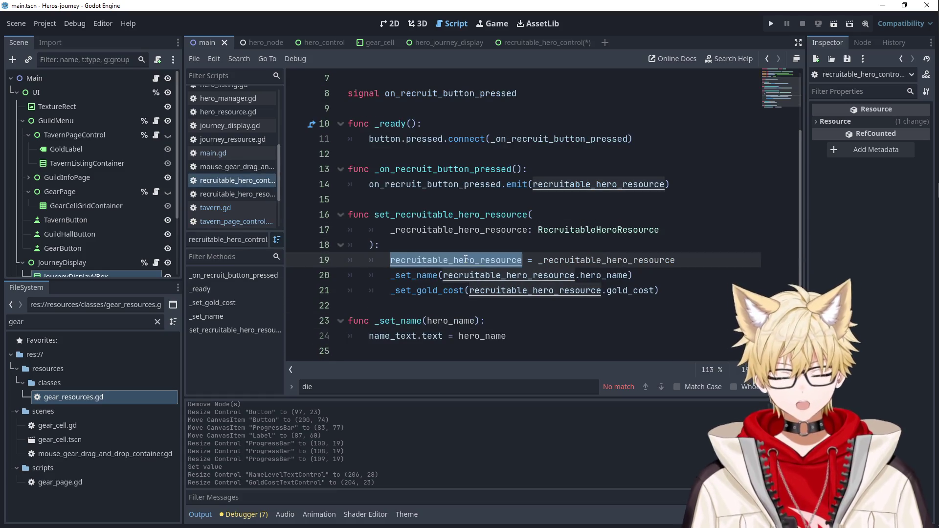
scroll(458, 202, up, 2)
click(457, 200)
key(Return)
key(Return)
key(Up)
Add 'func _process():' below the signal with an empty body, then switch to the hero control scene
text(func _process():)
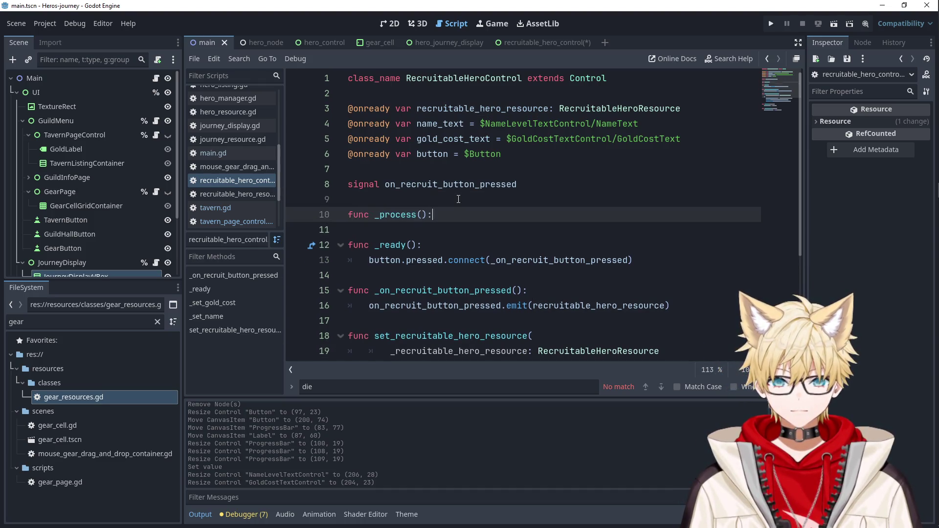
key(Return)
text(recruitable_hero_resource)
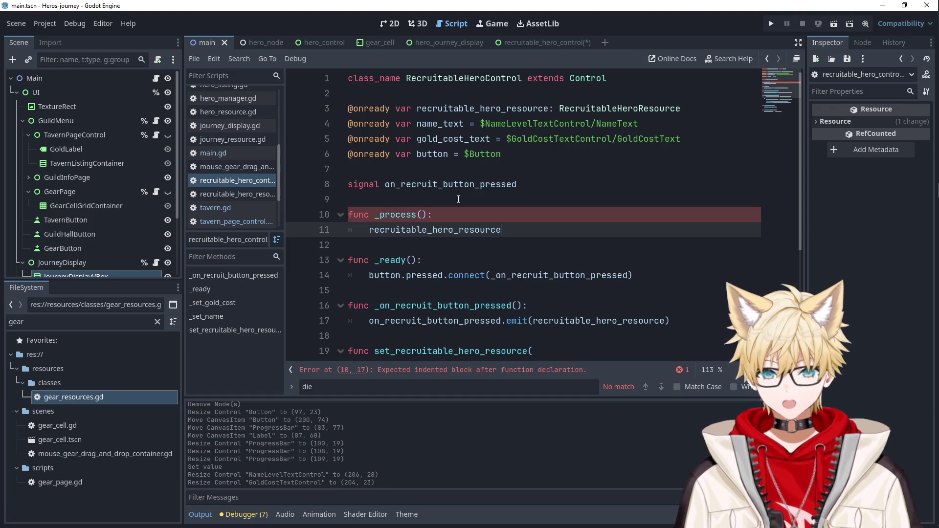
text(=)
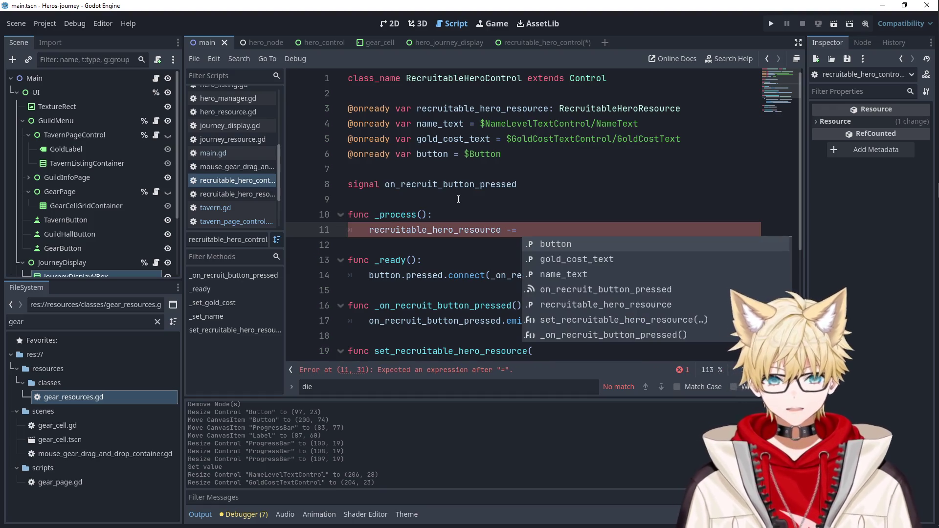
key(BackSpace)
key(BackSpace)
key(BackSpace)
key(BackSpace)
key(BackSpace)
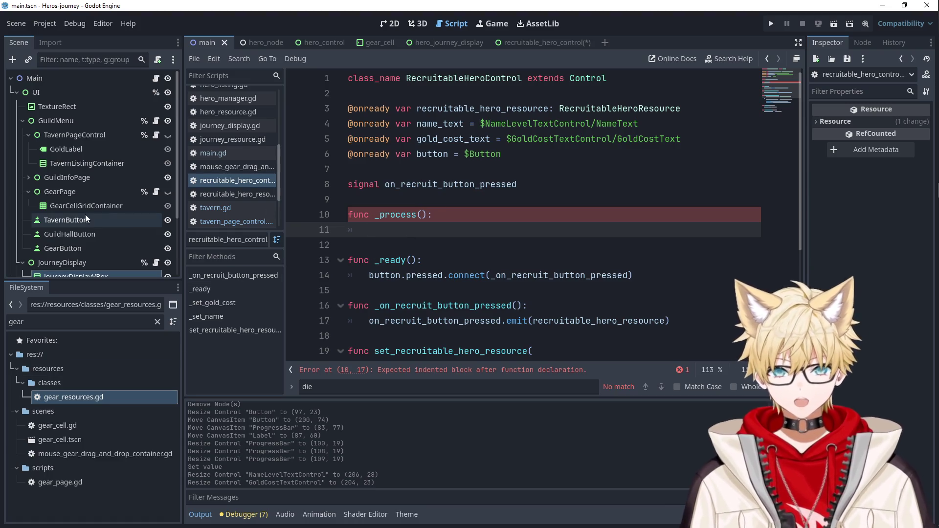
scroll(86, 214, down, 3)
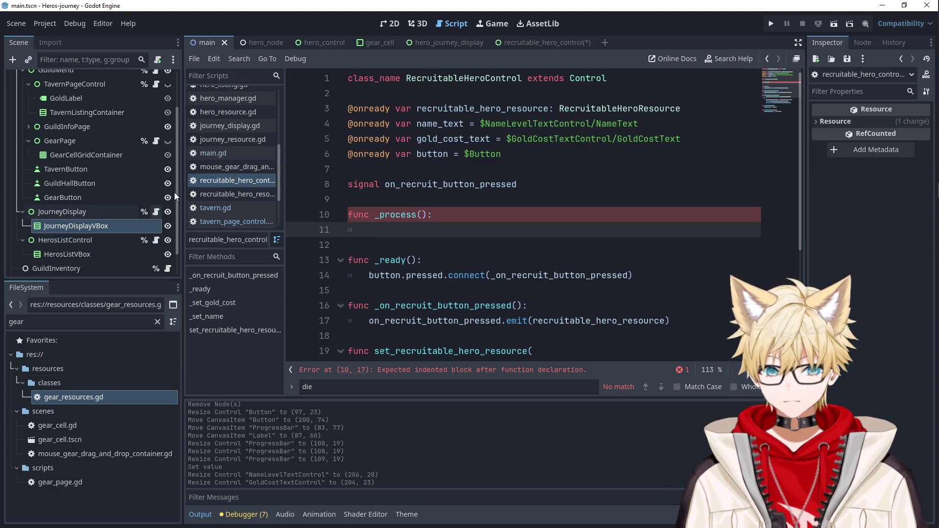
click(530, 44)
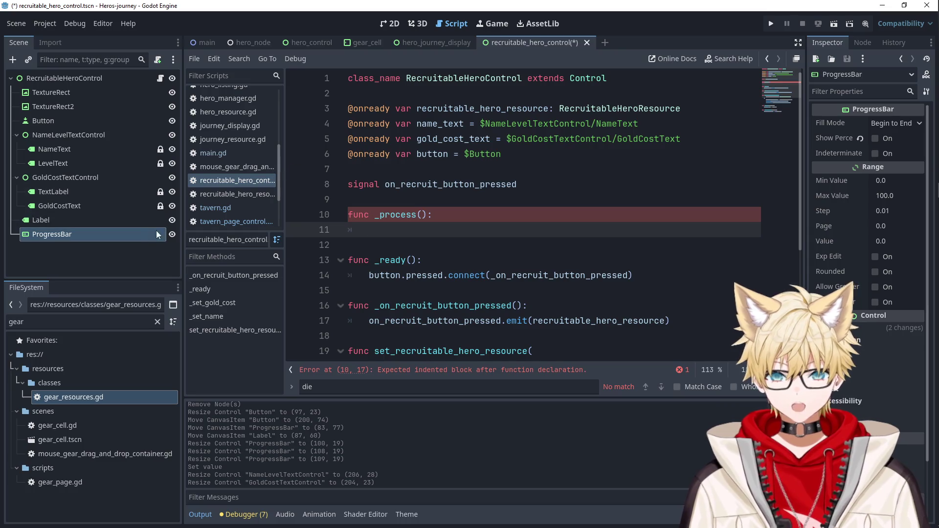
Reference ProgressBar and set progress_bar.value = recruitable_hero_resource.time_remaining in _process
mouse_move(137, 236)
mouse_down()
mouse_move(397, 197)
mouse_move(398, 177)
mouse_up()
double_click(448, 169)
key(ctrl+c)
click(437, 245)
key(ctrl+v)
text(.value)
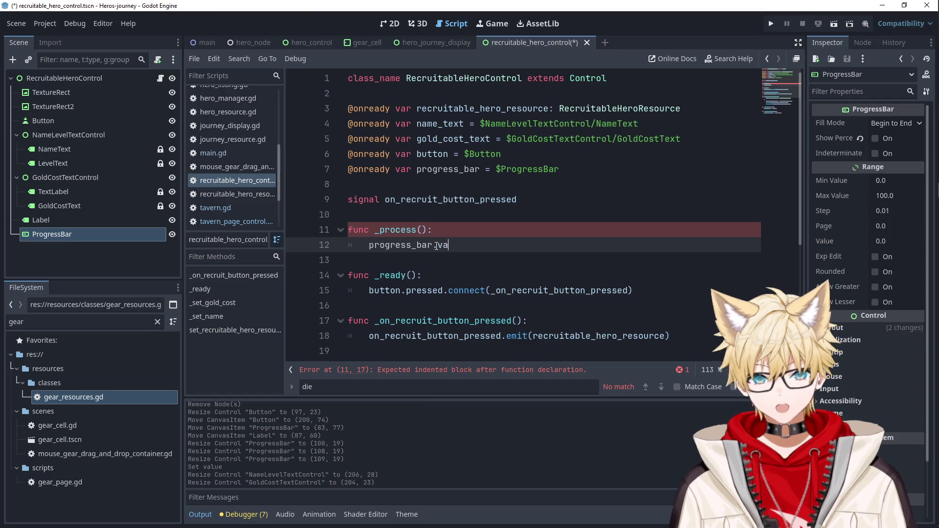
text( =)
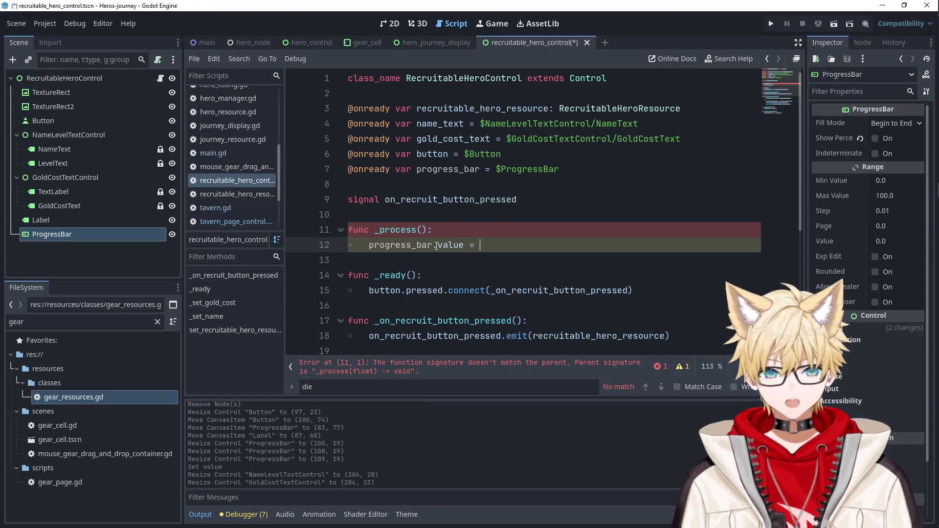
double_click(454, 109)
click(505, 247)
key(ctrl+v)
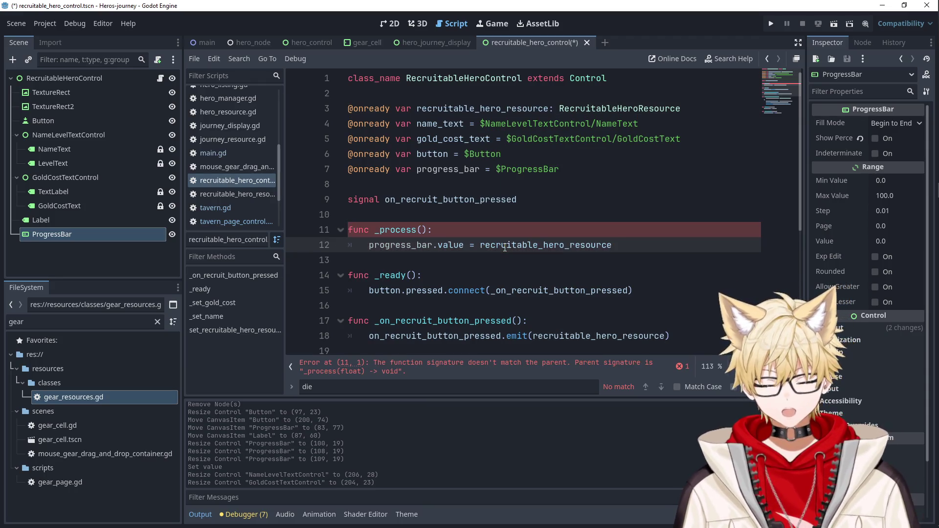
text(.time_remain)
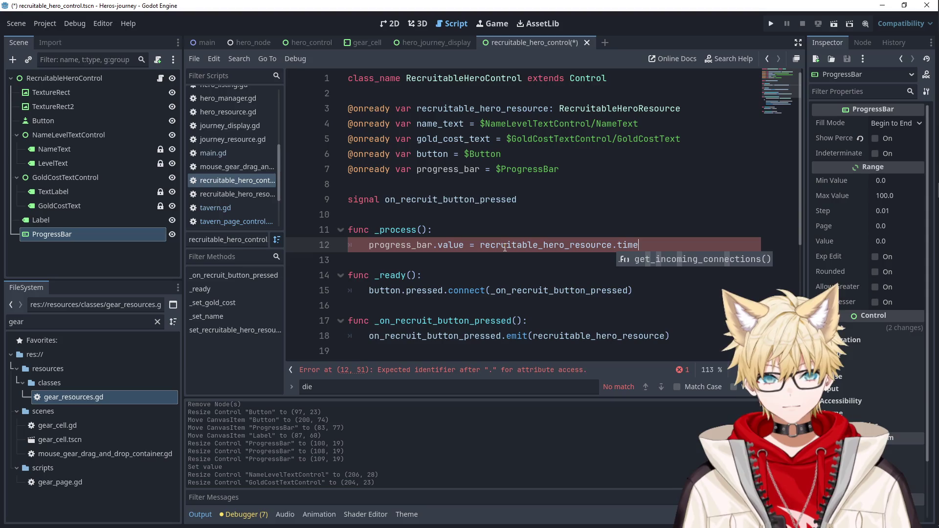
text(ing)
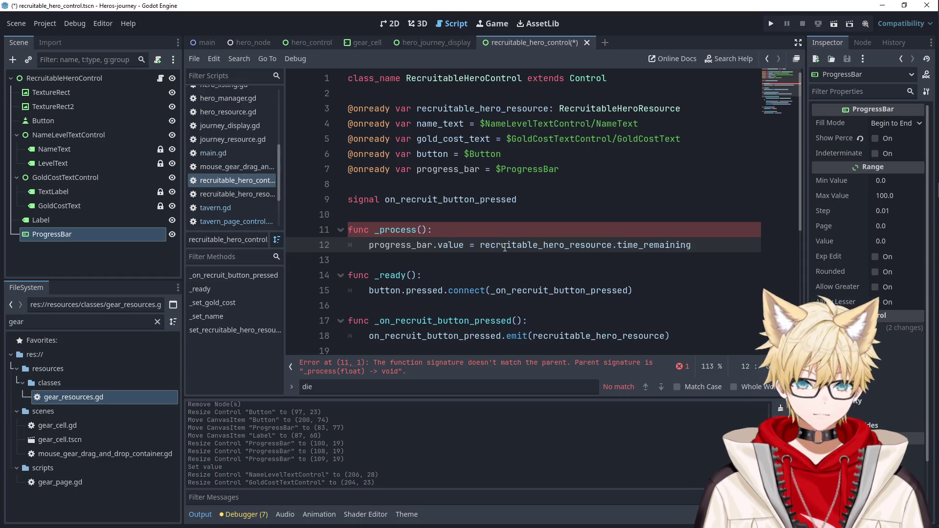
Add the delta parameter to _process, save, and open the RecruitableHeroResource script
click(427, 229)
text(delta)
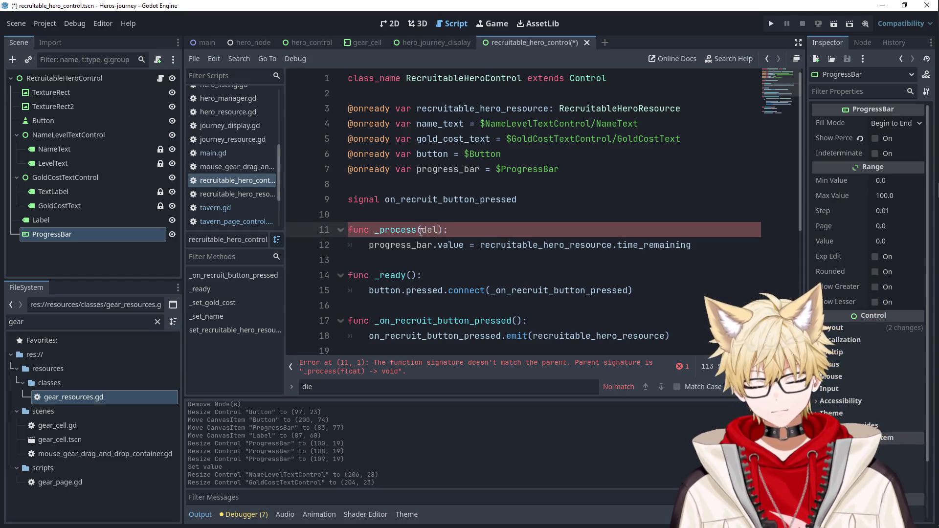
click(440, 218)
key(ctrl+s)
ctrl+click(565, 245)
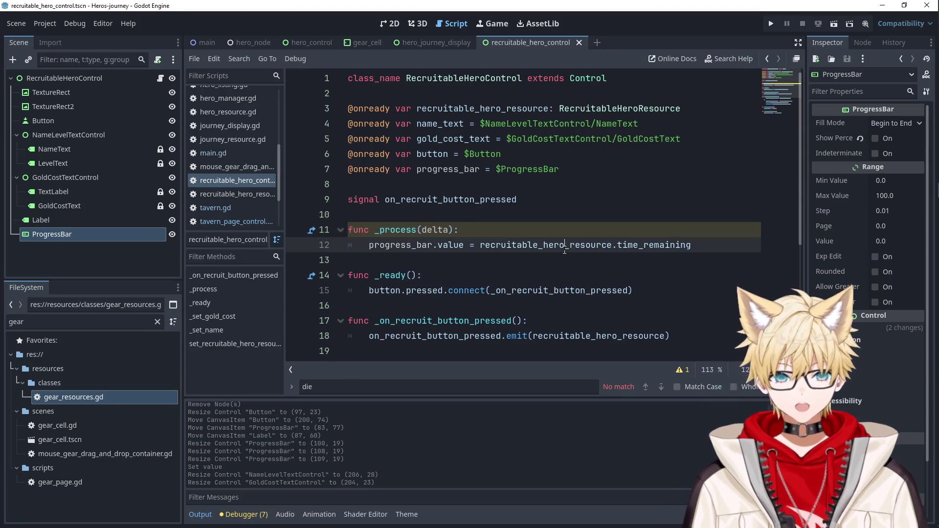
ctrl+click(578, 110)
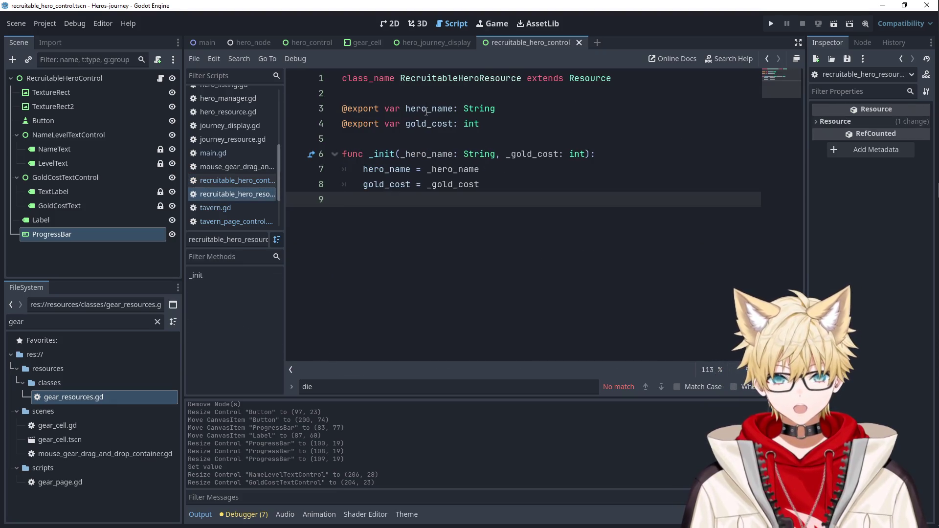
click(471, 124)
key(Return)
text(@epoxrt)
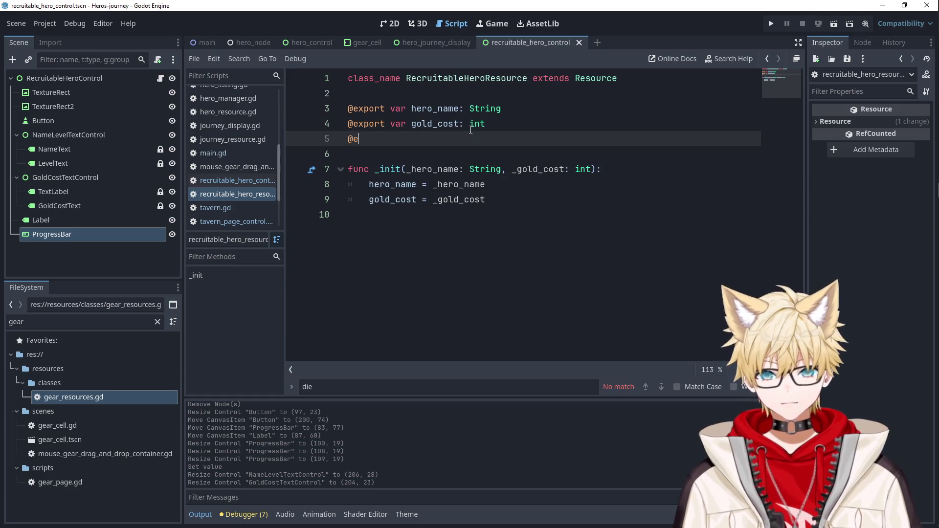
text( var time_remain)
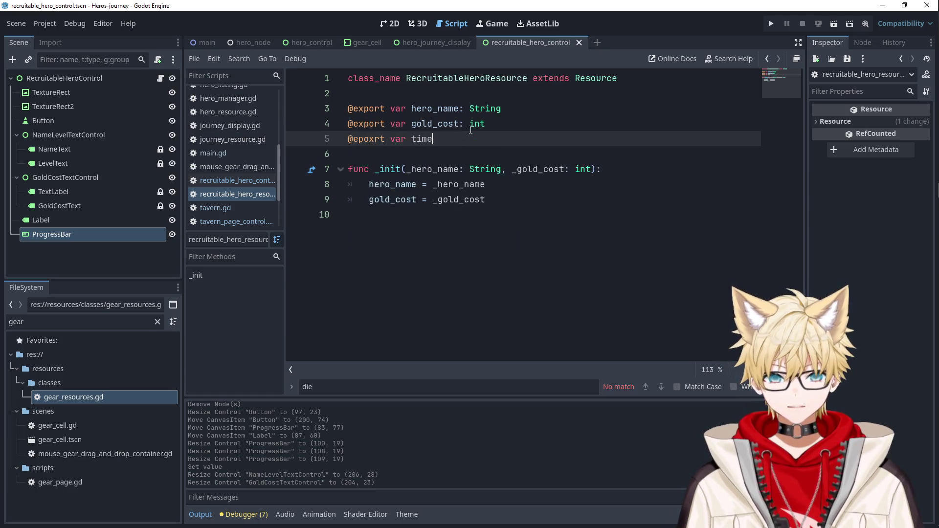
text(ing: float)
double_click(452, 138)
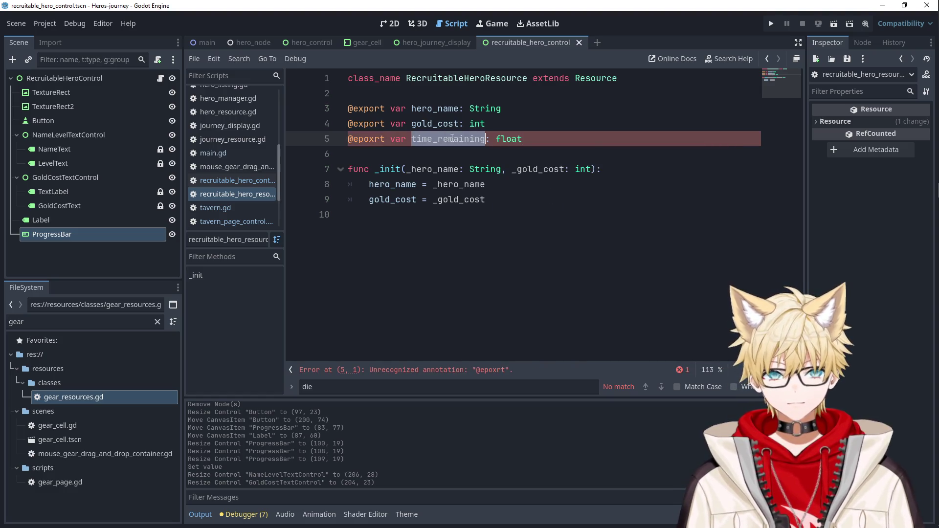
double_click(367, 139)
text(export)
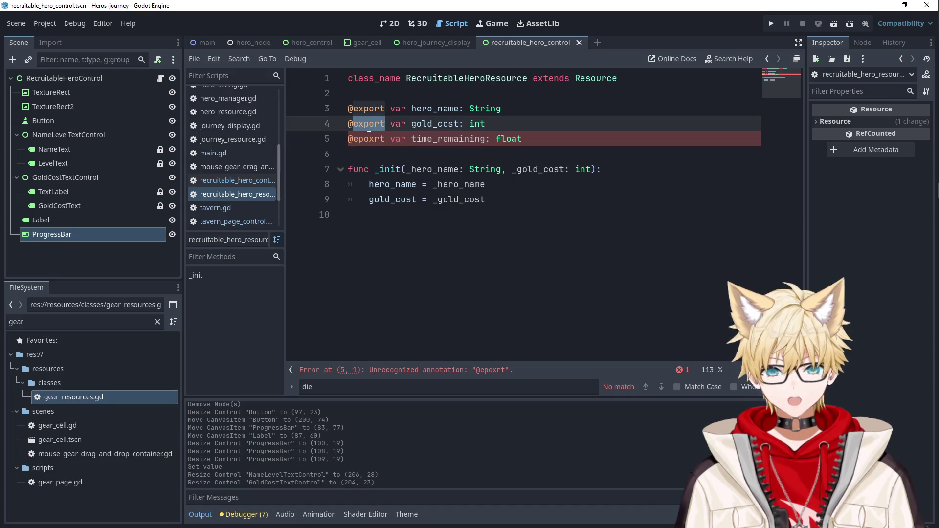
Add a _time_remaining: float = 100 parameter to _init and assign time_remaining from it
click(591, 170)
text(, time_rem)
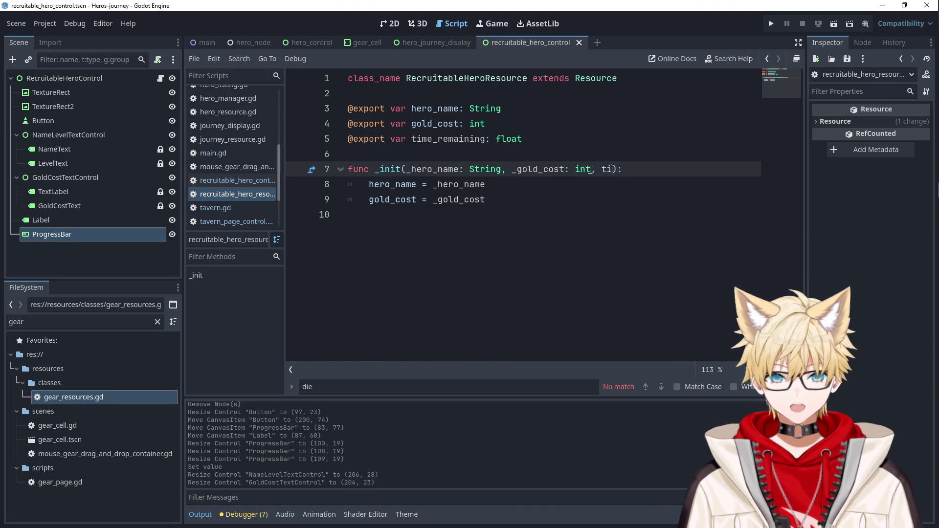
text(aining)
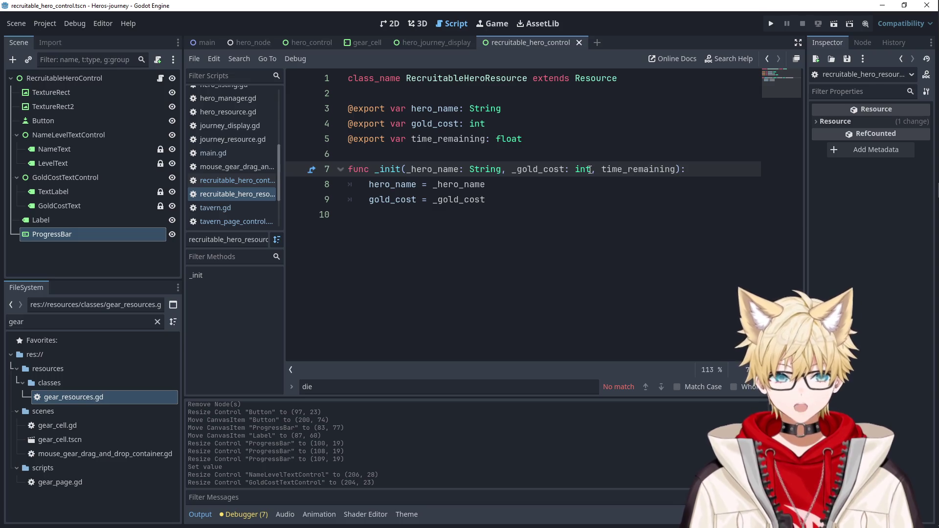
text(: float = 100)
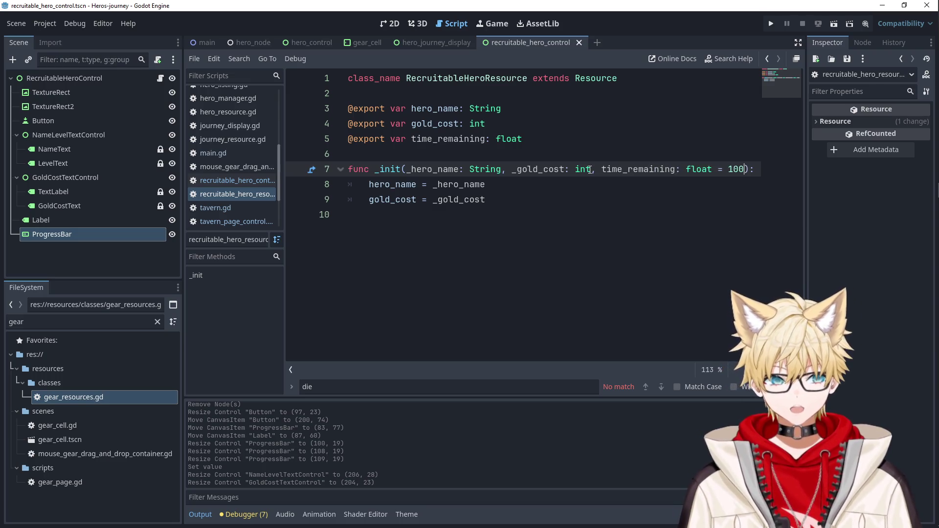
click(503, 202)
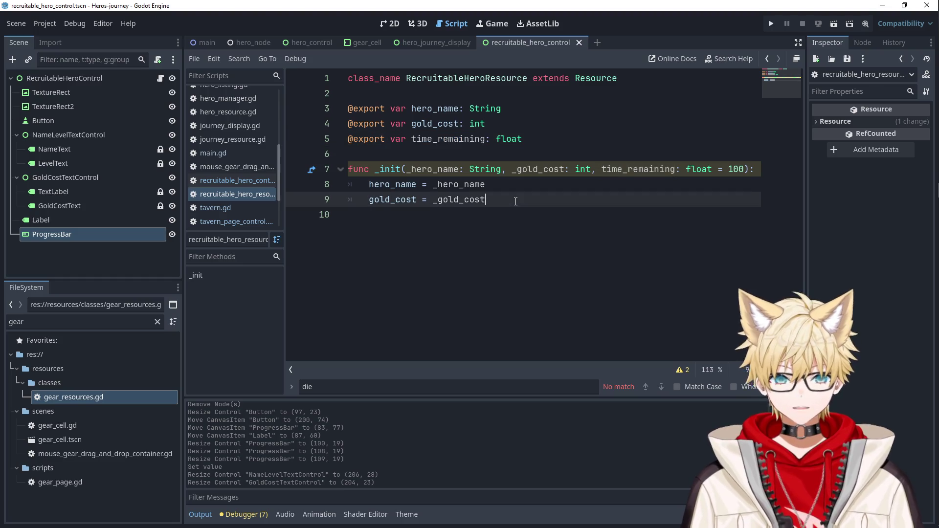
key(Return)
text(time_remaining = )
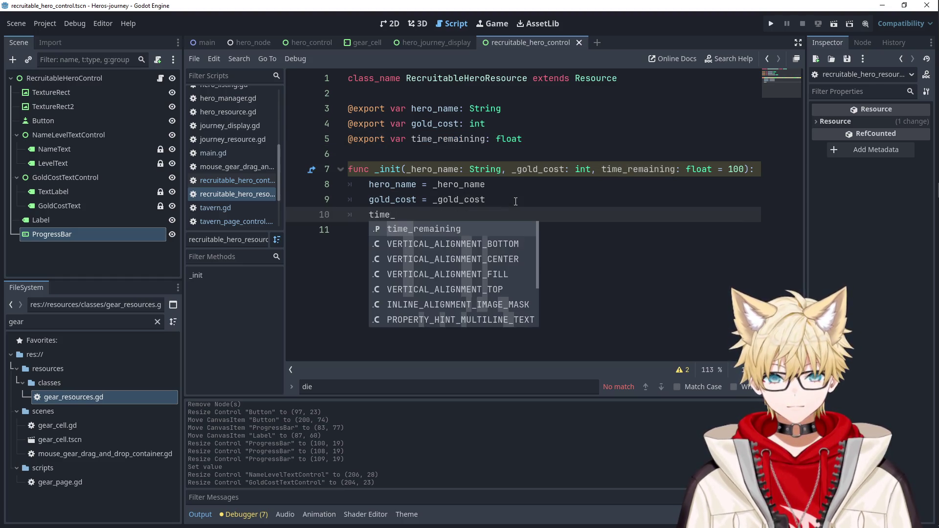
text(_time_remaining)
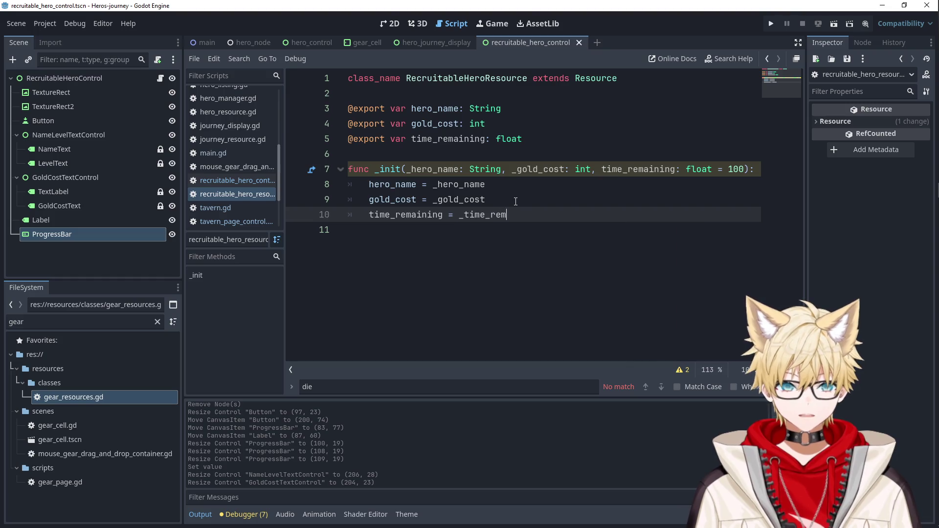
click(641, 154)
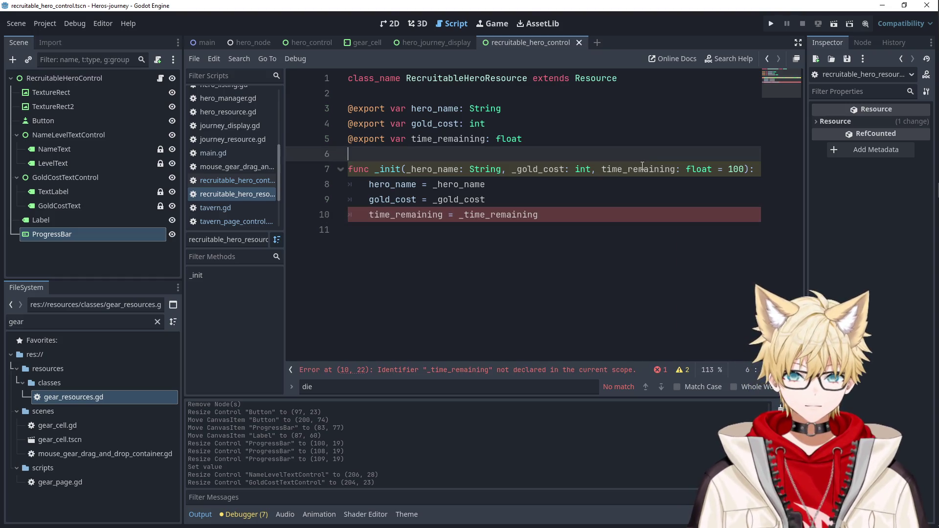
Put each _init parameter and the closing parenthesis on its own line, then save
click(404, 169)
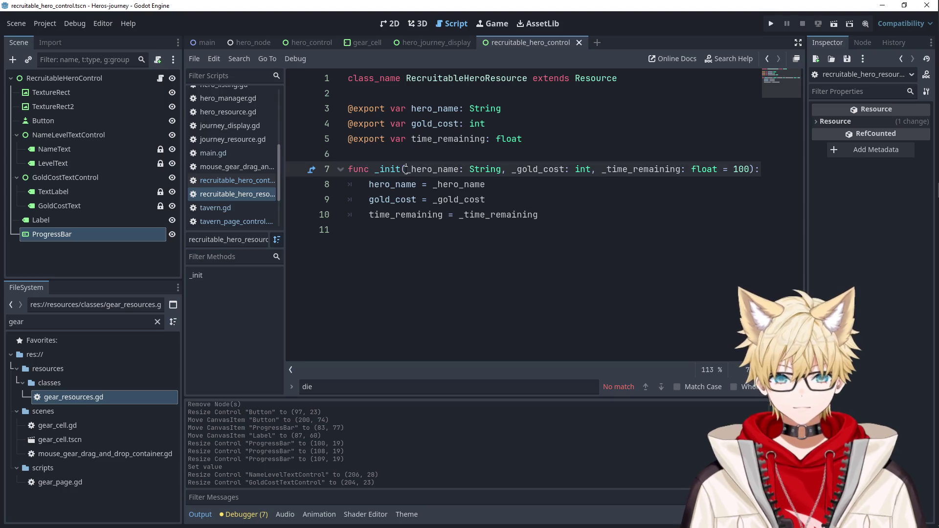
key(Return)
click(471, 184)
key(Return)
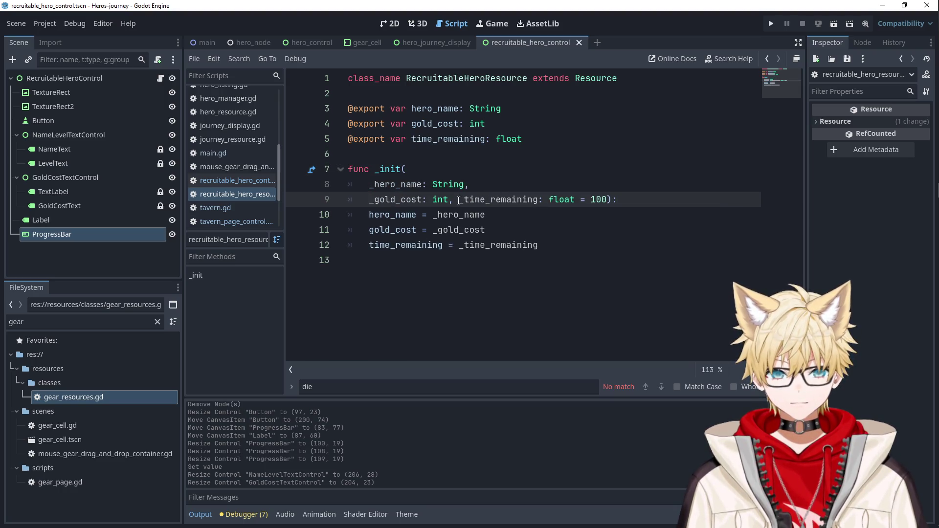
click(459, 200)
key(Return)
click(520, 215)
key(Return)
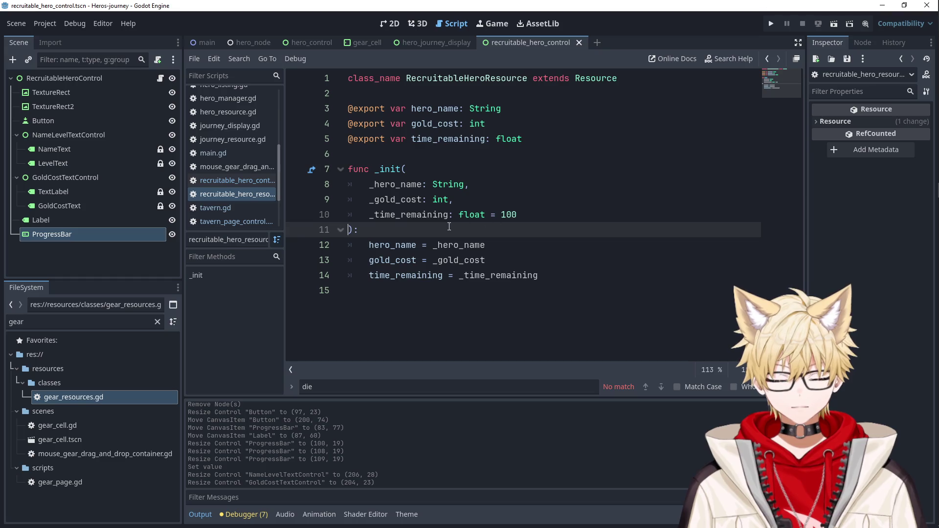
key(ctrl+s)
Save the resource script again and check the time_remaining and _time_remaining usages
mouse_move(543, 275)
mouse_down()
mouse_move(457, 215)
mouse_move(325, 162)
mouse_move(311, 174)
mouse_up()
key(Escape)
key(ctrl+s)
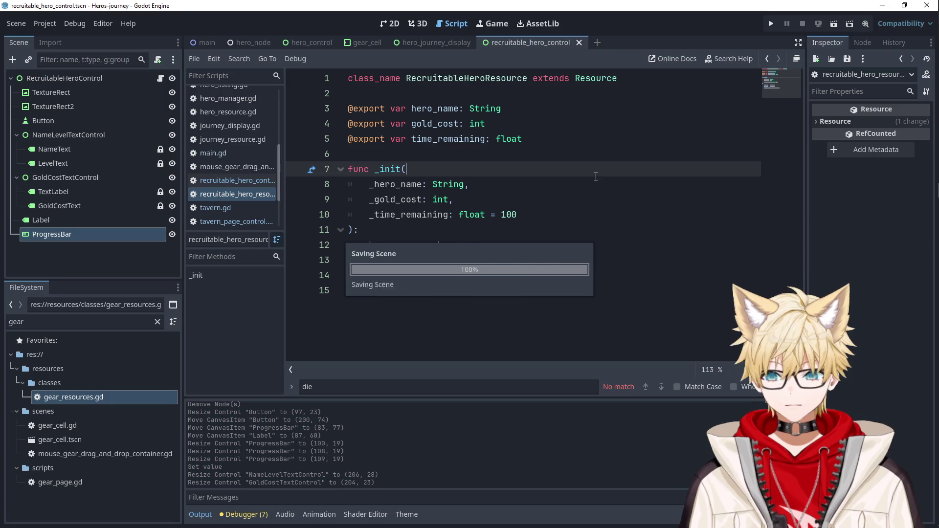
double_click(406, 275)
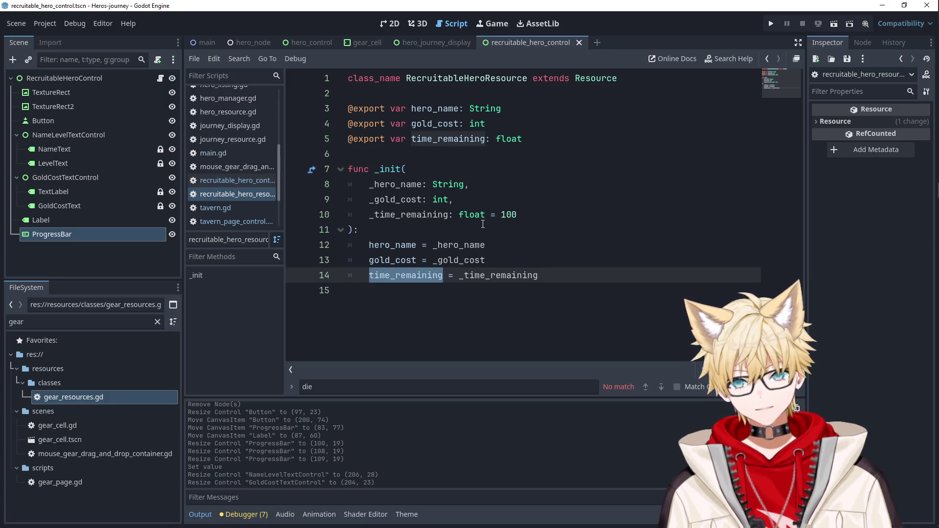
double_click(500, 275)
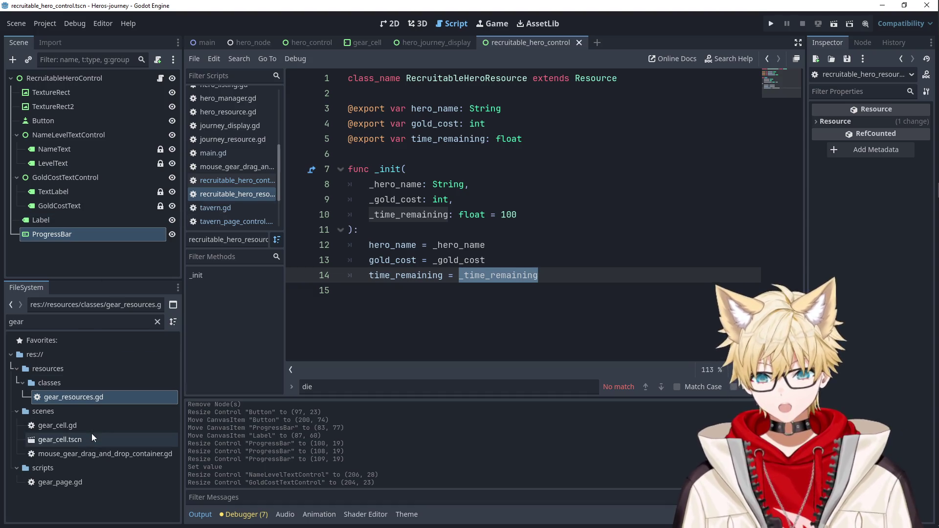
click(189, 45)
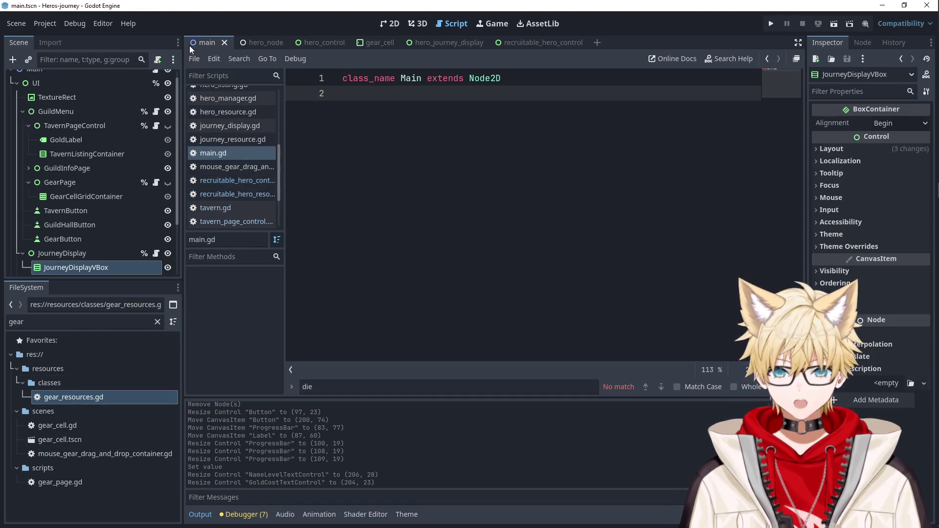
Open tavern.gd from the script list
scroll(96, 251, down, 3)
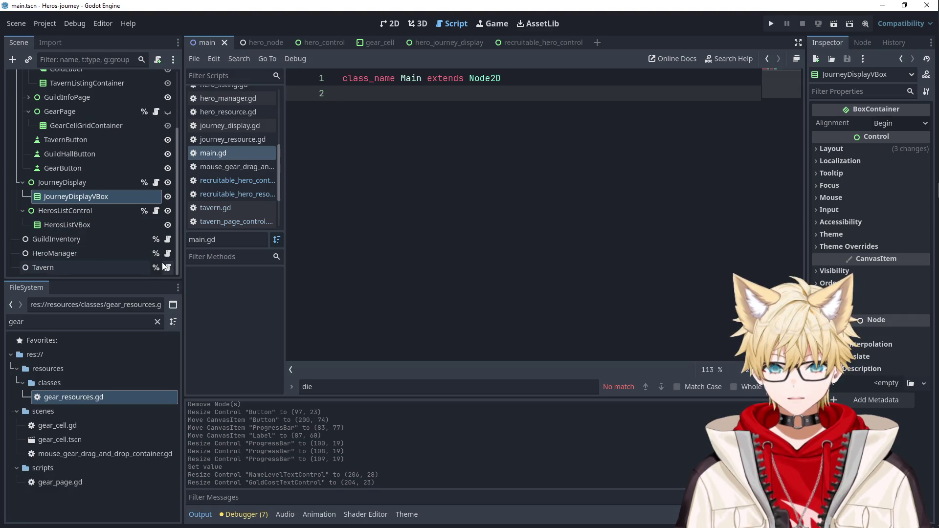
click(167, 268)
scroll(468, 258, down, 3)
scroll(468, 257, down, 3)
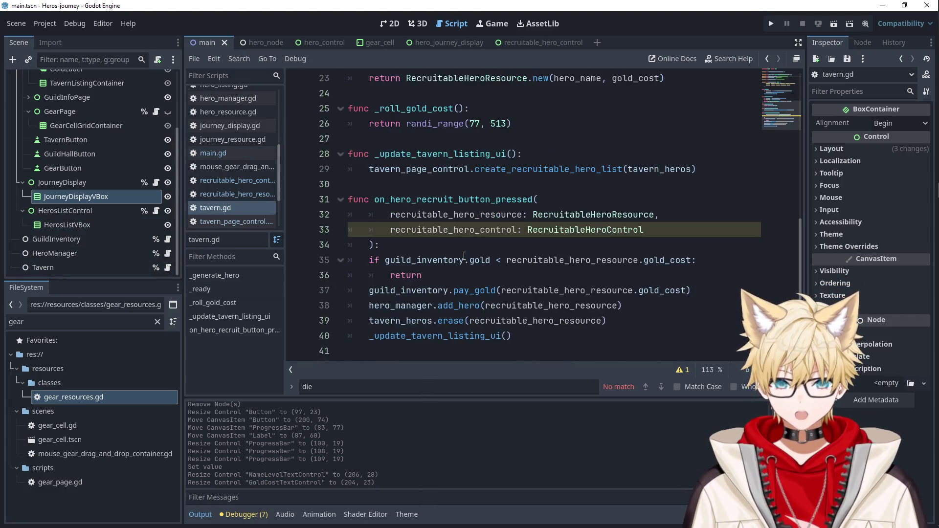
scroll(440, 258, up, 7)
Add 'func _process():' above _ready, starting a for loop over recruitable hero resources
click(406, 258)
key(Return)
key(Return)
key(Up)
text(func _process():)
key(Return)
text(for ta)
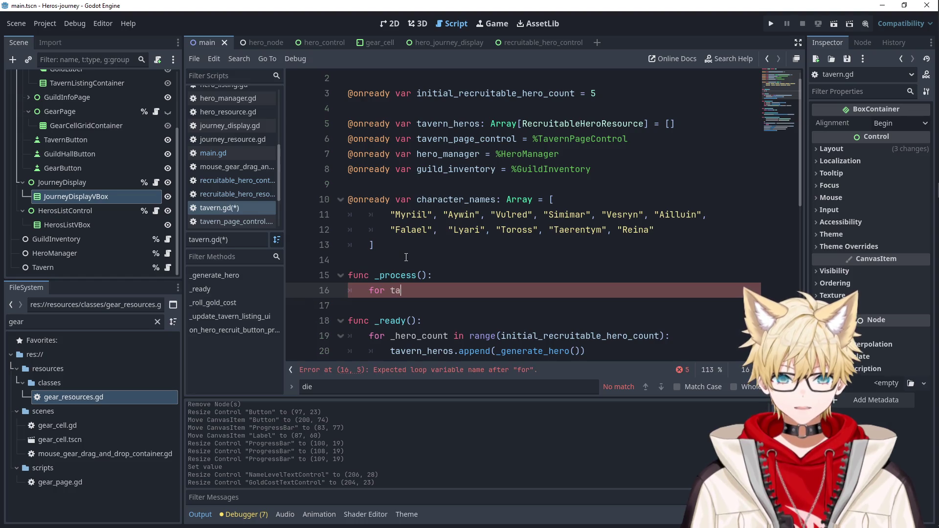
key(BackSpace)
key(BackSpace)
text(recuit)
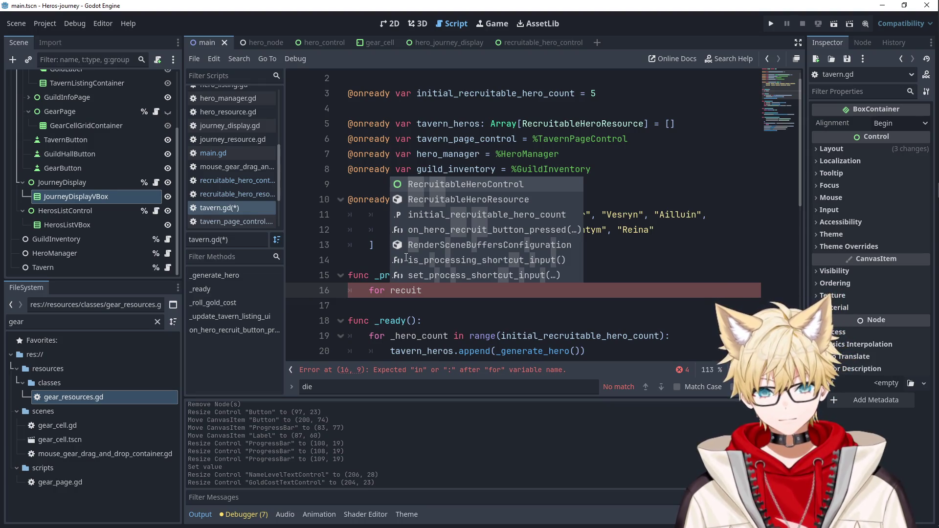
text(able_hero_resou)
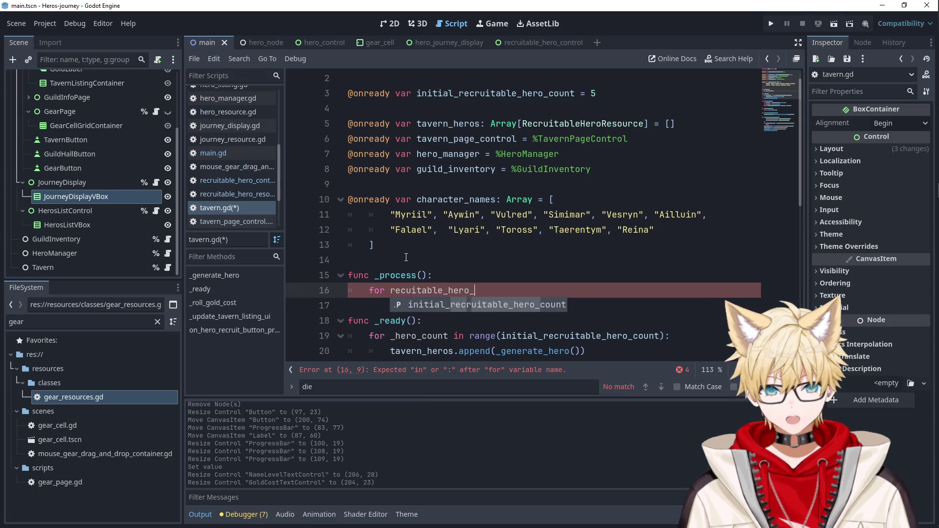
text(rce in ta)
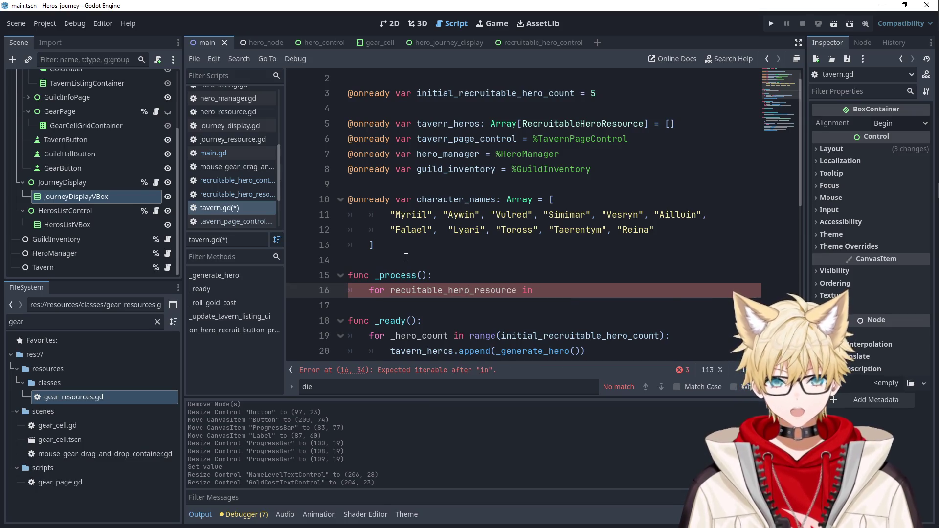